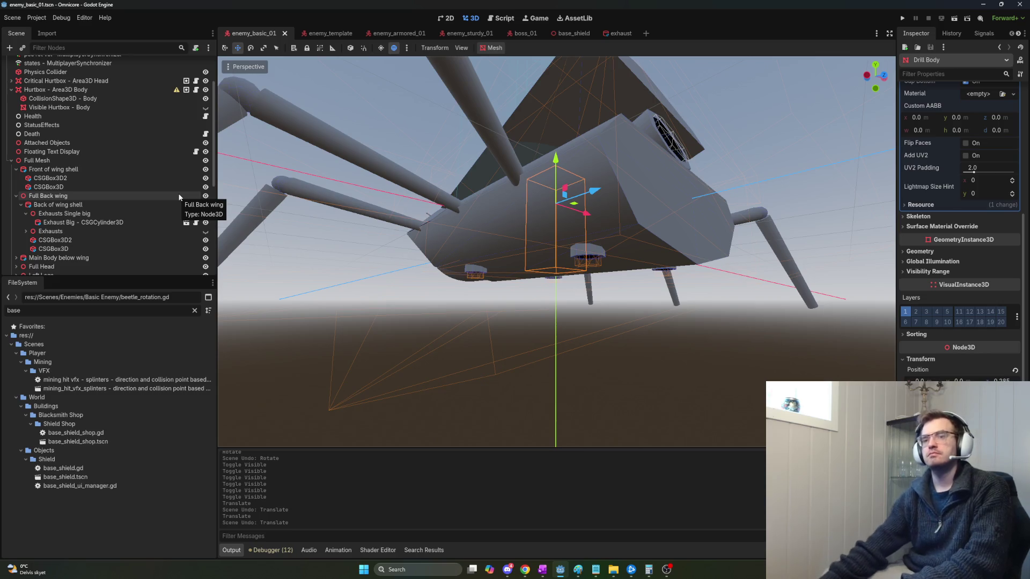
Open beetle_rotation.gd from the script icon on the 'Animation before attacking' node
scroll(195, 153, up, 2)
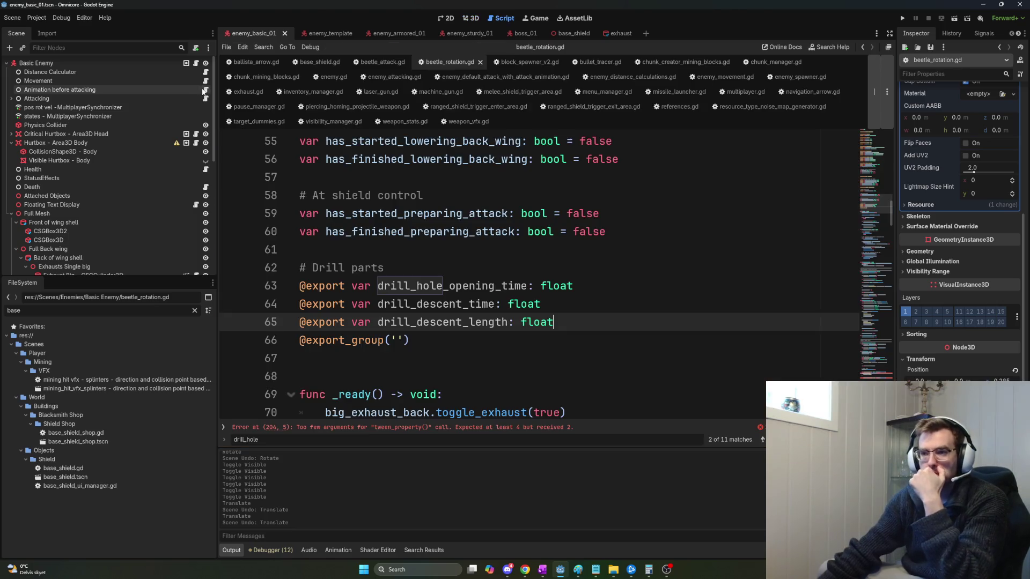
click(206, 90)
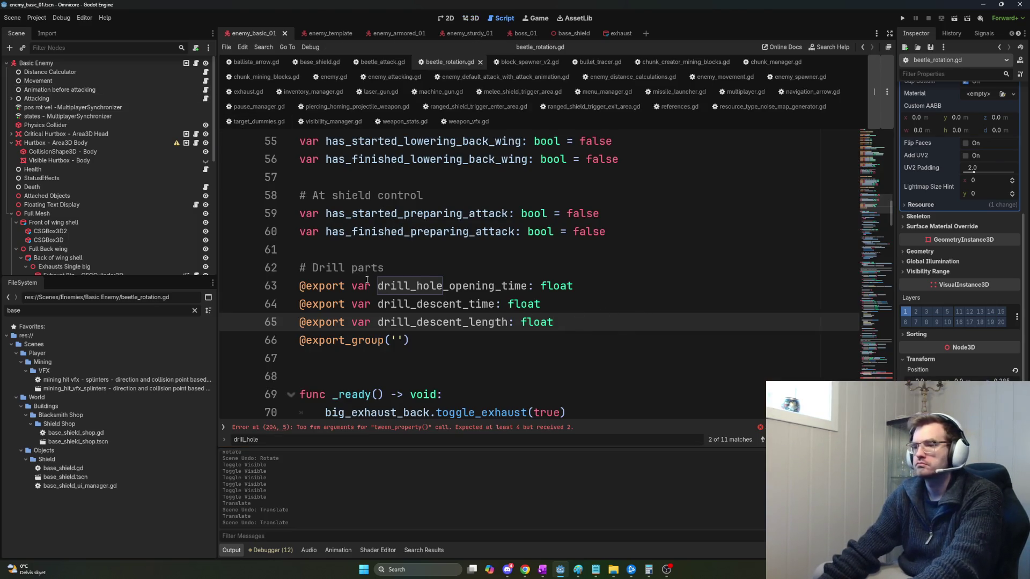
Select the node and expand Attack Preparation to show the Drill Hole Opening time
click(91, 88)
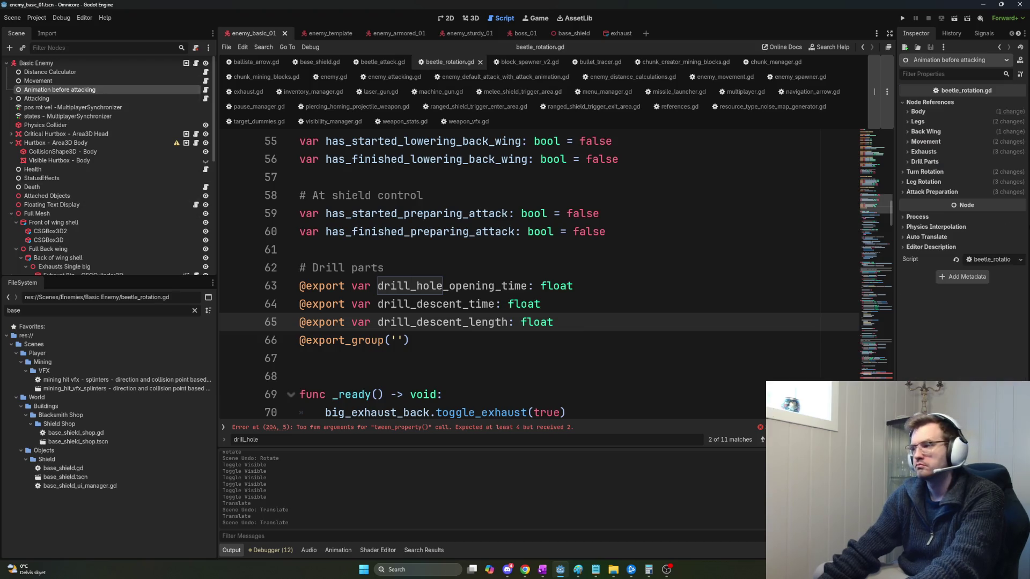
click(930, 192)
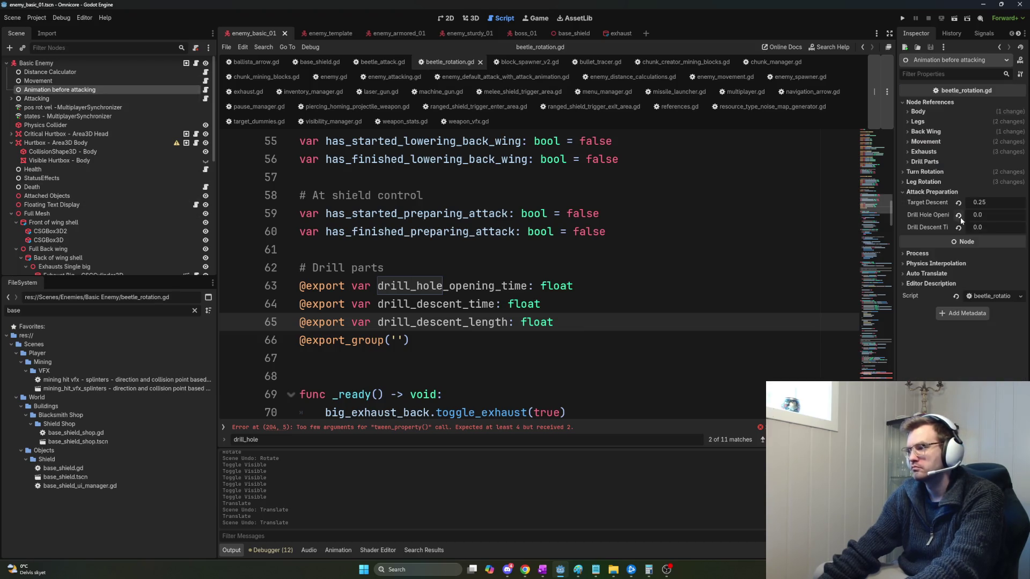
click(993, 215)
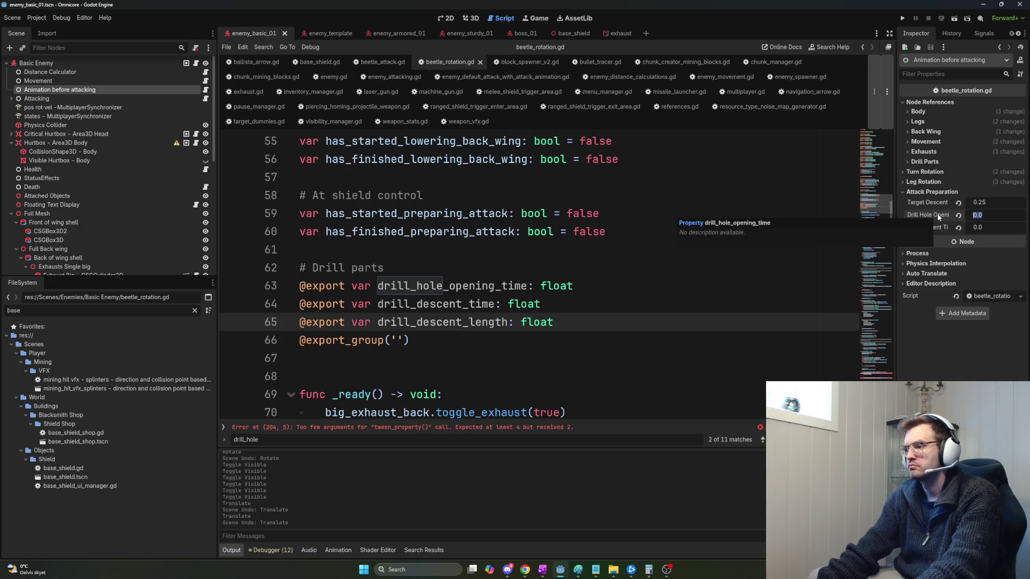
Jump to the tween_property error at line 204, ending after drill_descent_scaling's line
click(513, 427)
click(516, 286)
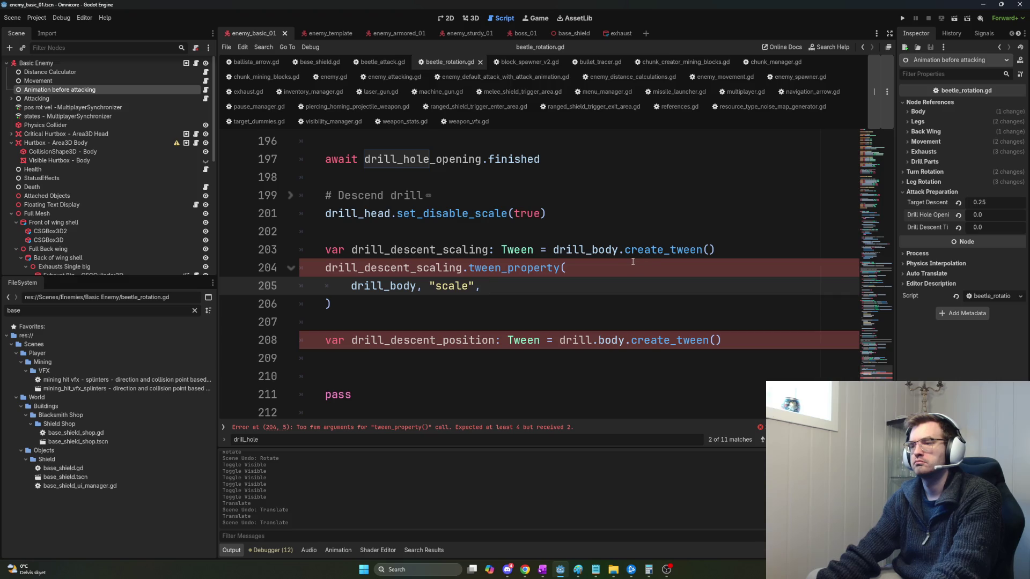
click(711, 249)
Start a new line declaring var target_scale: Vector3 =
key(Return)
text(var ta)
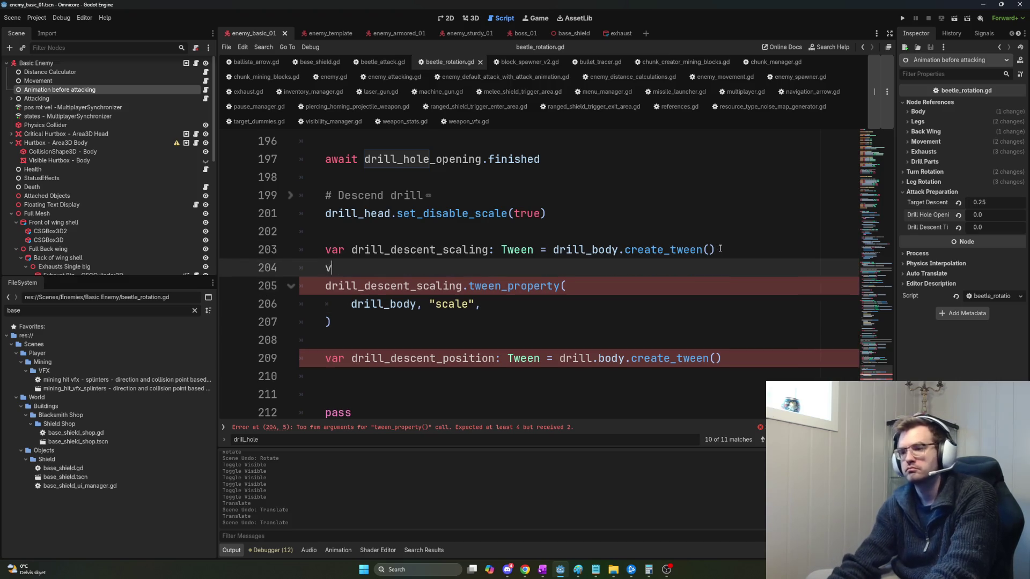
text(rget_)
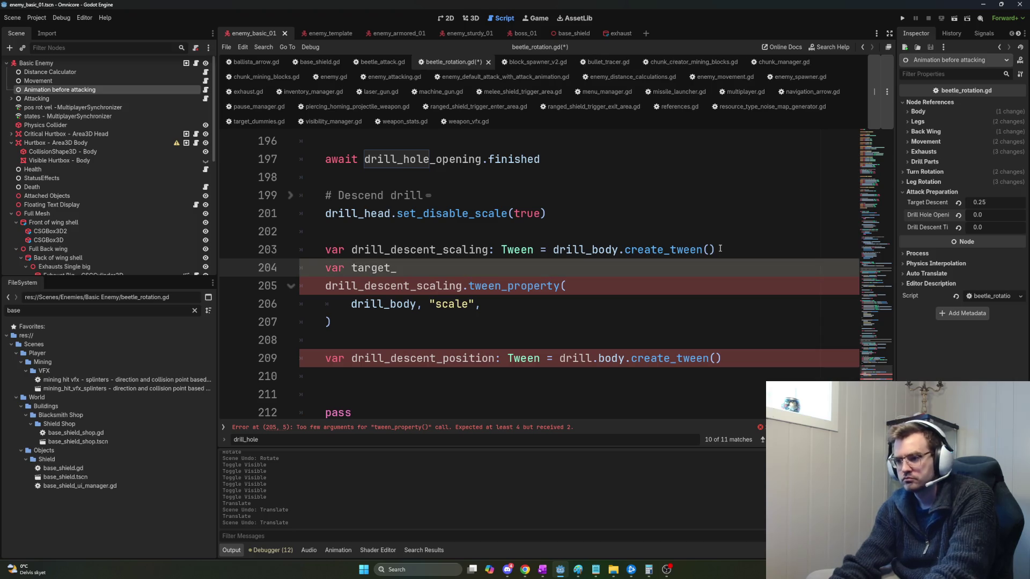
text(scale:)
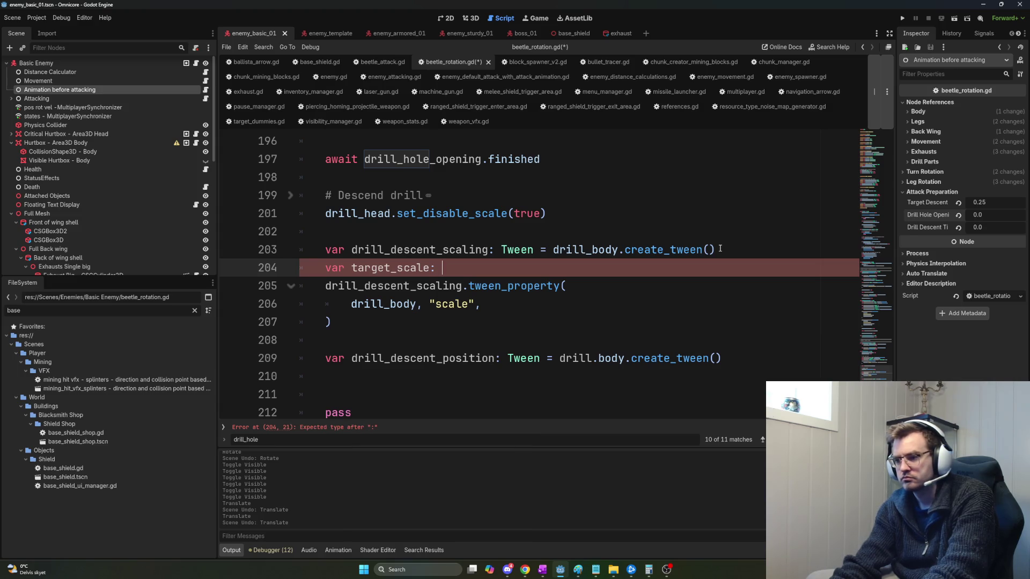
key(BackSpace)
text(_y)
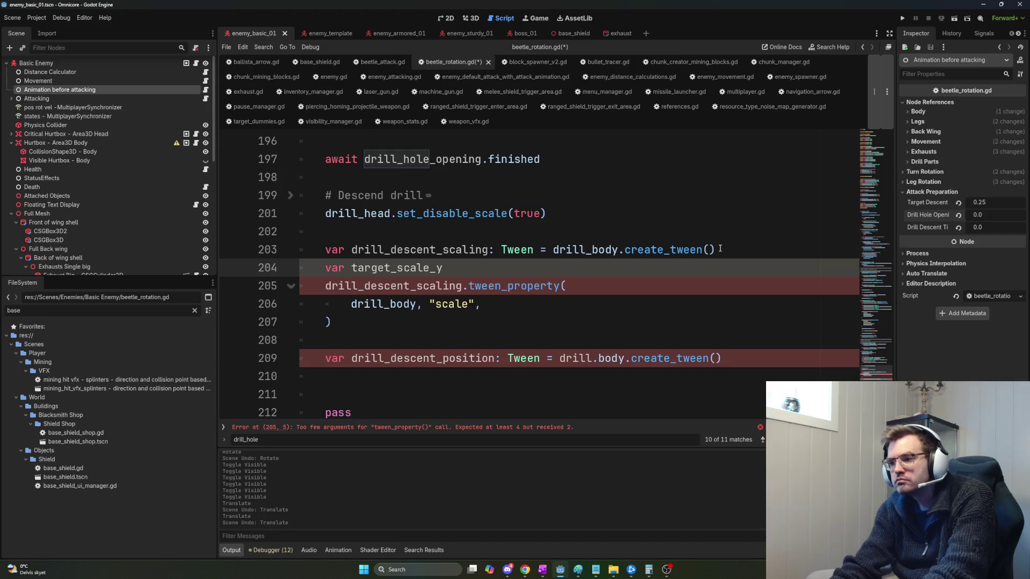
key(BackSpace)
key(BackSpace)
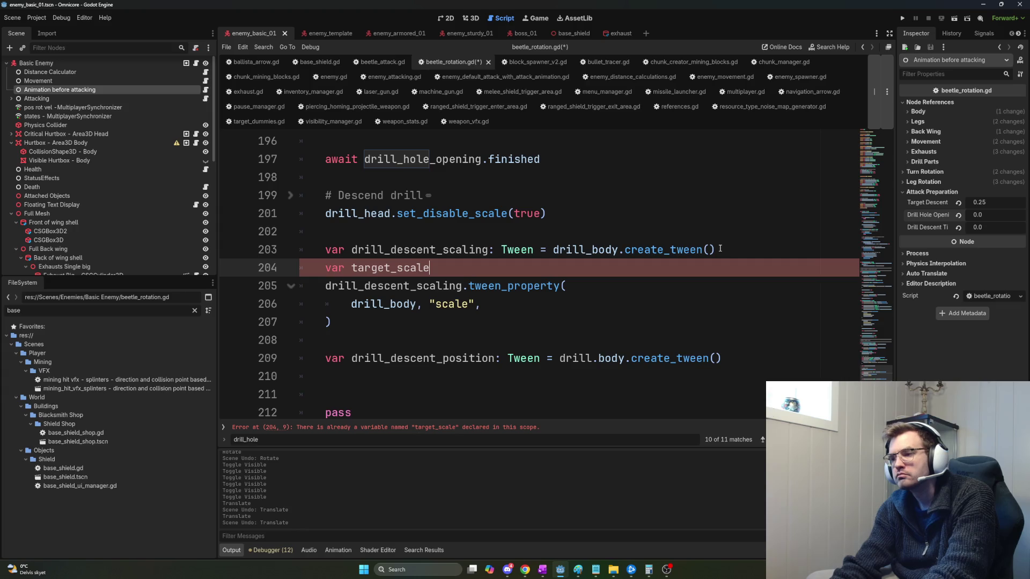
text(Vector3 =)
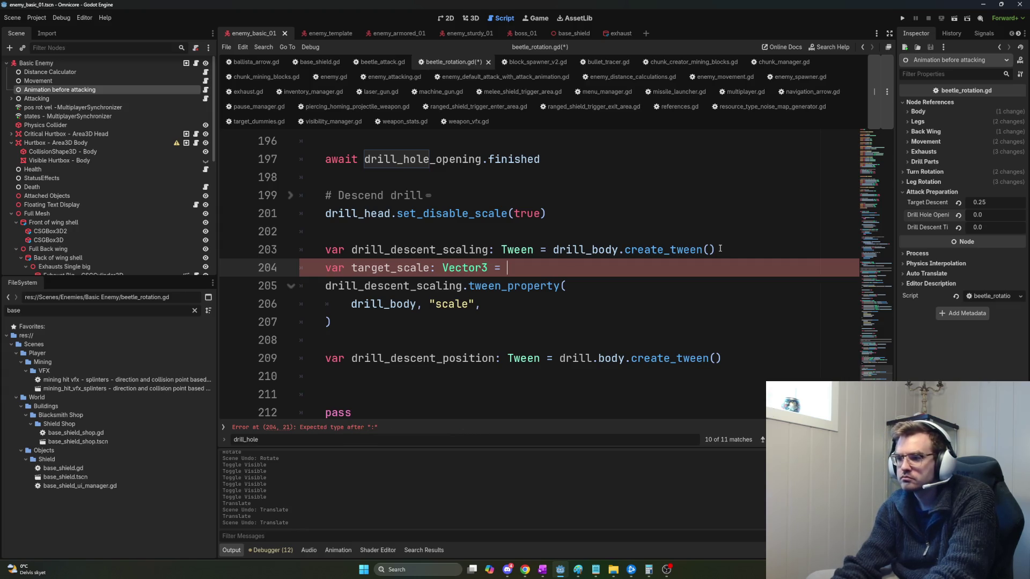
Assign it drill_body.scale + Vector3(0, drill_descent_length/2, 0) using autocomplete
key(ctrl+space)
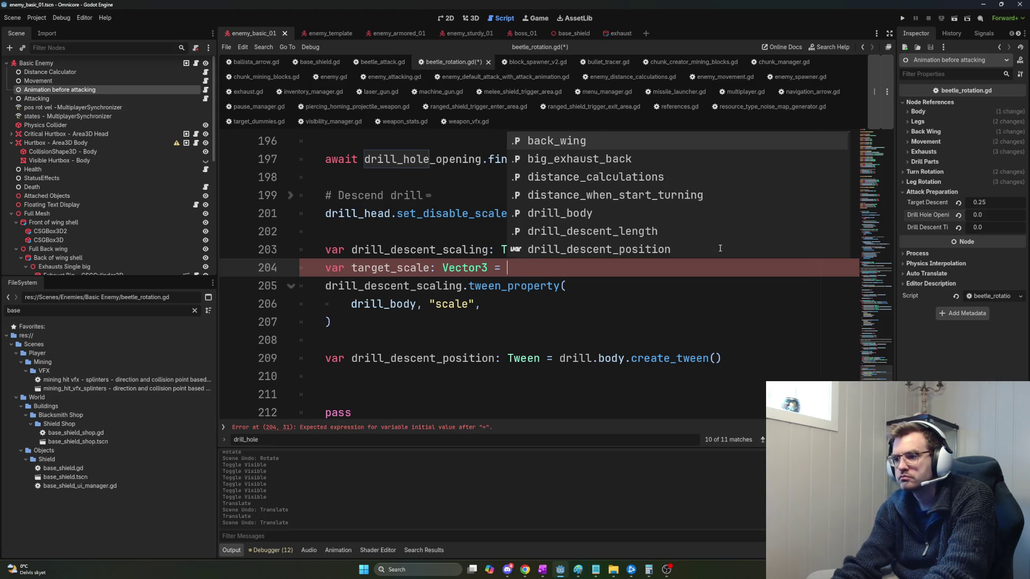
text(drill)
key(Return)
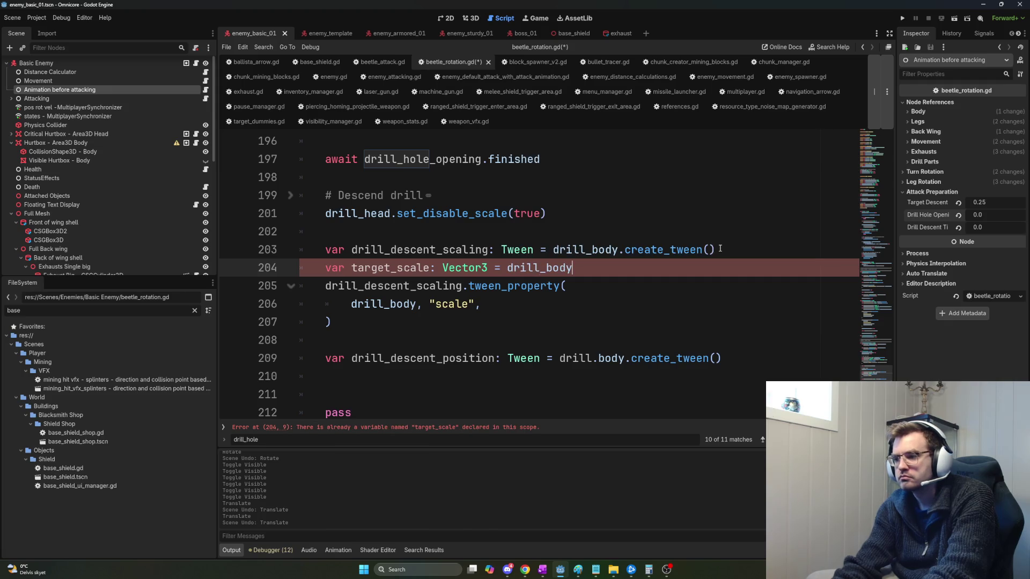
text(.scale)
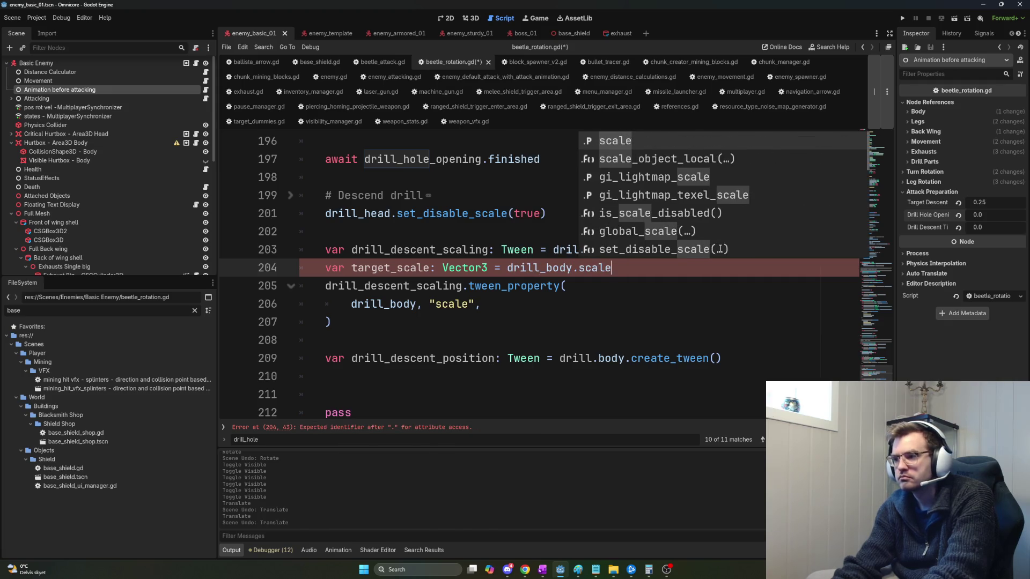
text( - V)
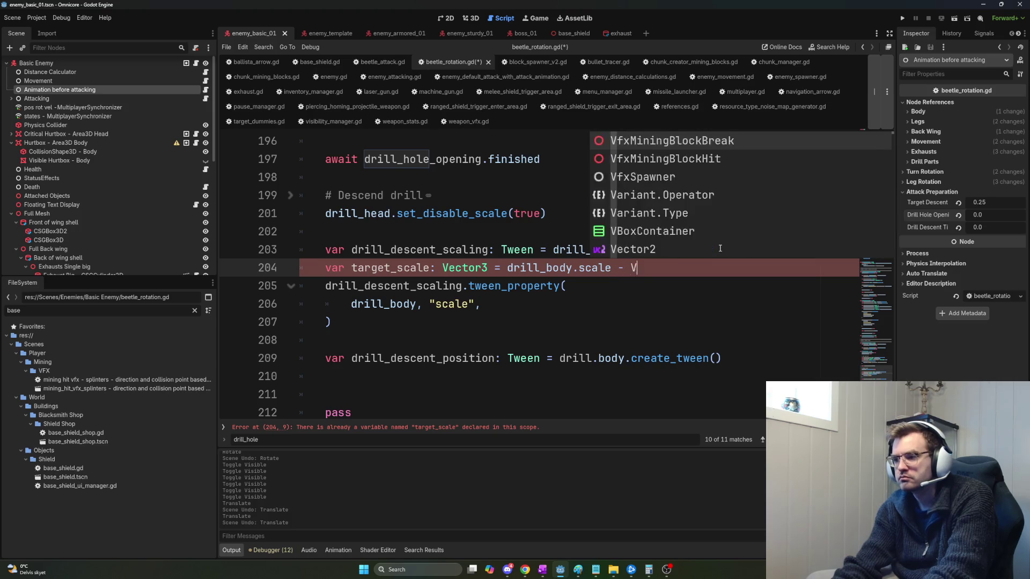
key(BackSpace)
key(BackSpace)
text(+ Ve)
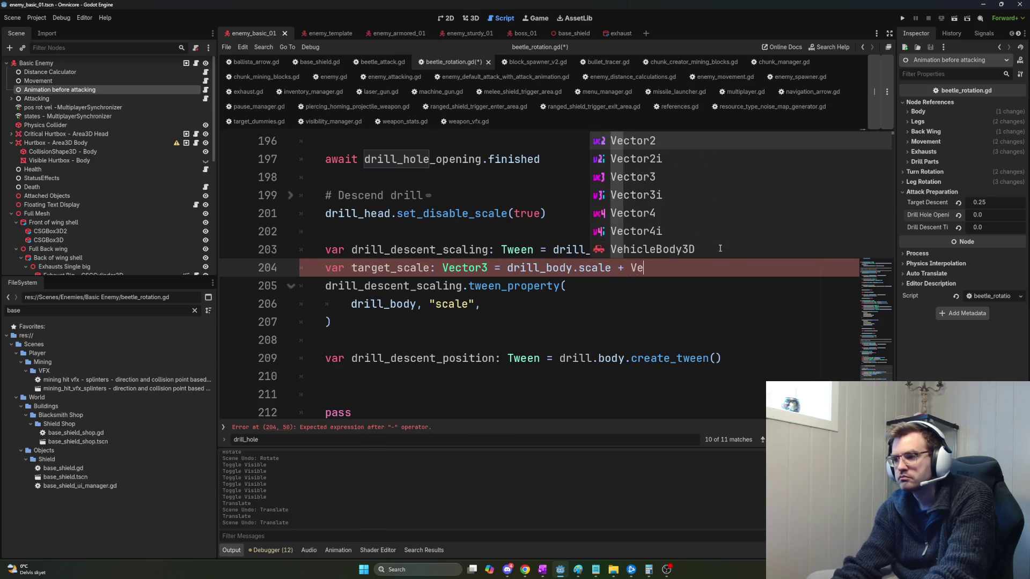
text(ctor3()
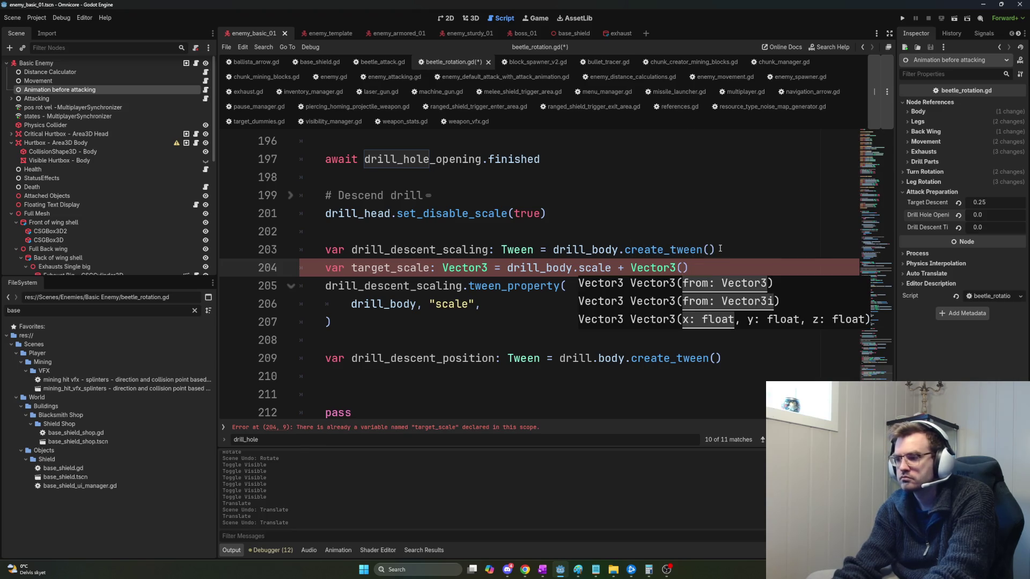
text(0, )
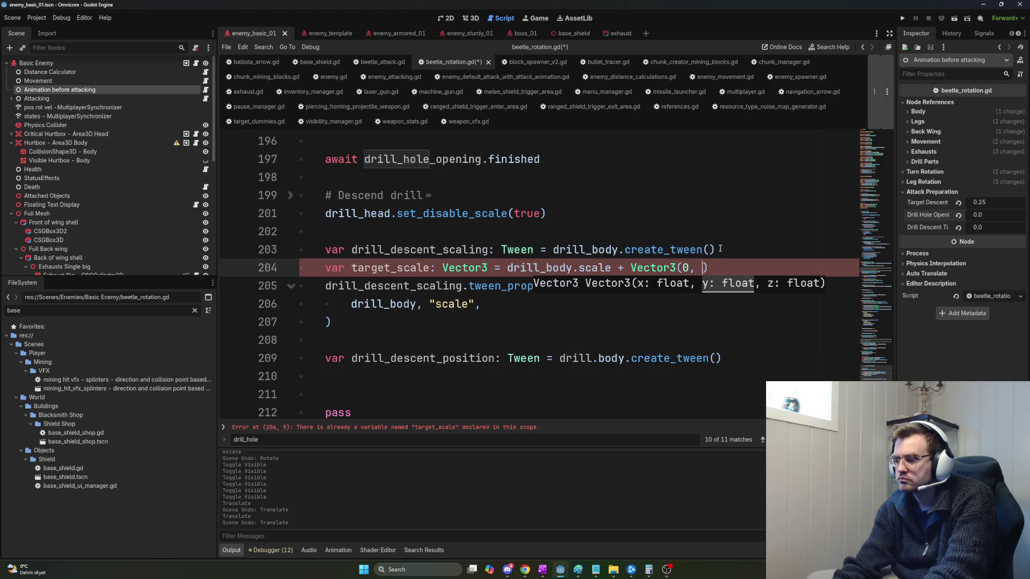
text(drill)
key(Down)
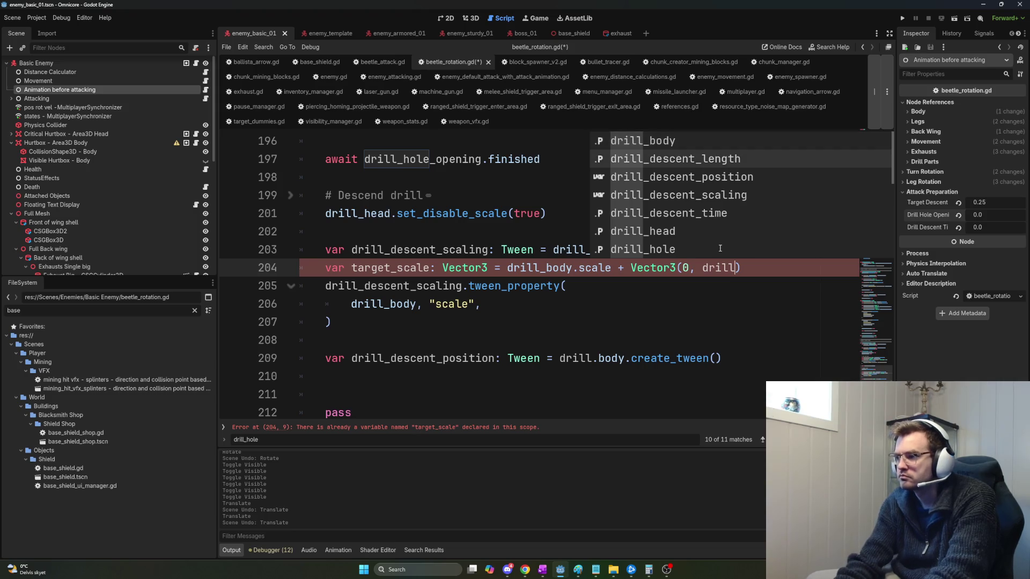
key(Return)
text(/2, )
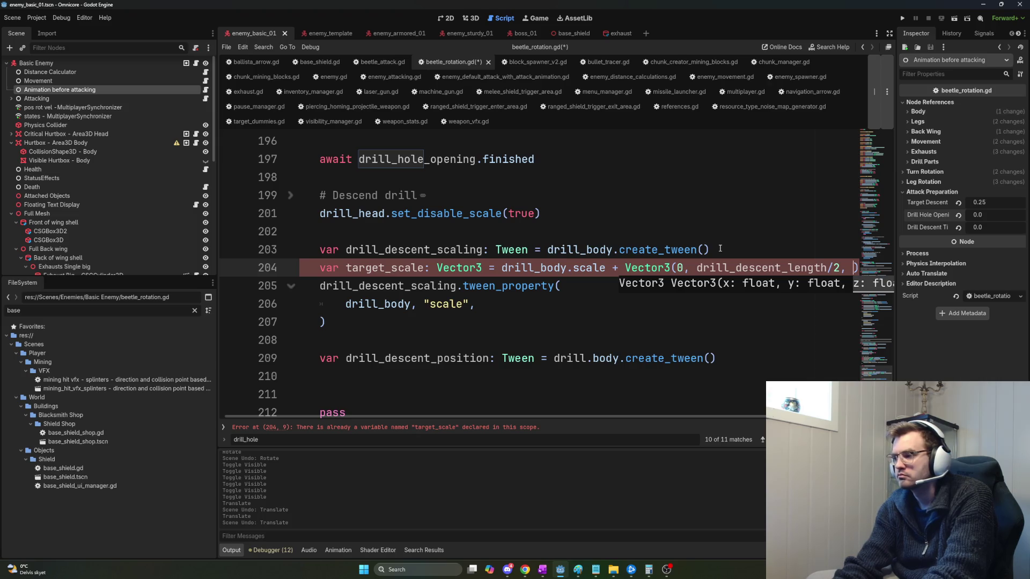
text(0)
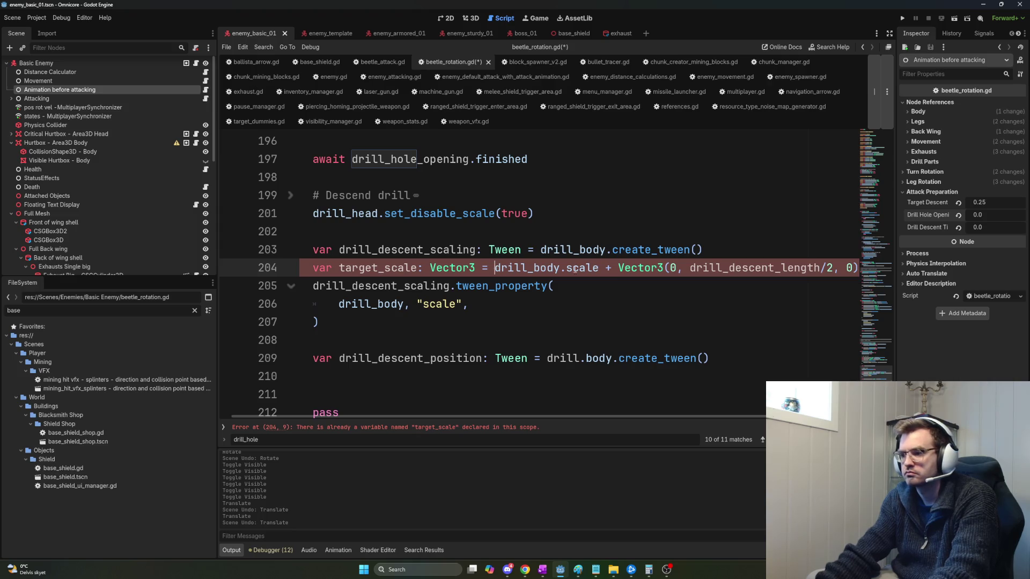
click(737, 249)
Declare var target_y_scale: float = drill_descent_length/2, moving the expression out of the vector
key(Return)
text(var targ)
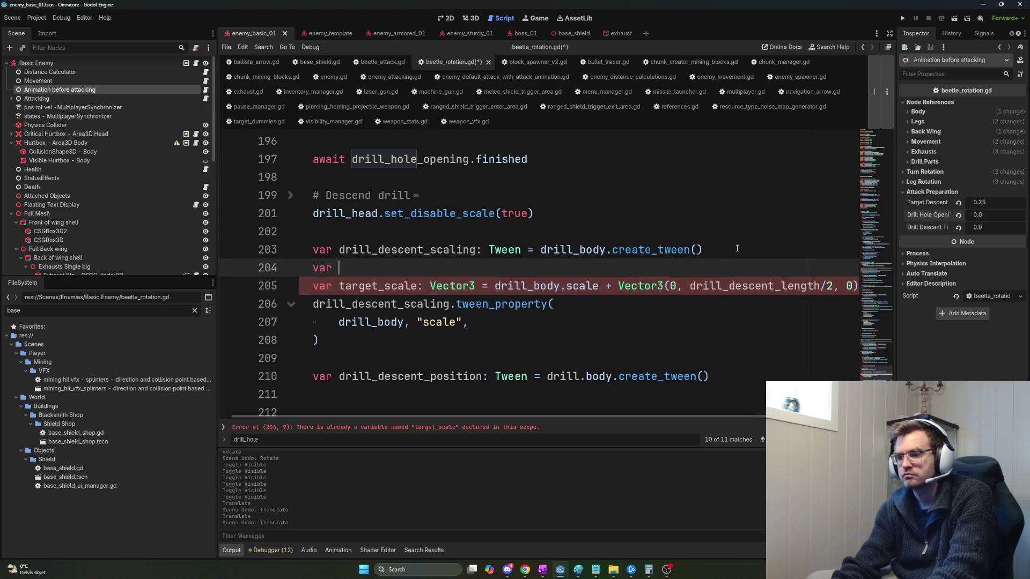
text(et_y_scale =)
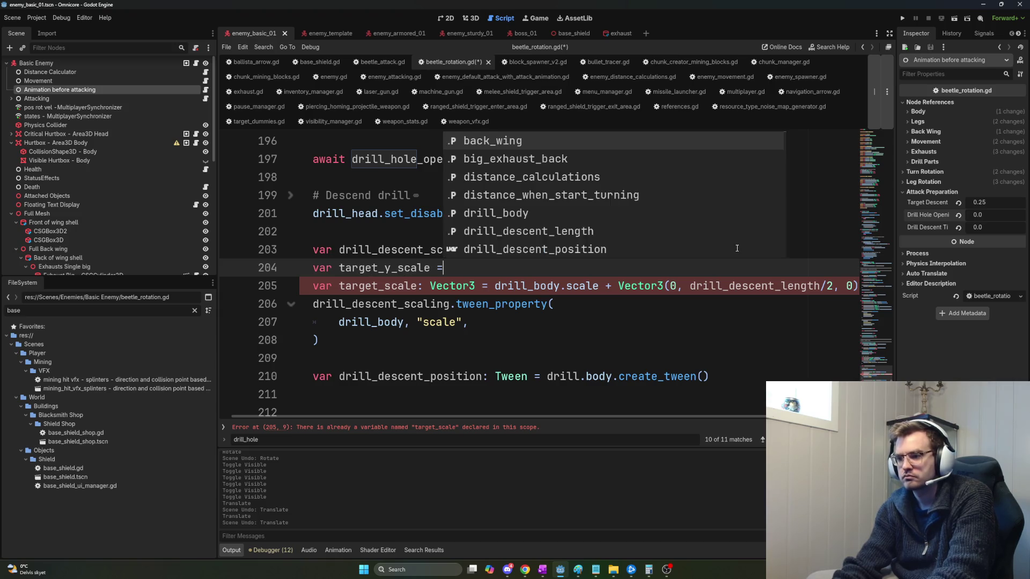
key(BackSpace)
text(: float =)
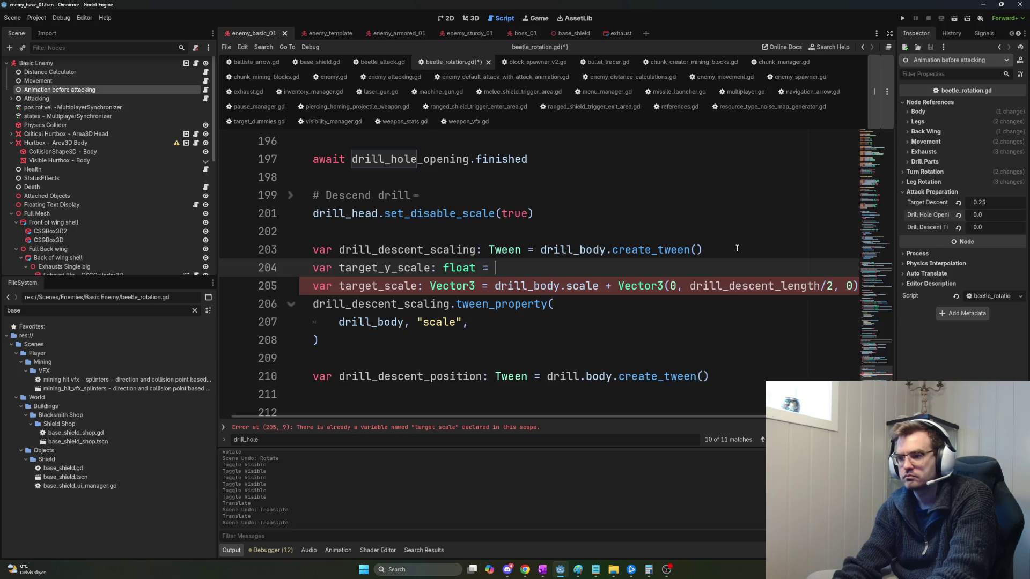
drag(832, 286, 690, 286)
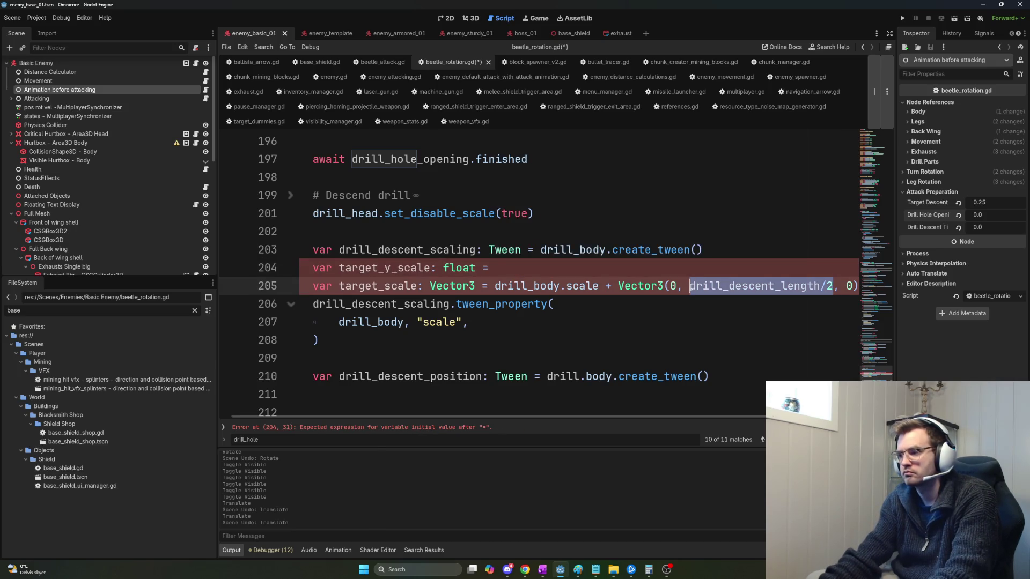
key(ctrl+x)
key(Up)
key(ctrl+v)
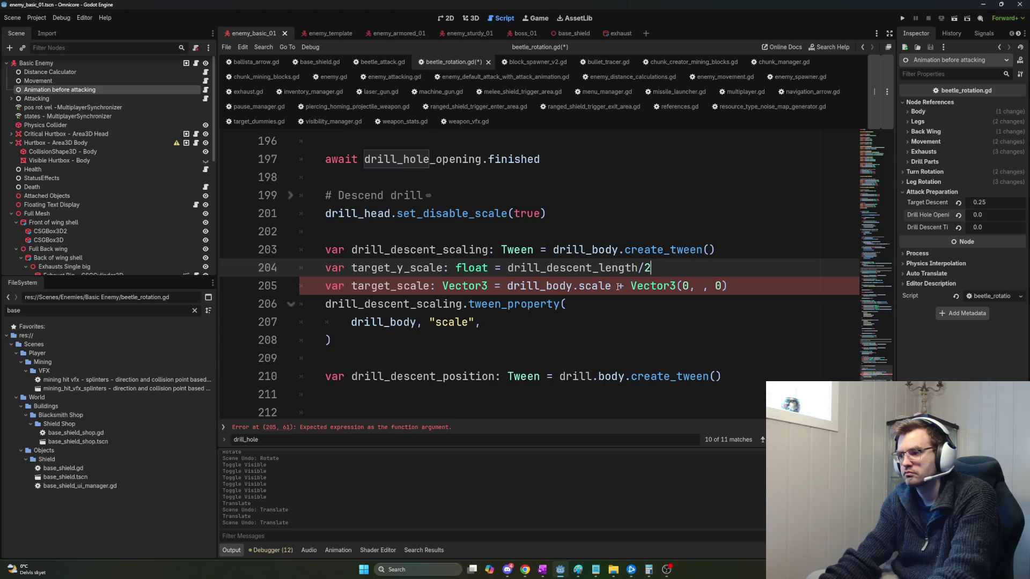
Use target_y_scale as the Y component of target_scale's Vector3
click(695, 285)
text(target_y)
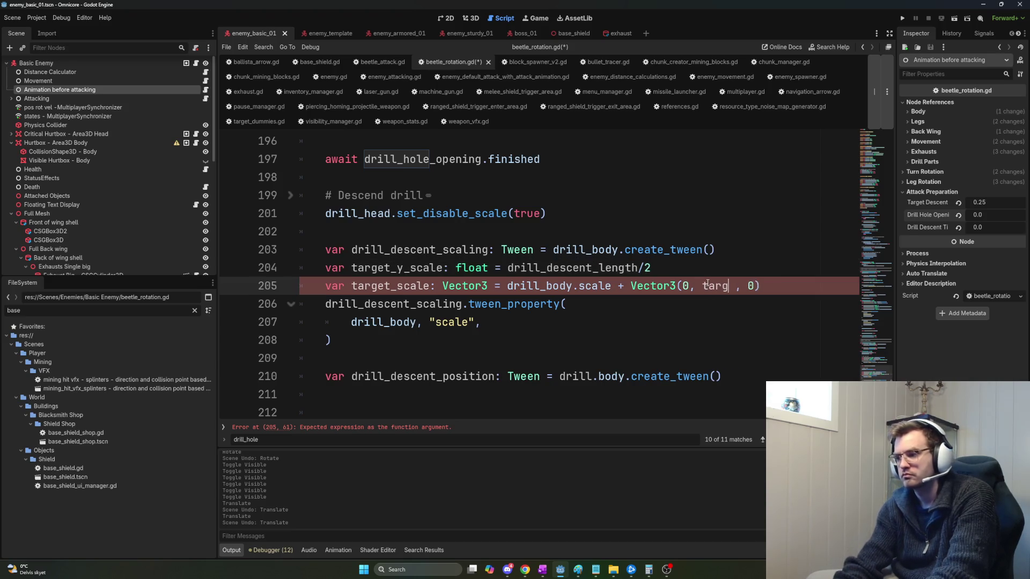
text(_scaøe)
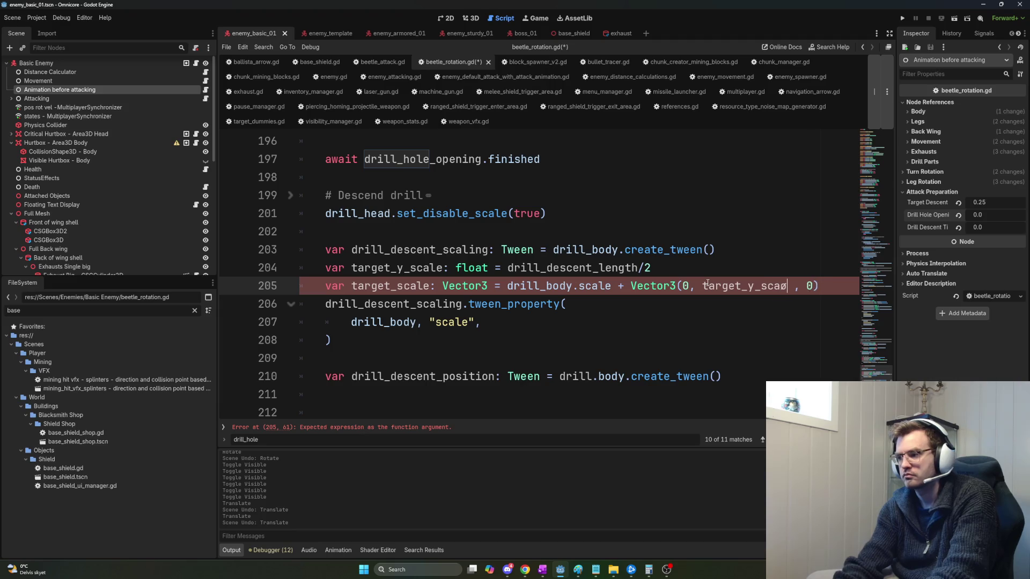
key(BackSpace)
key(BackSpace)
text(le)
key(Delete)
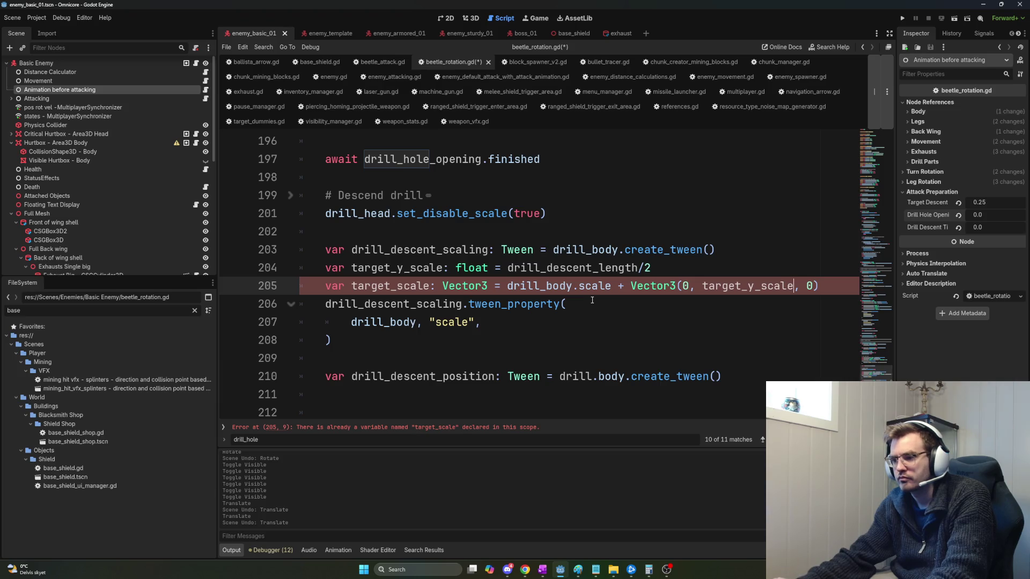
scroll(592, 300, up, 3)
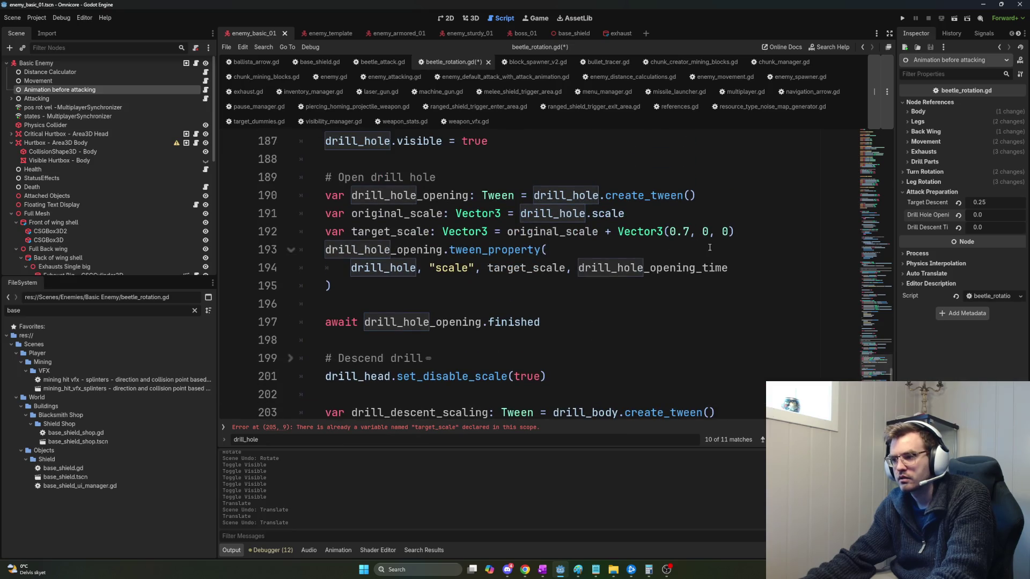
Rename line 205's variable to target_drill_body_scale and wrap it with a backslash continuation
scroll(681, 243, down, 2)
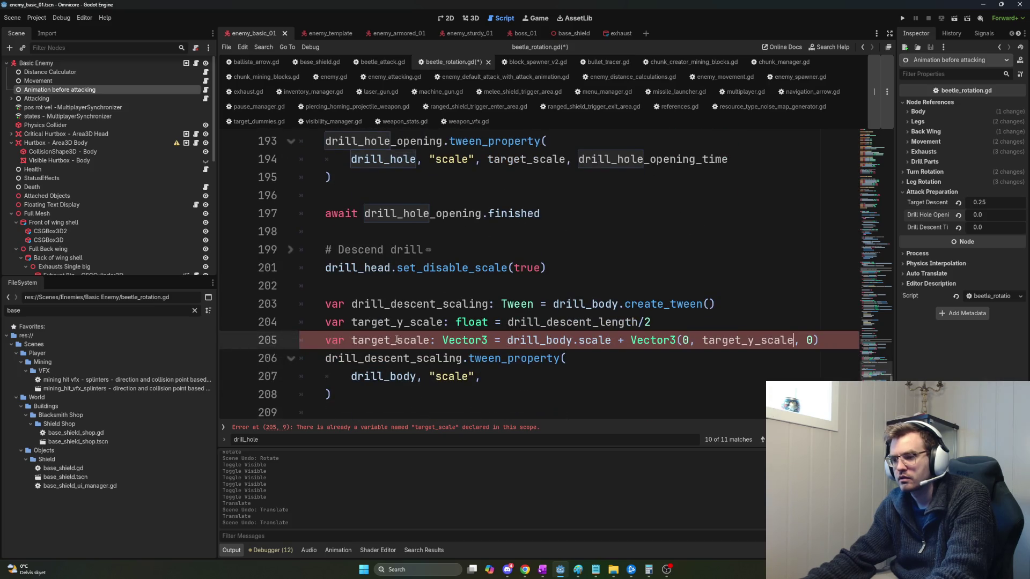
text(drill_b)
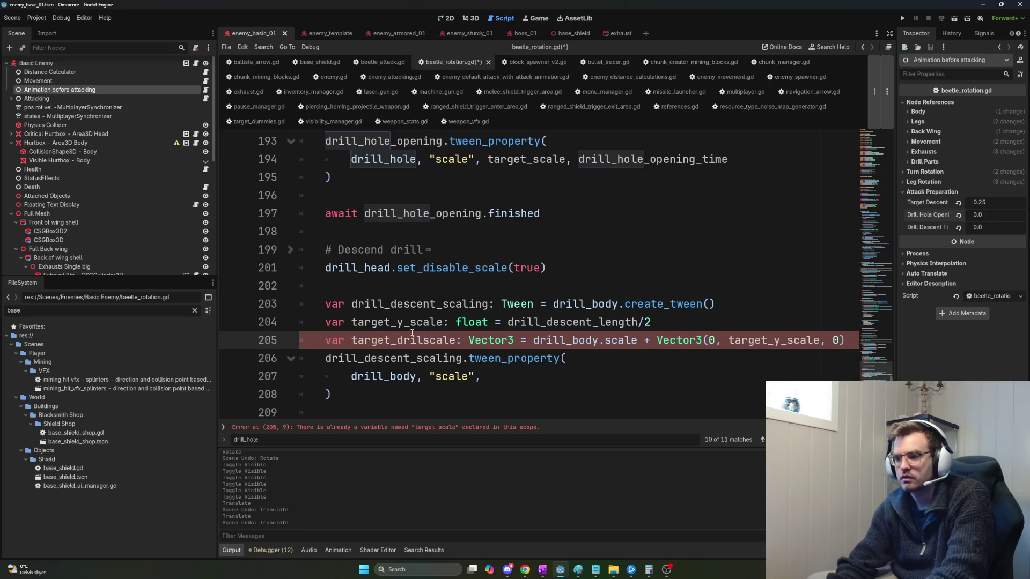
text(ody_)
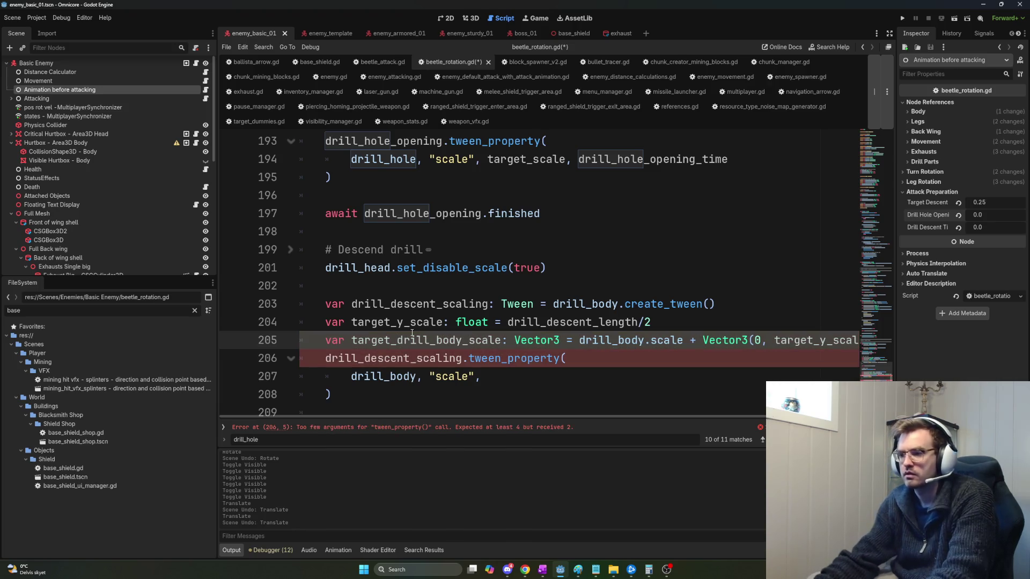
click(577, 340)
text(\)
key(Return)
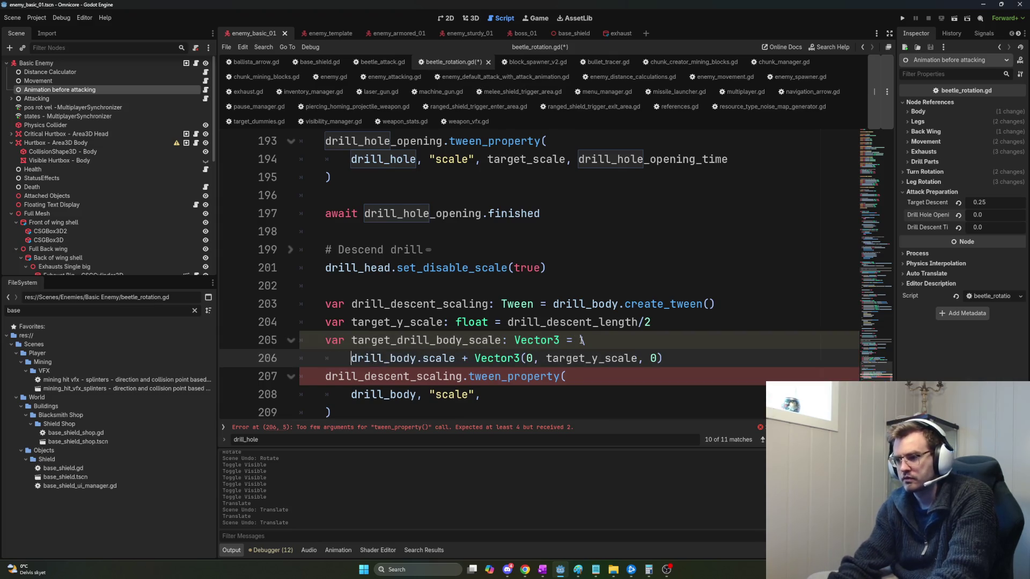
Rename line 192's variable to target_drill_hole_scale and update its use on line 194
scroll(576, 340, up, 3)
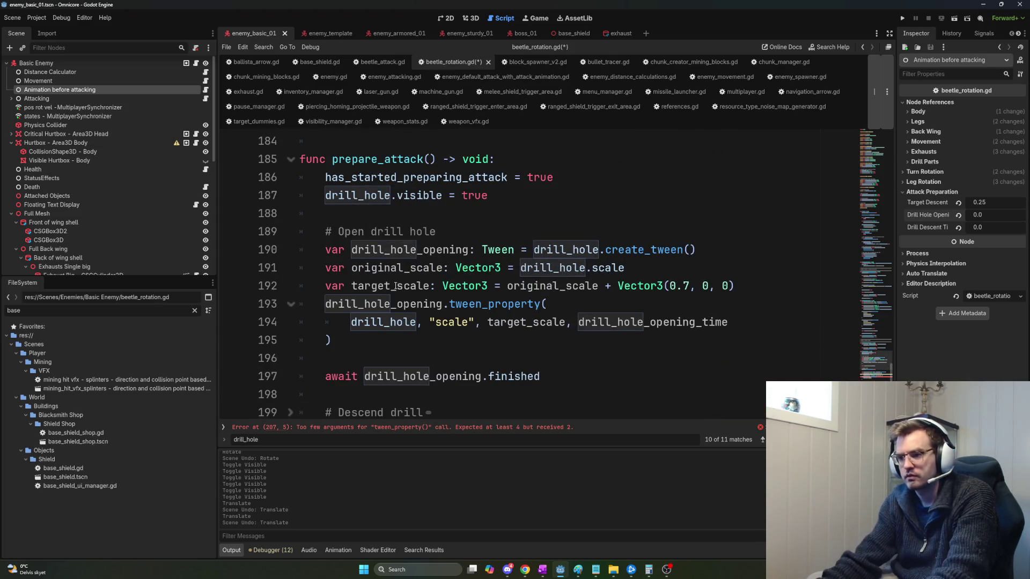
click(398, 286)
text(drill_)
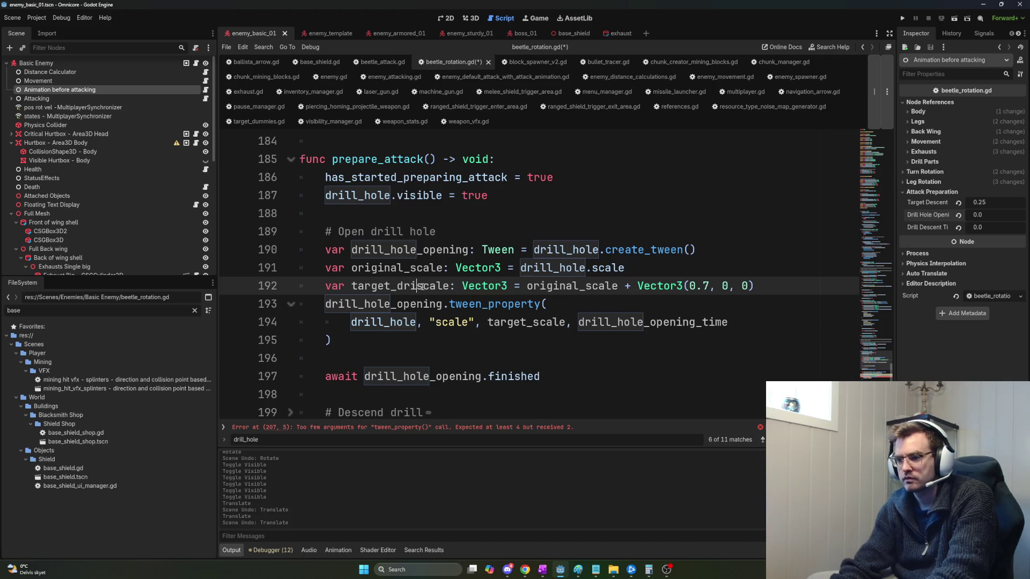
text(hole_)
double_click(437, 286)
click(557, 322)
double_click(526, 321)
key(ctrl+v)
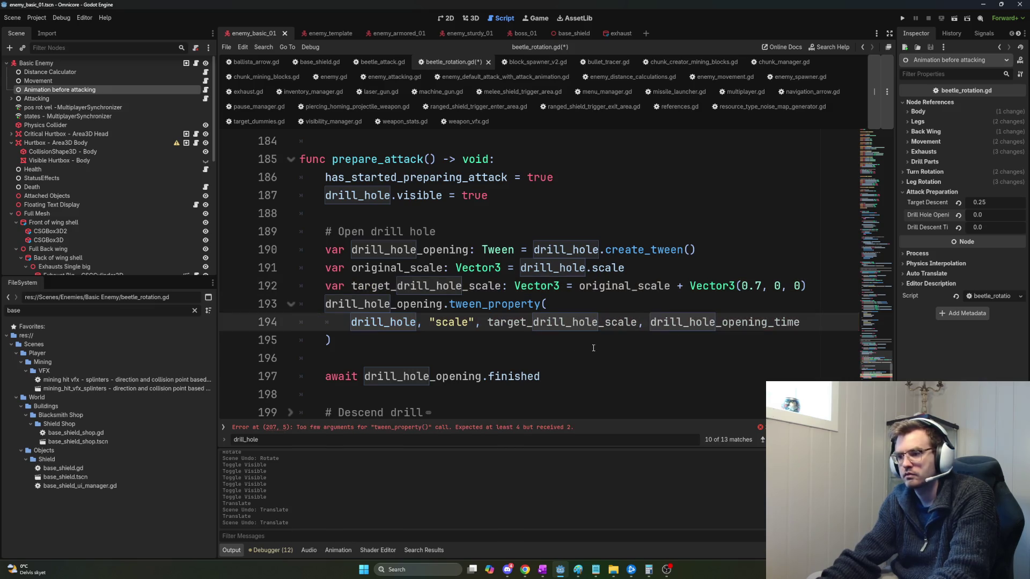
scroll(597, 347, down, 4)
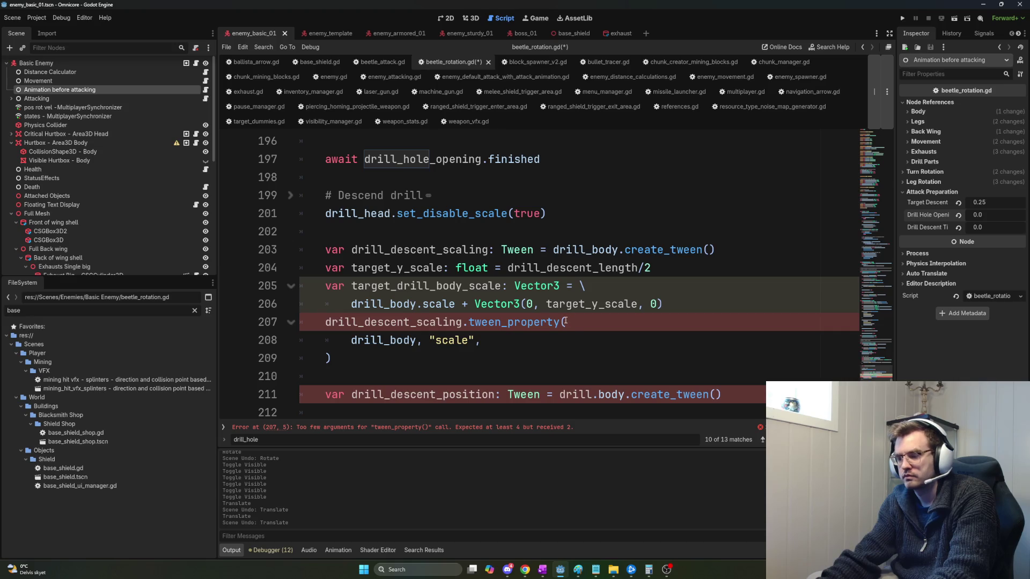
Pass target_drill_body_scale and drill_descent_time to the tween_property call on line 208
scroll(526, 322, down, 2)
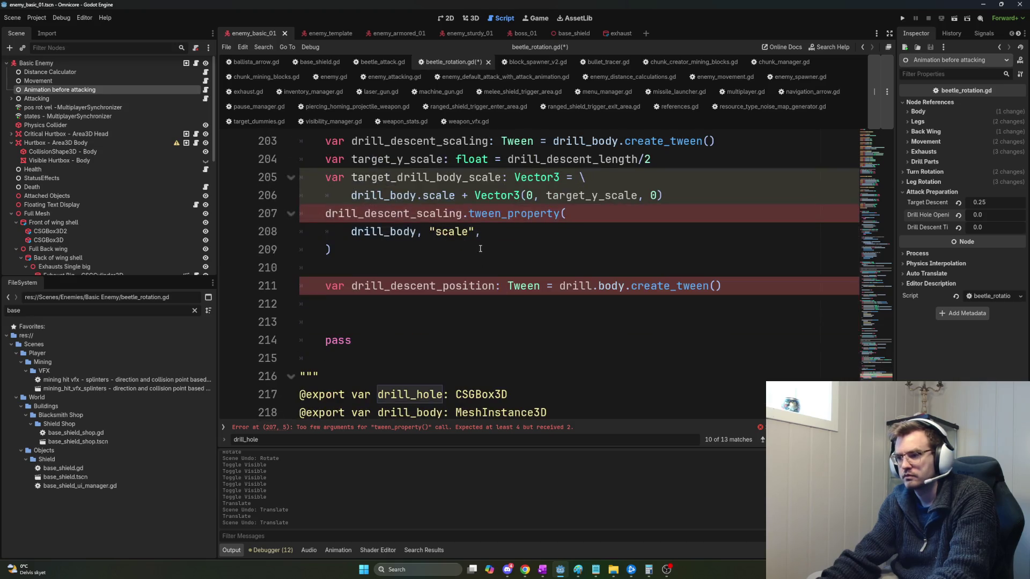
click(402, 195)
double_click(406, 178)
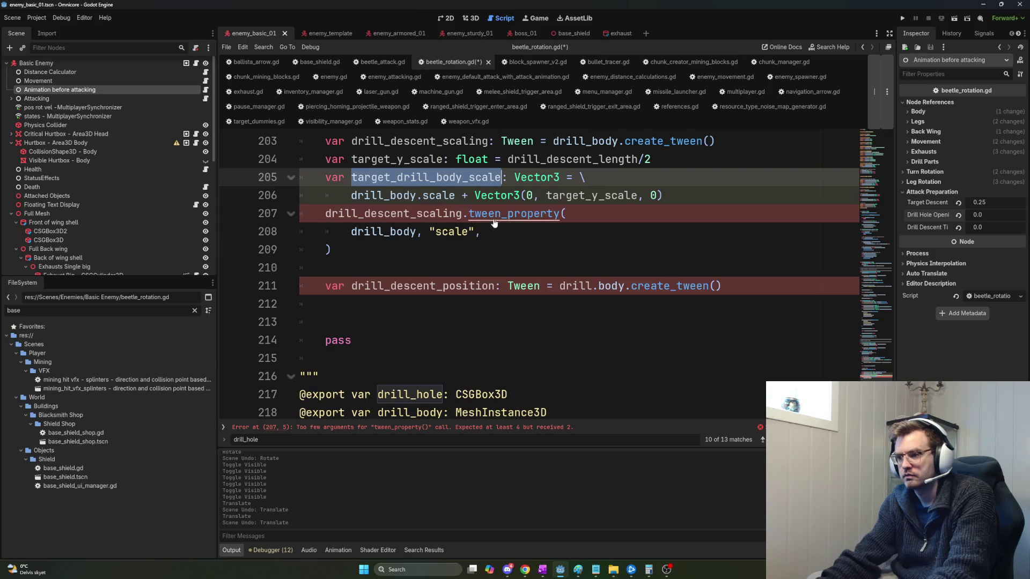
key(ctrl+c)
click(567, 232)
key(ctrl+v)
text(, dr)
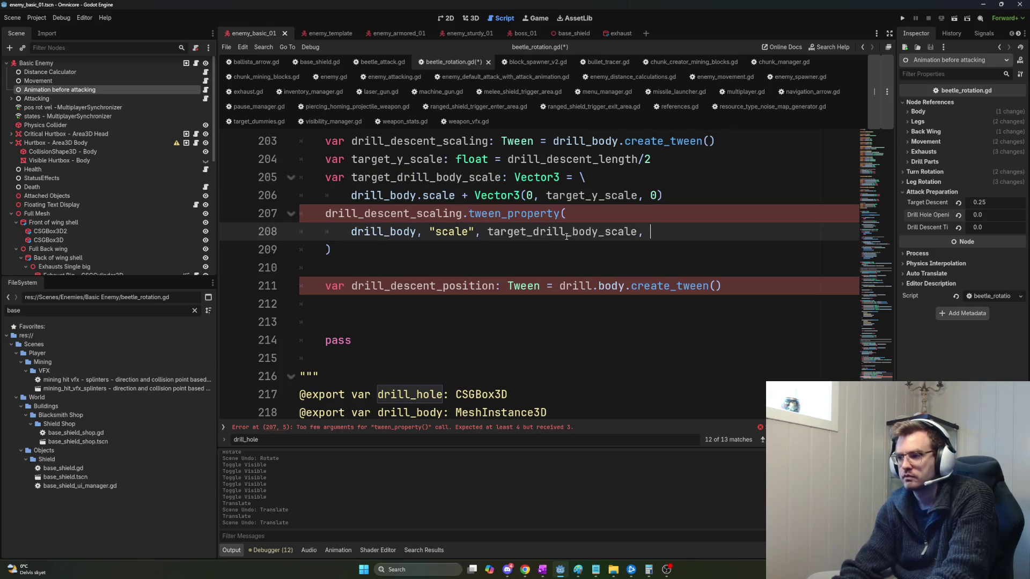
text(ill_d)
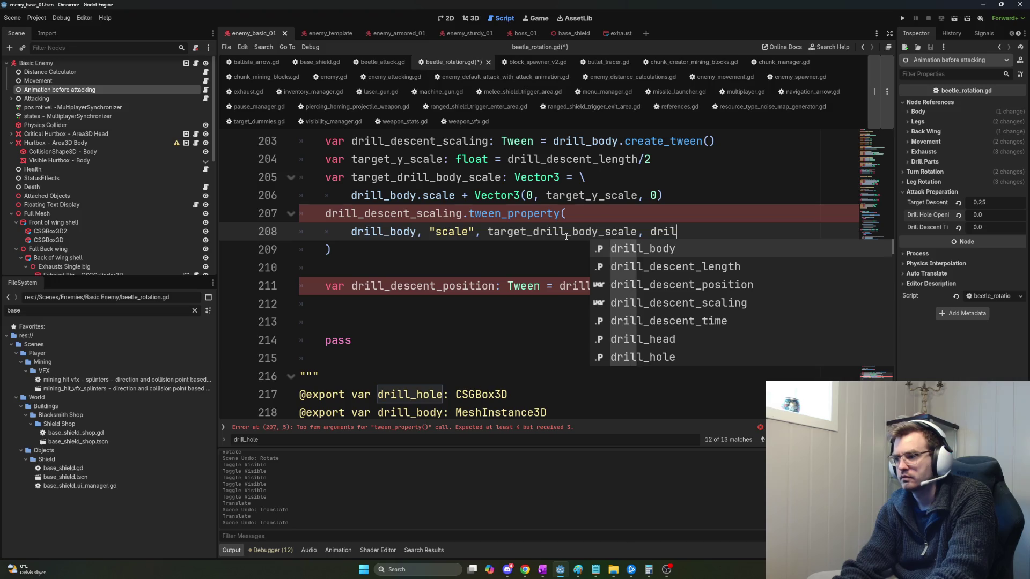
text(escent_t)
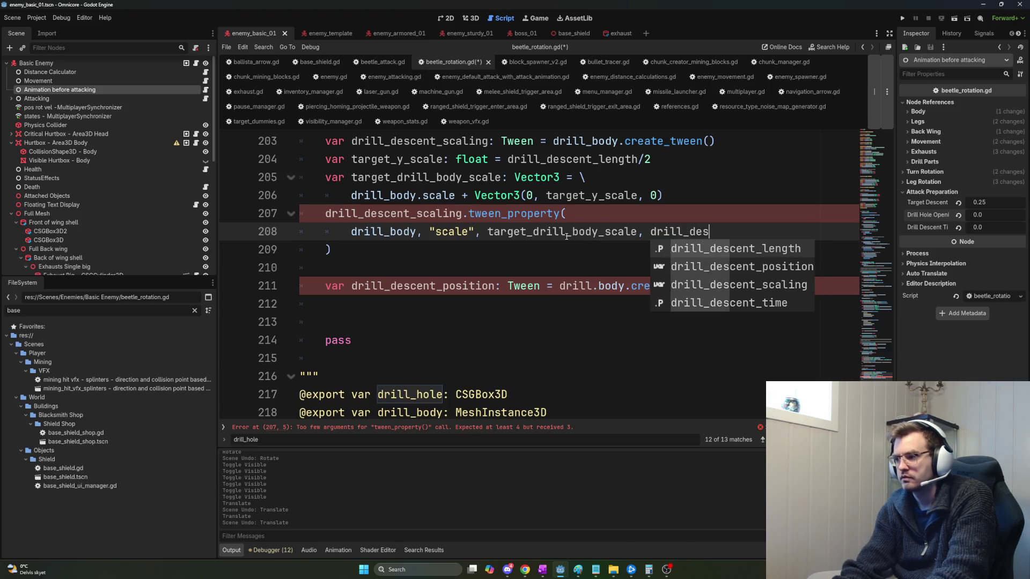
key(Return)
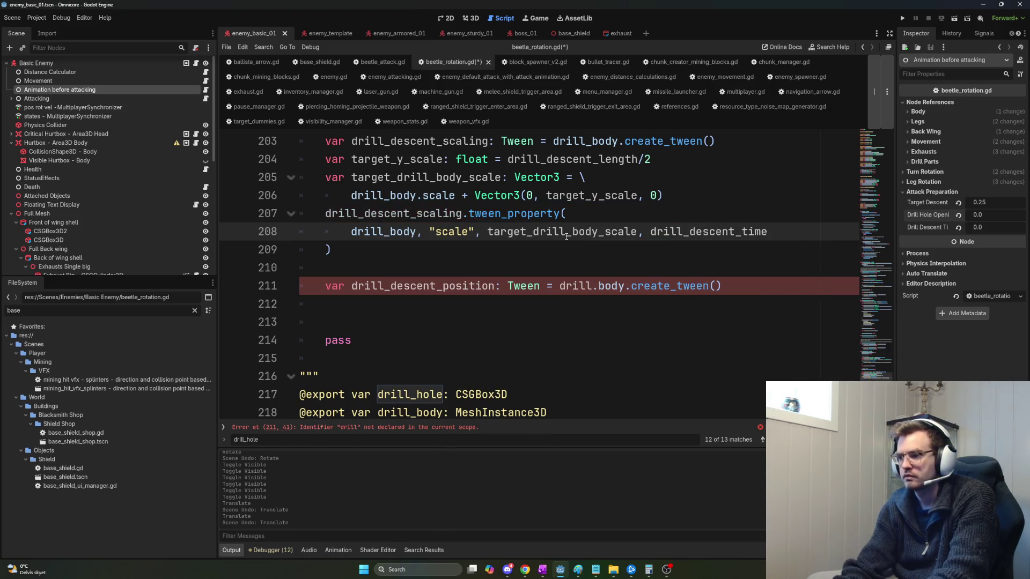
scroll(438, 225, up, 1)
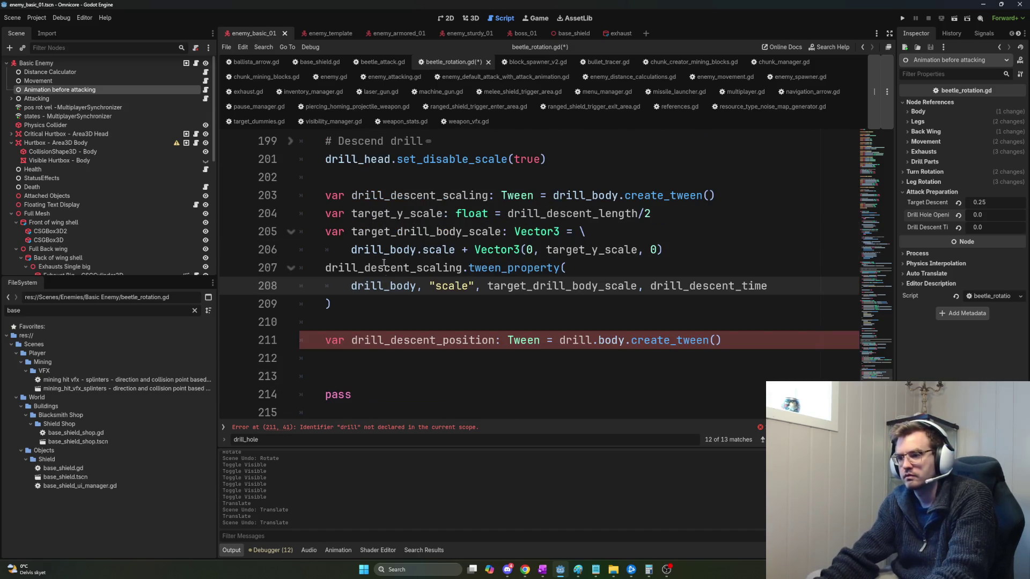
click(376, 303)
click(393, 327)
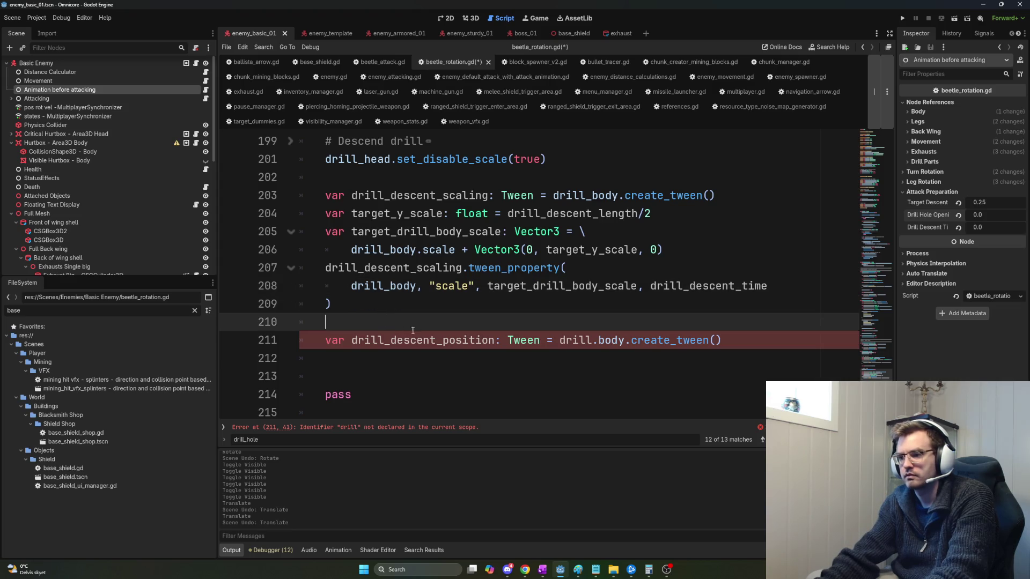
Rename line 211's drill_descent_position tween variable to drill_descent_positioning
click(414, 335)
click(435, 354)
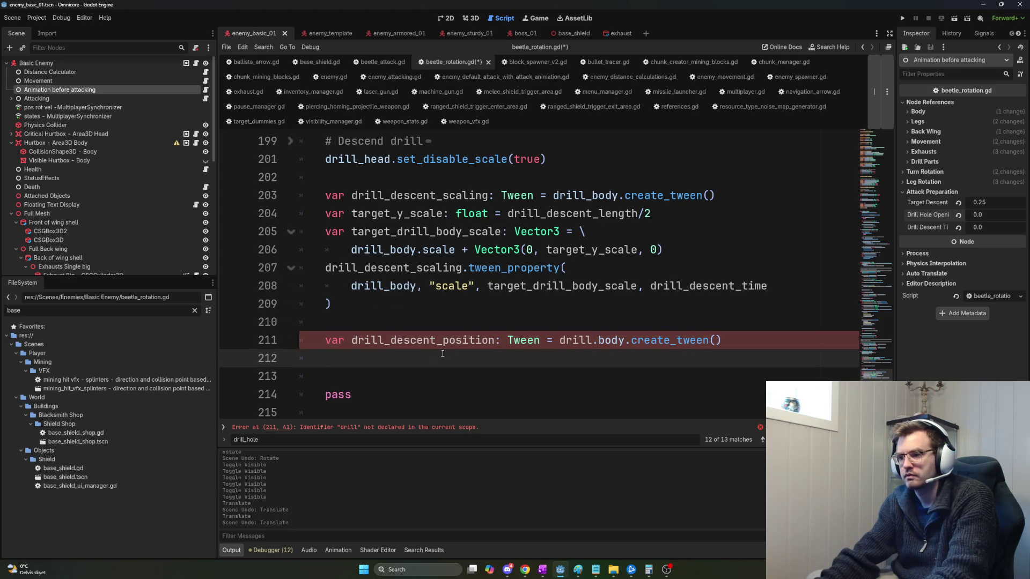
scroll(448, 352, up, 2)
scroll(448, 353, down, 2)
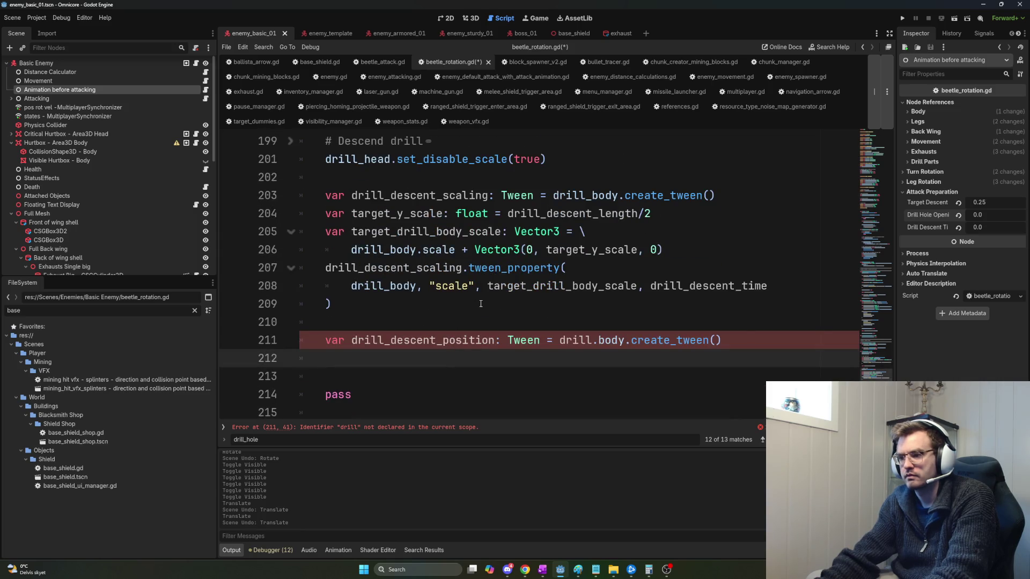
double_click(475, 341)
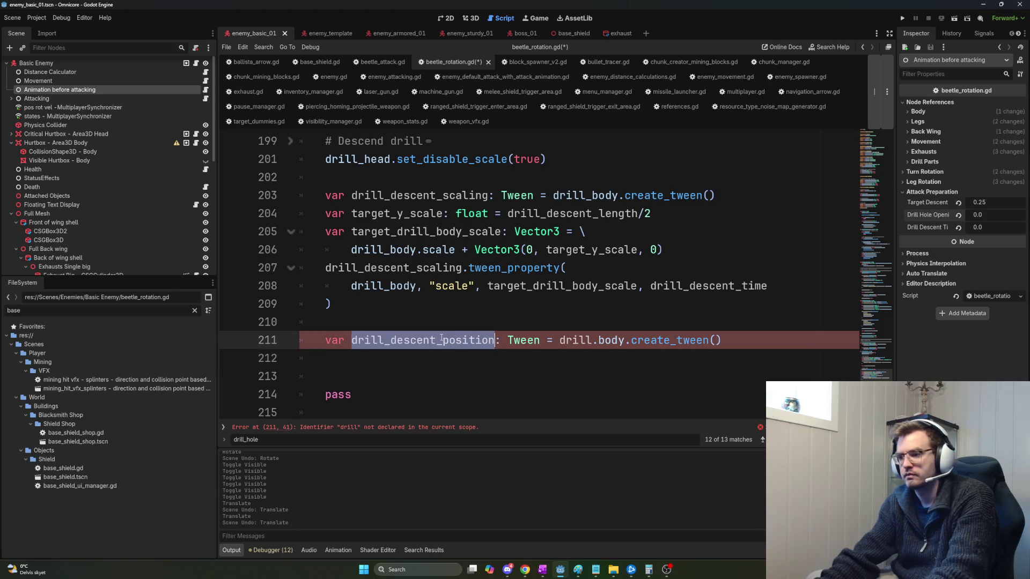
click(446, 358)
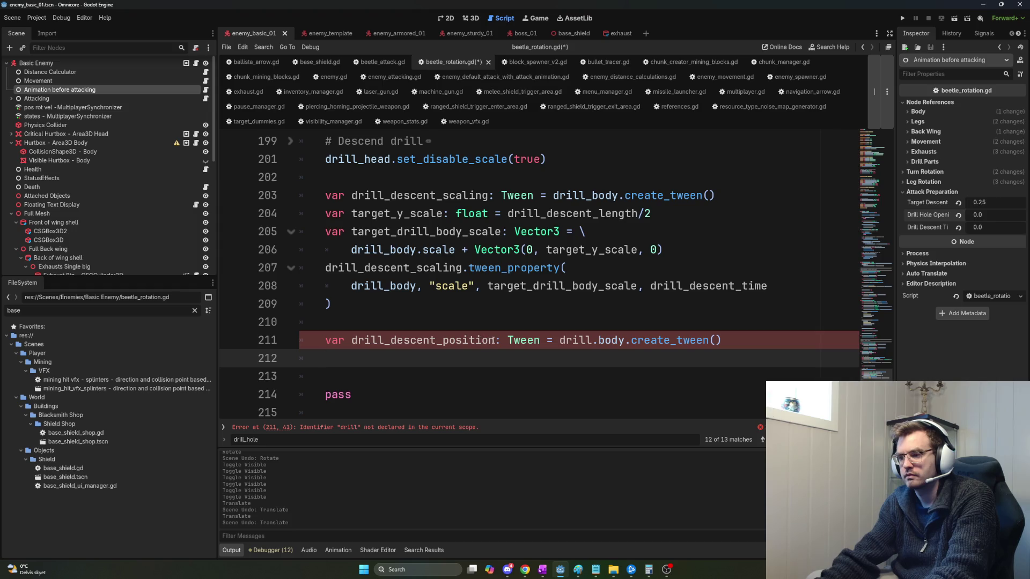
click(492, 340)
text(ing)
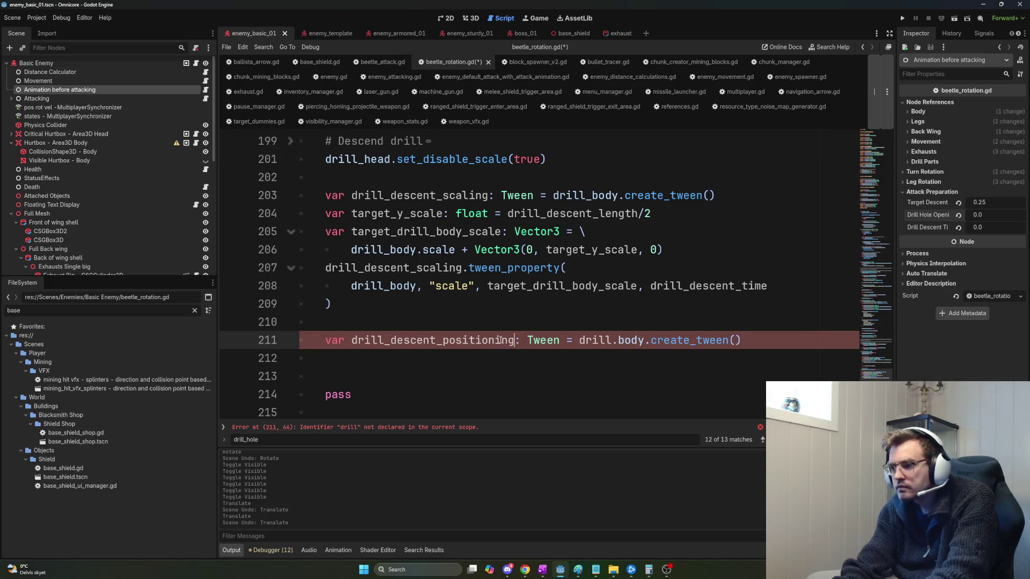
double_click(439, 341)
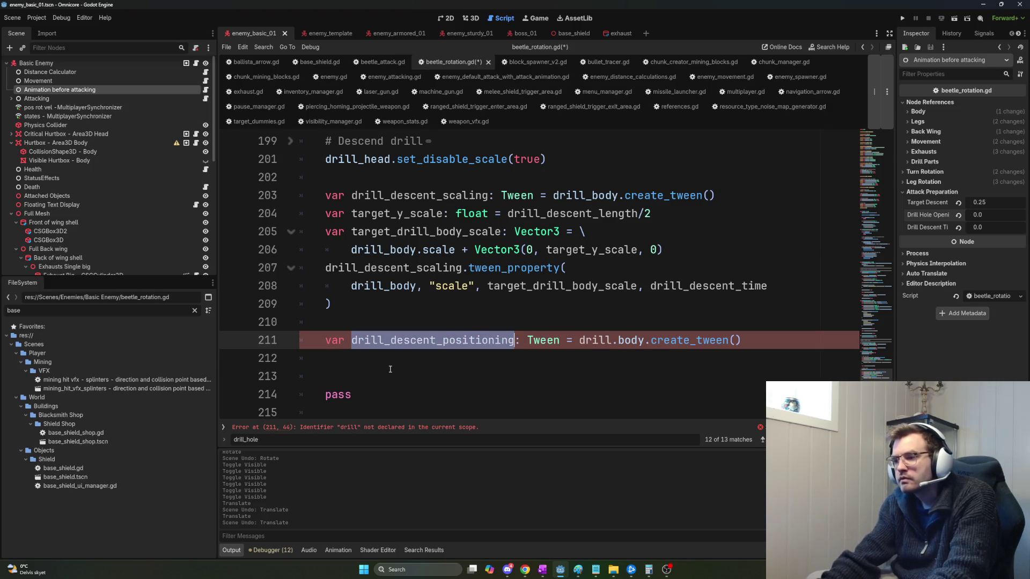
click(395, 359)
Declare target_z_position as drill_body.position - Vector3(0, 0, -drill_descent_length)
text(var target)
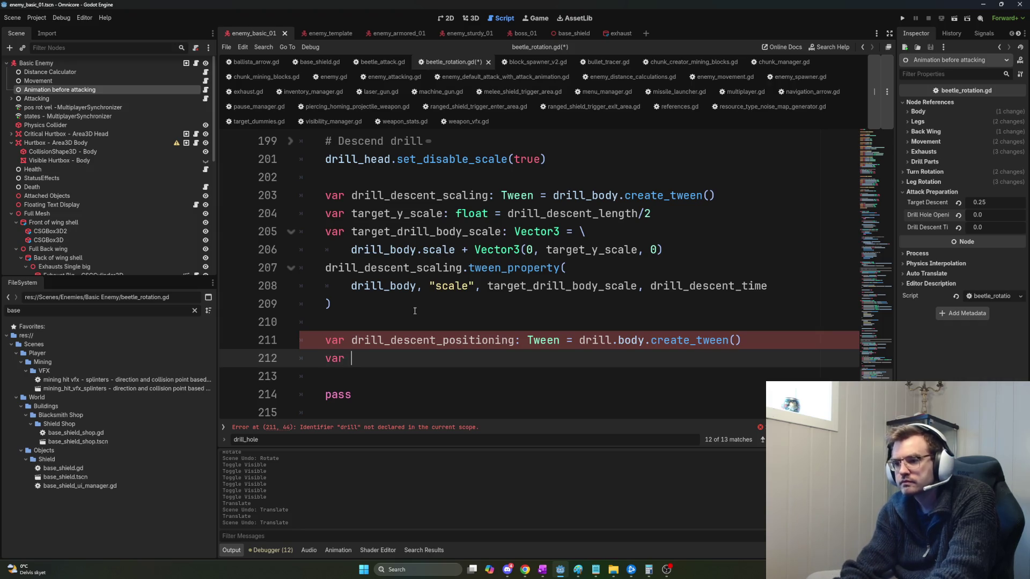
text(_)
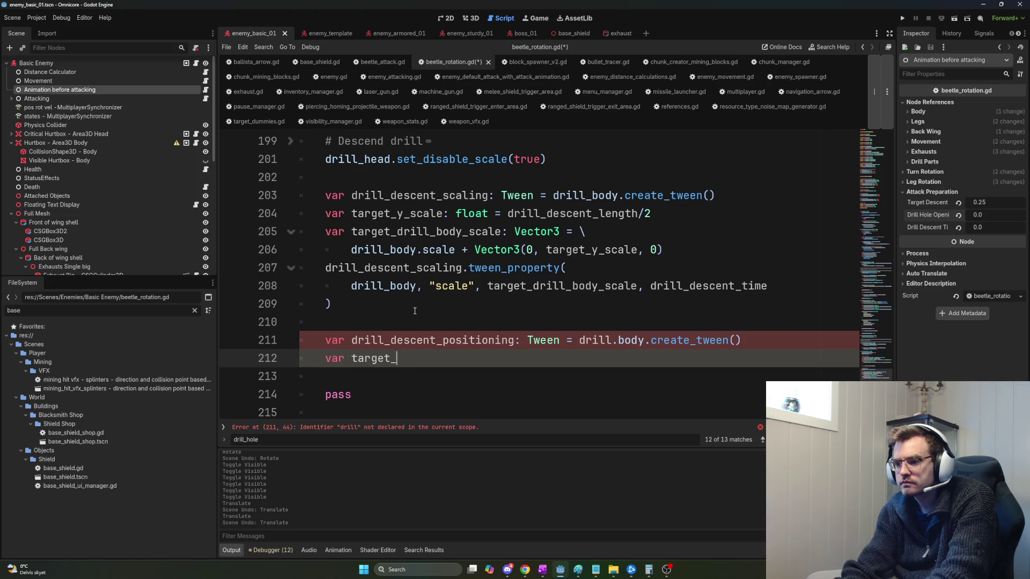
text(z)
text(_p)
text(ition: )
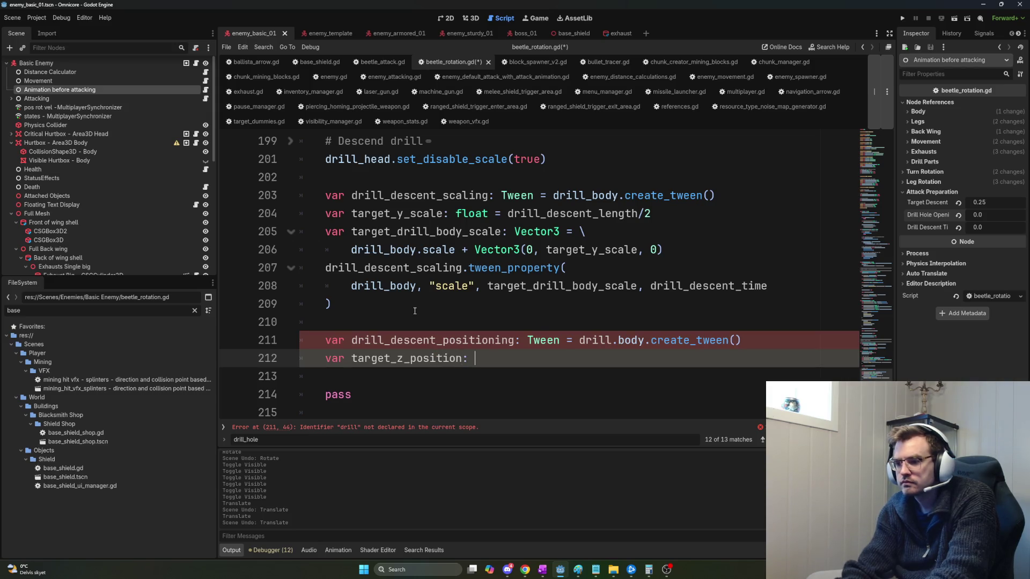
text(Tween = )
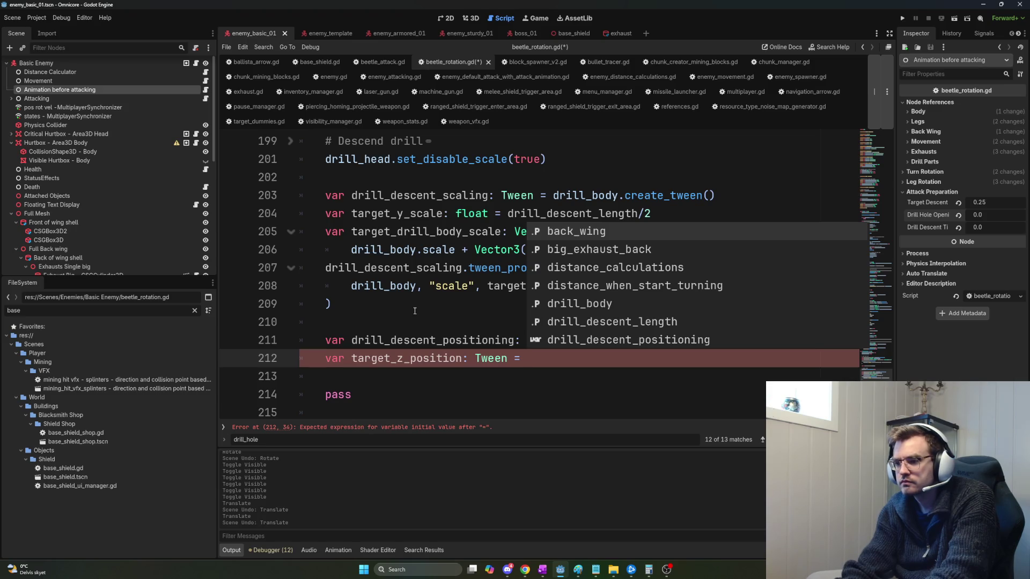
text(drill_body.)
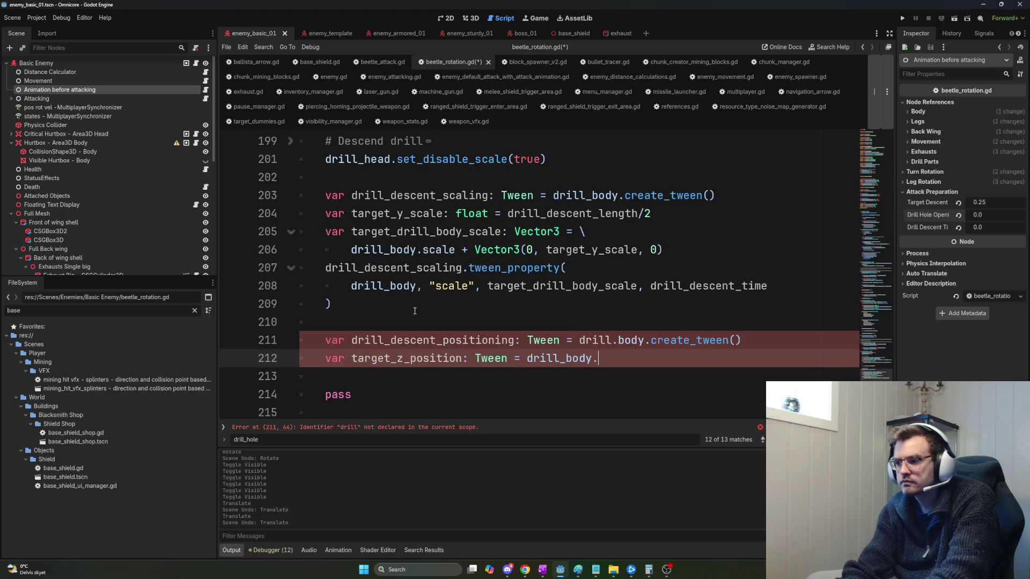
text(position)
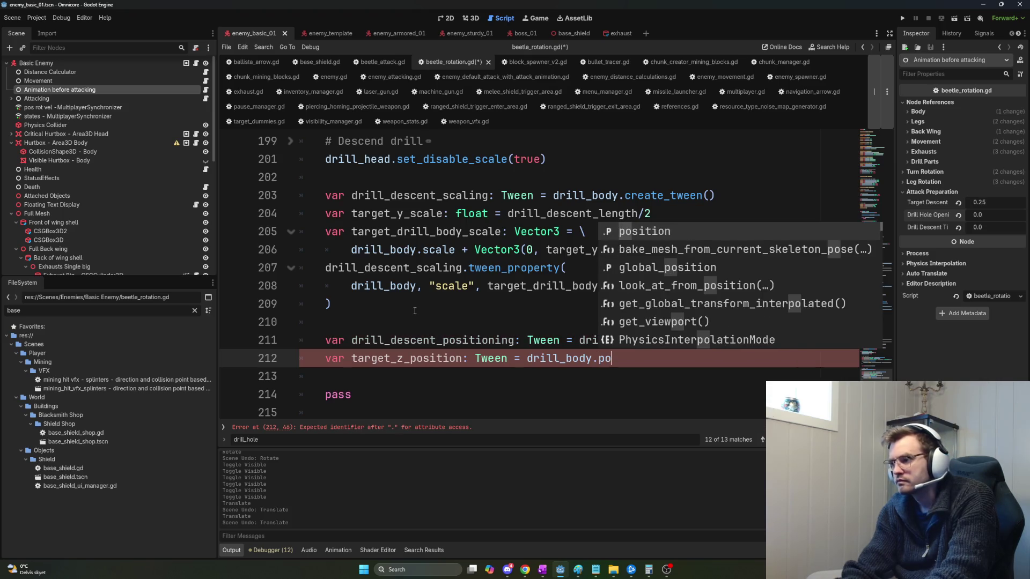
text( - Vectore32)
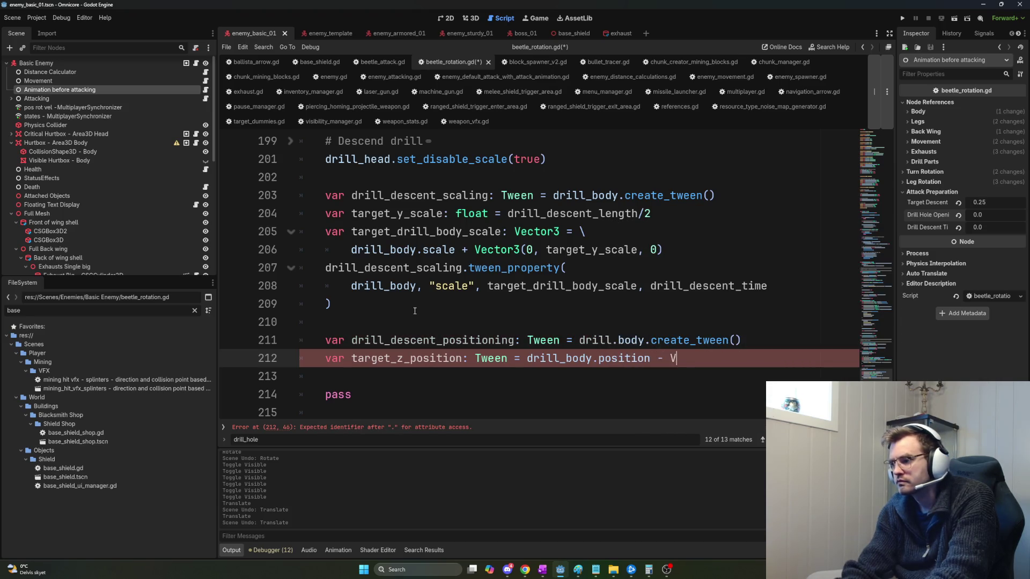
key(BackSpace)
key(BackSpace)
key(BackSpace)
text(3)
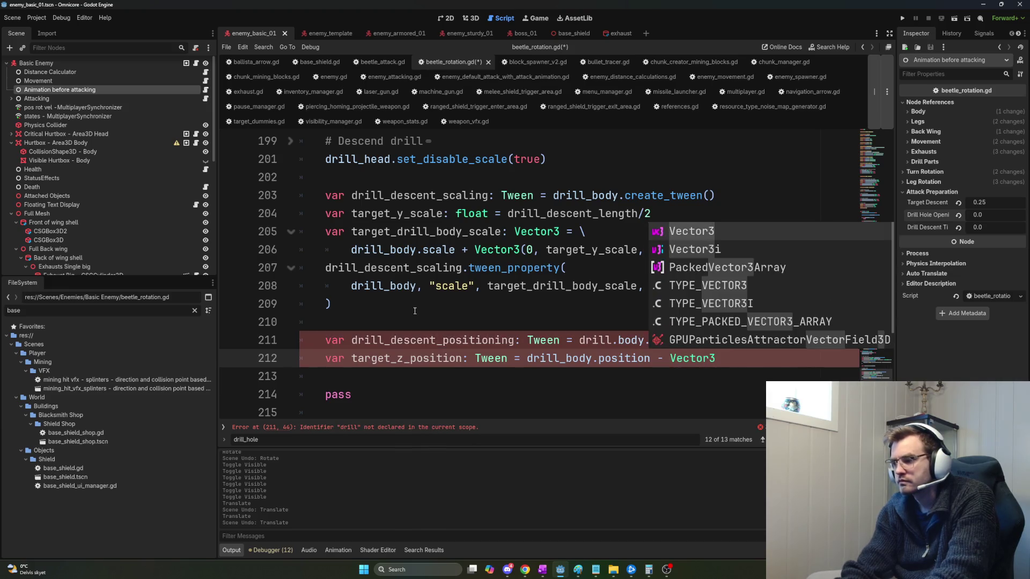
text((0, 0, )
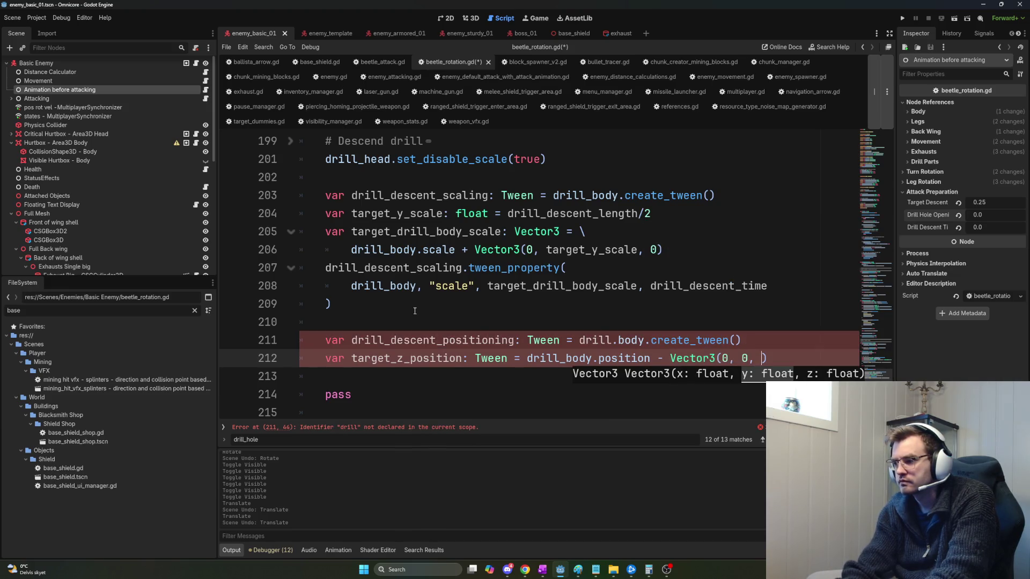
text(-drill)
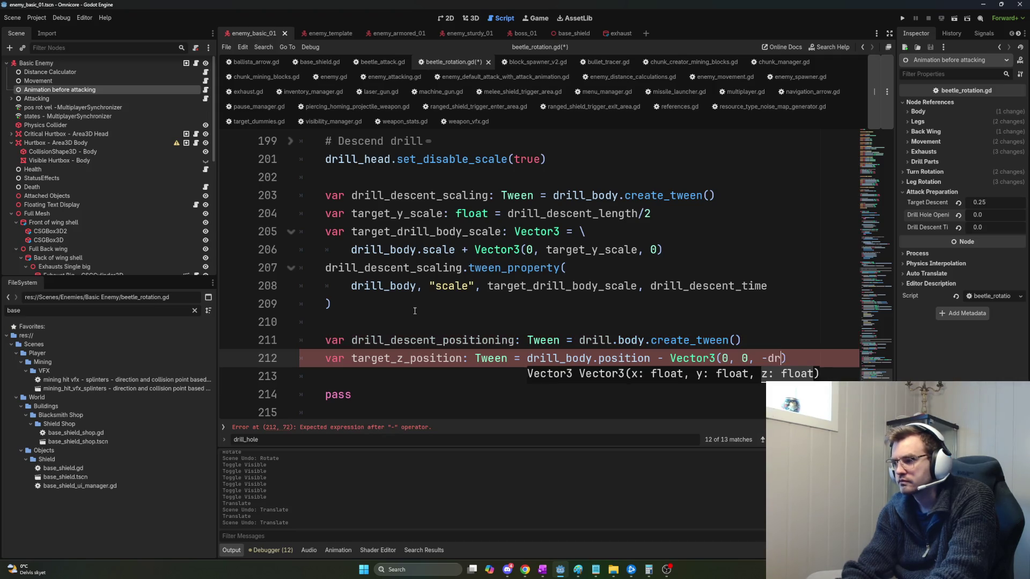
key(Down)
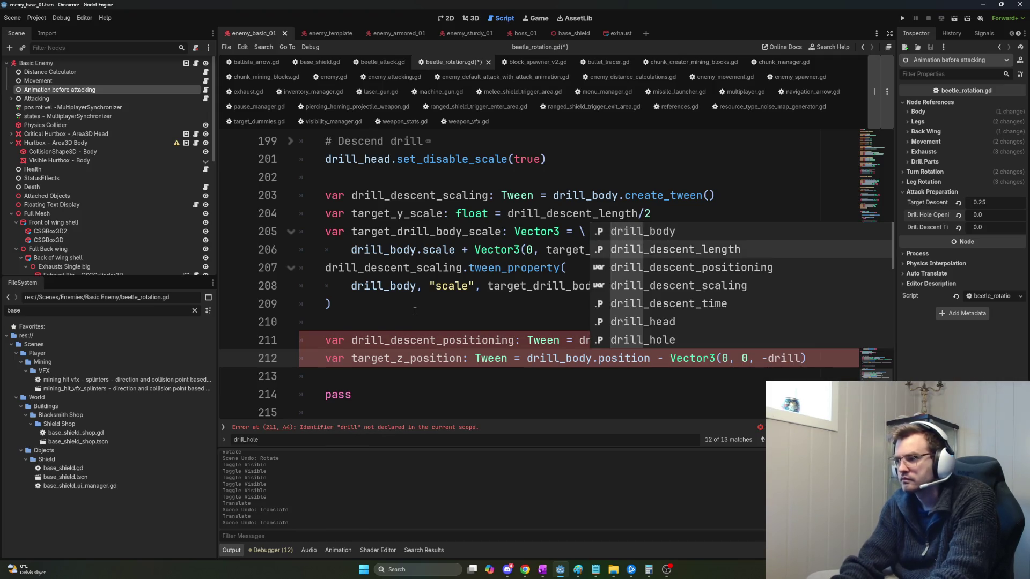
key(Return)
Wrap the declaration after the equals sign and change its type from Tween to Vector3
click(482, 359)
text(\)
key(Return)
scroll(504, 333, down, 2)
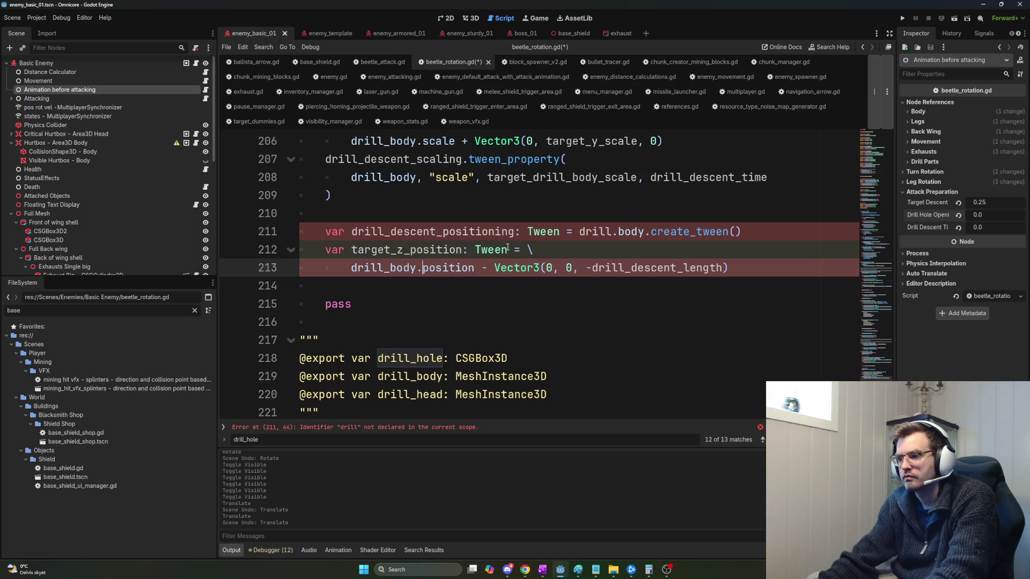
double_click(489, 250)
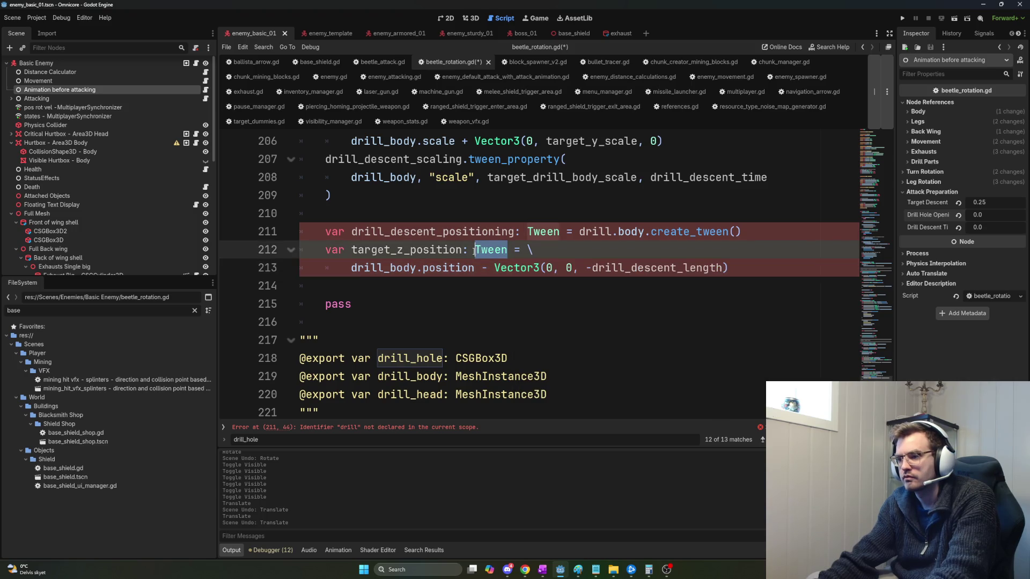
text(Vector3)
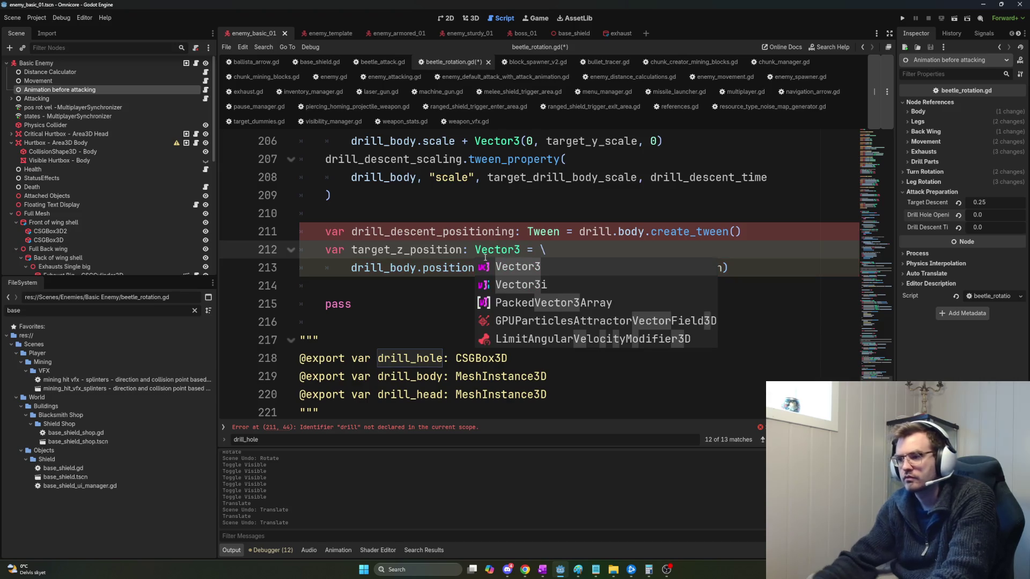
click(416, 292)
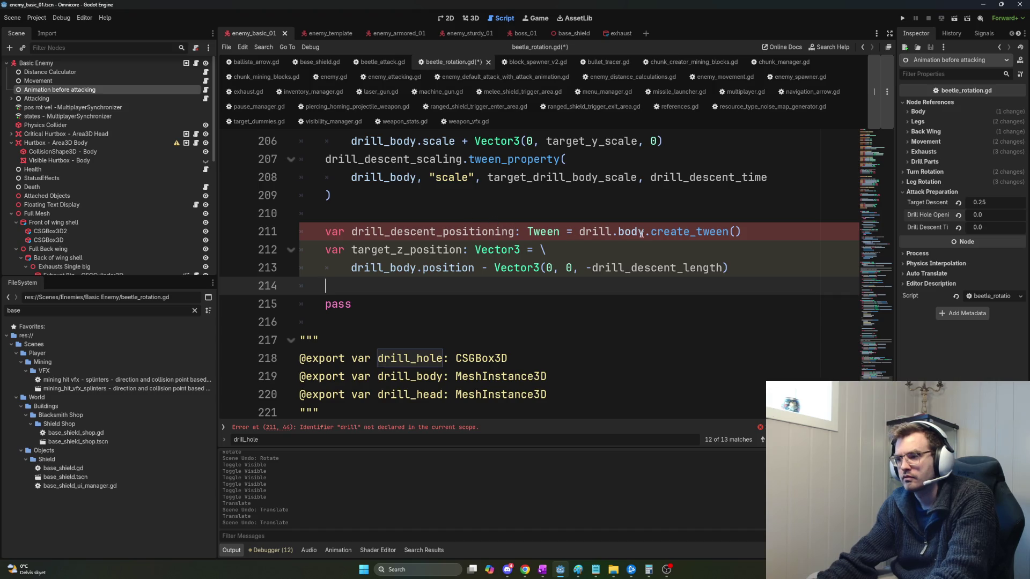
Change drill.body to drill_body on the descent positioning tween
click(618, 231)
key(BackSpace)
text(_)
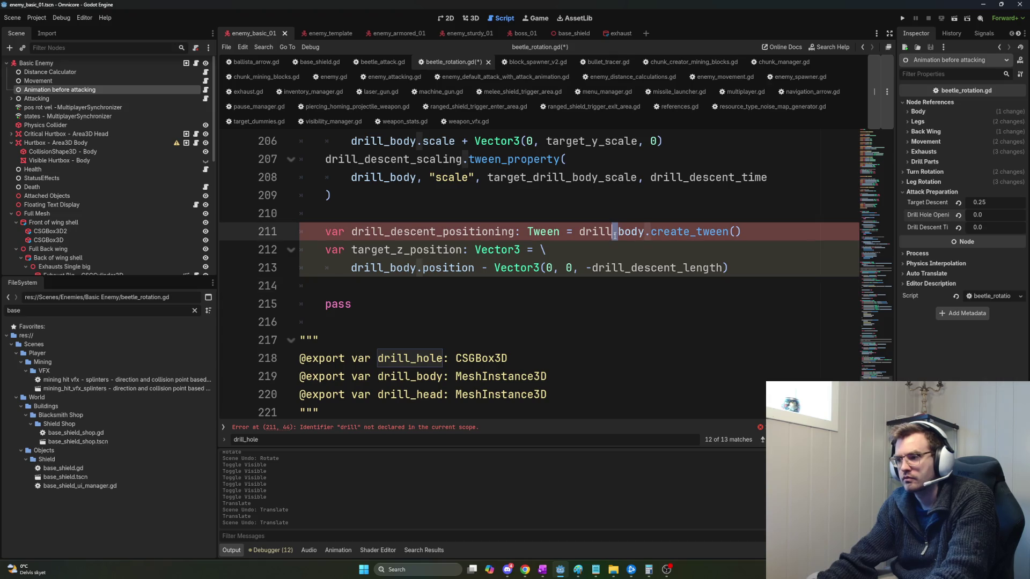
key(Escape)
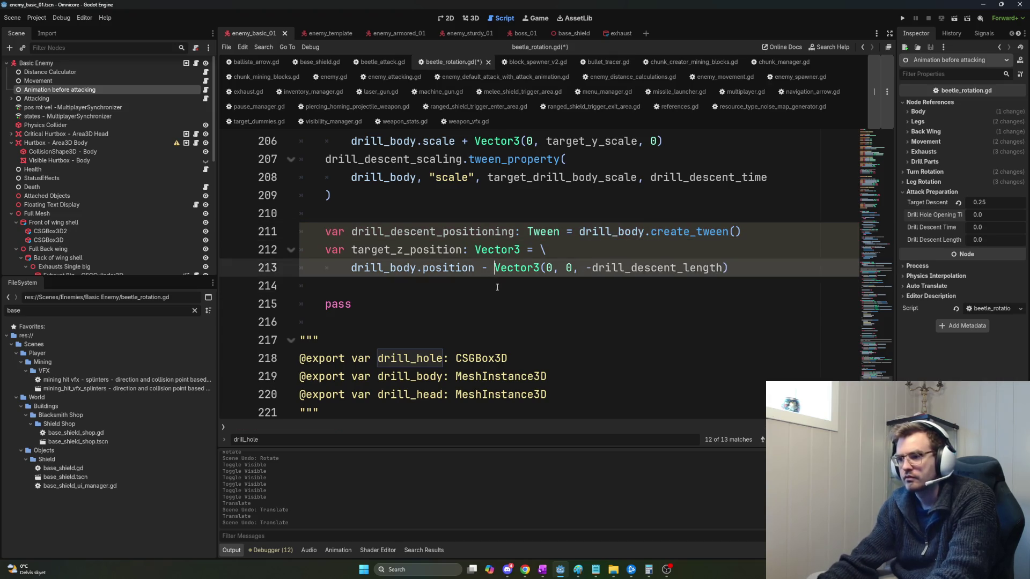
Begin line 214 with a reference to drill_descent_positioning
click(505, 280)
text(var)
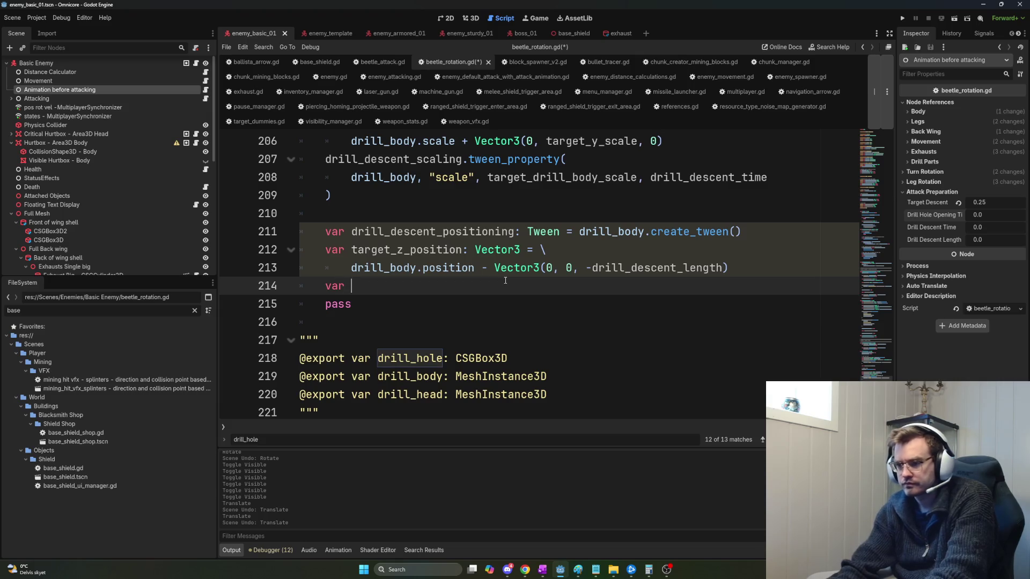
key(BackSpace)
key(BackSpace)
key(BackSpace)
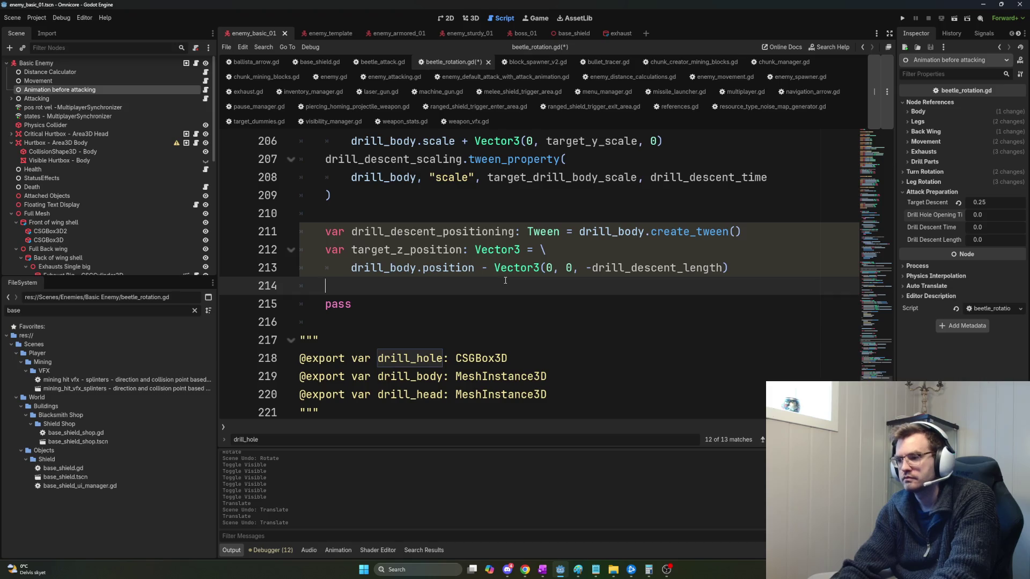
text(drill)
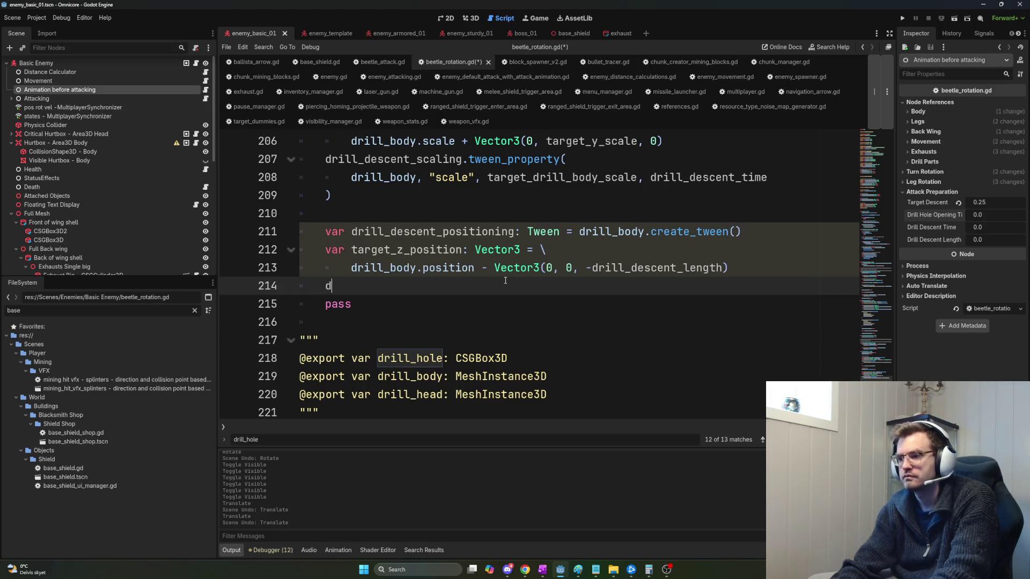
key(Down)
key(Down)
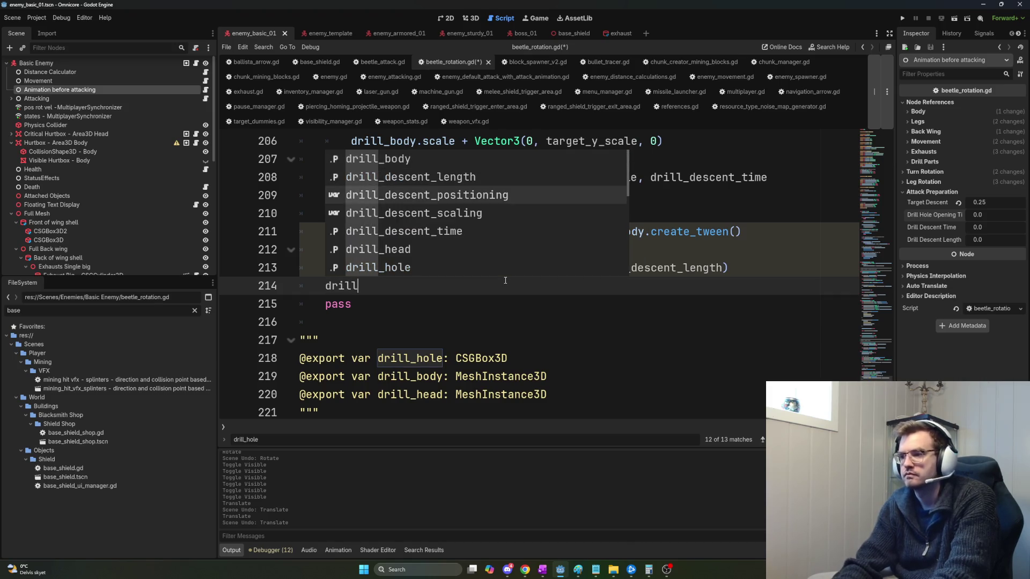
key(Return)
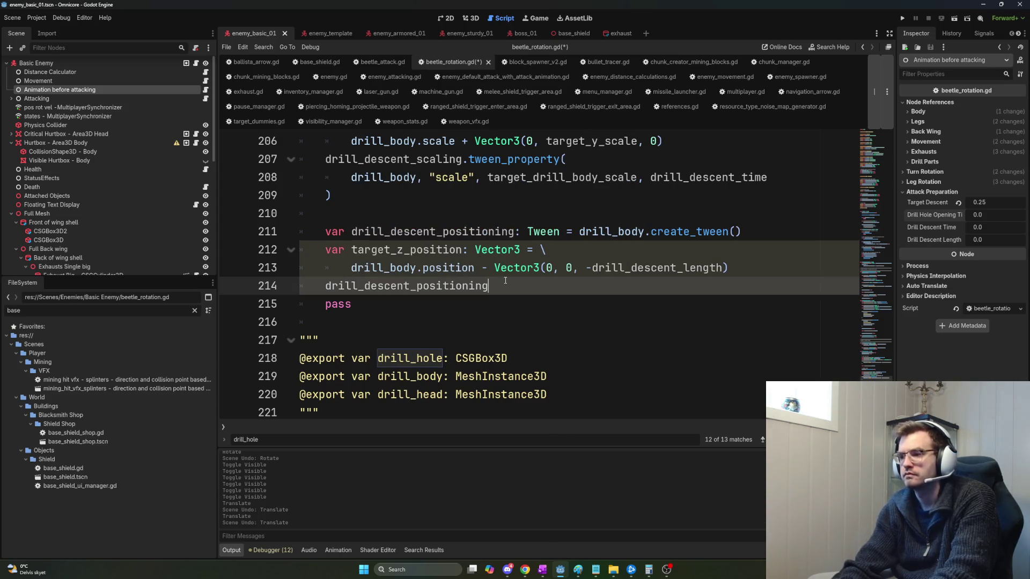
Rename the positioning tween to drill_descent_positioning_tween on lines 211 and 214
click(514, 232)
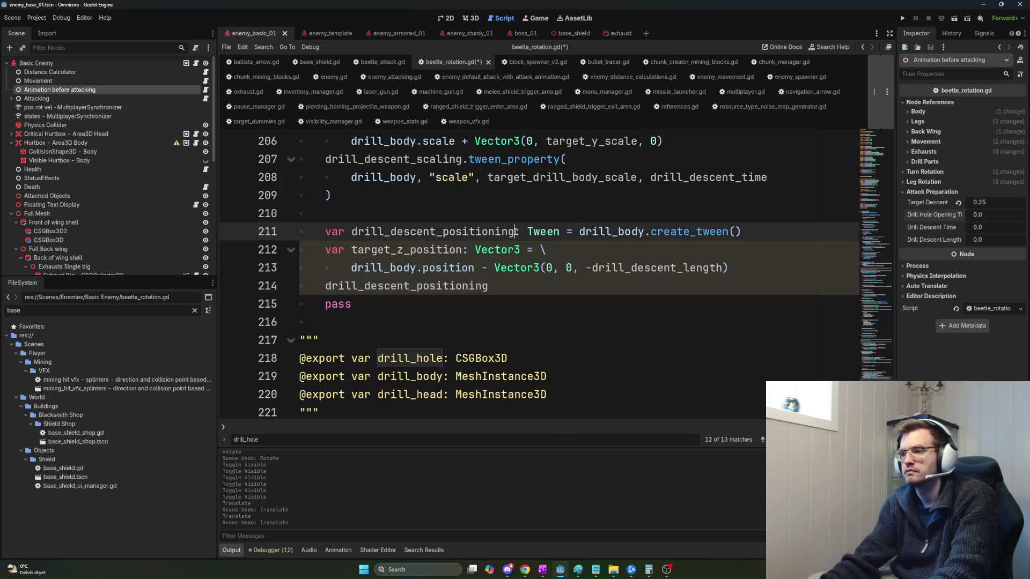
text(t)
key(BackSpace)
text(_tween)
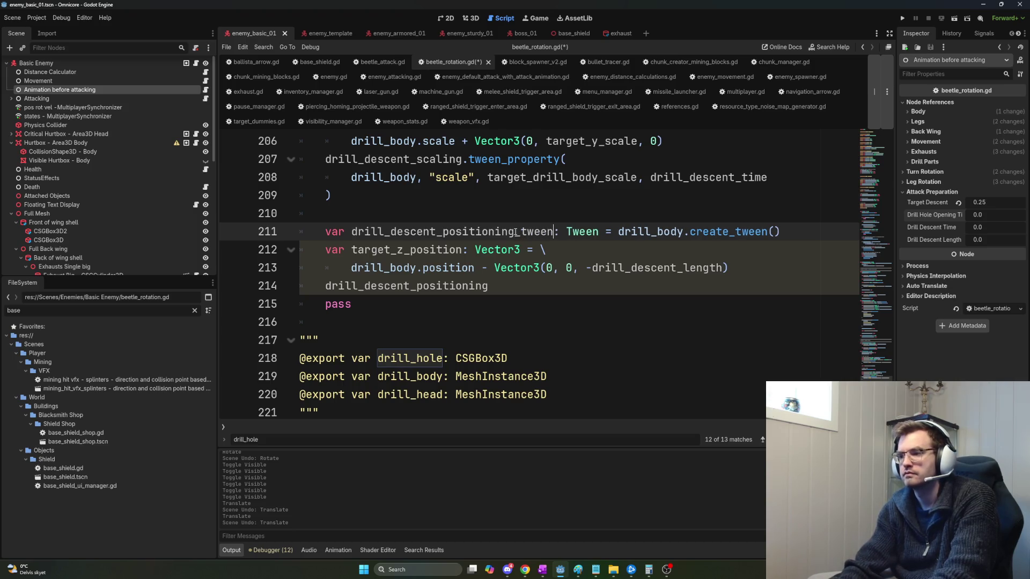
shift+click(514, 232)
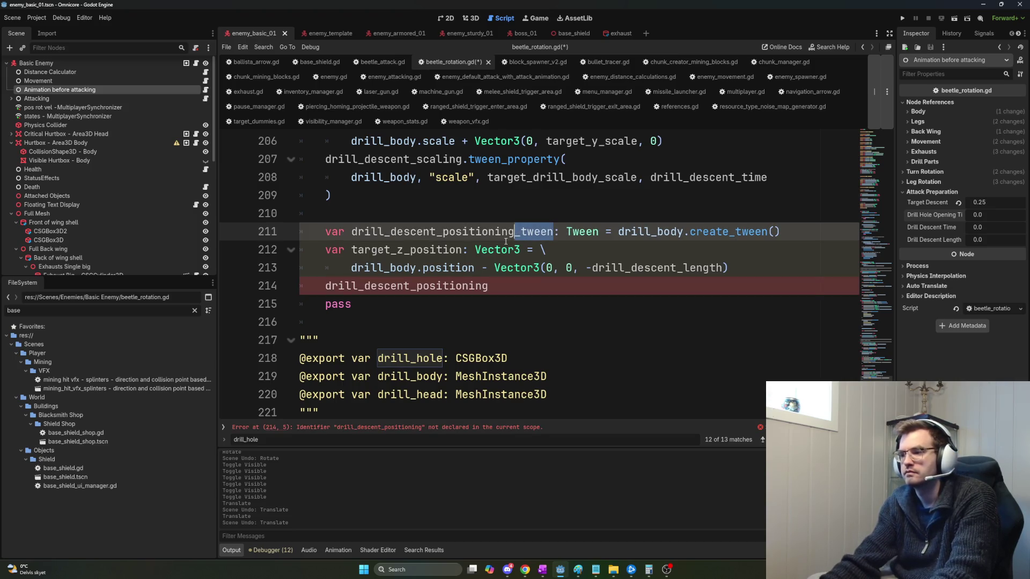
key(ctrl+c)
click(488, 289)
key(ctrl+v)
Rename drill_hole_opening to drill_hole_opening_tween on lines 190, 193 and 197
scroll(504, 282, up, 4)
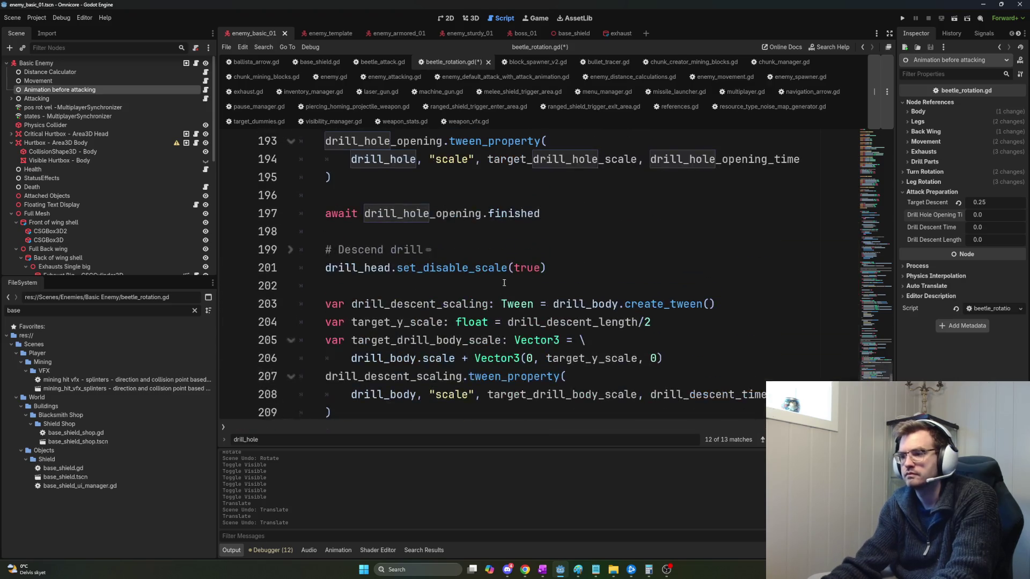
scroll(455, 264, up, 1)
click(482, 268)
click(482, 269)
key(ctrl+v)
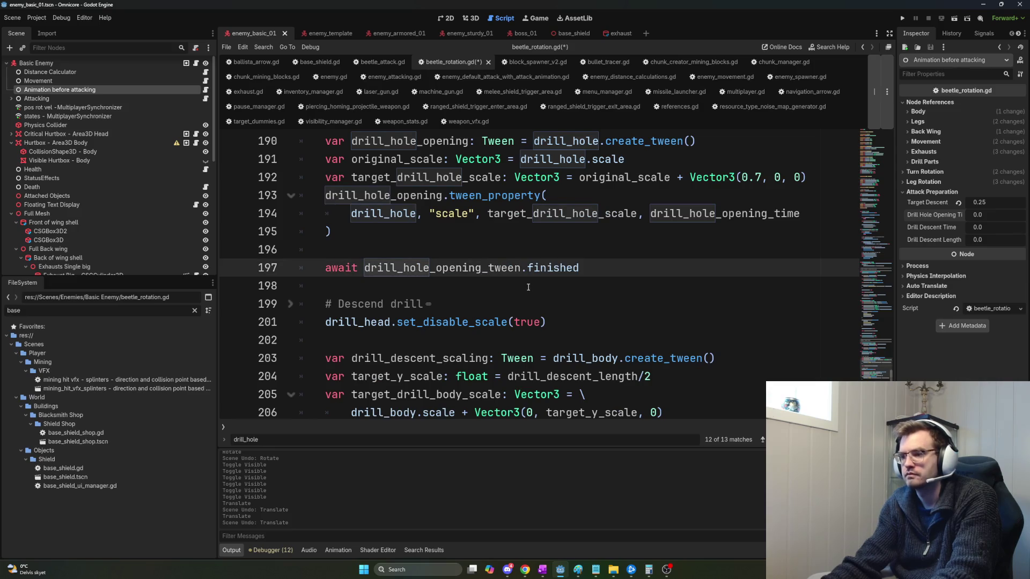
key(ctrl+z)
scroll(509, 264, up, 1)
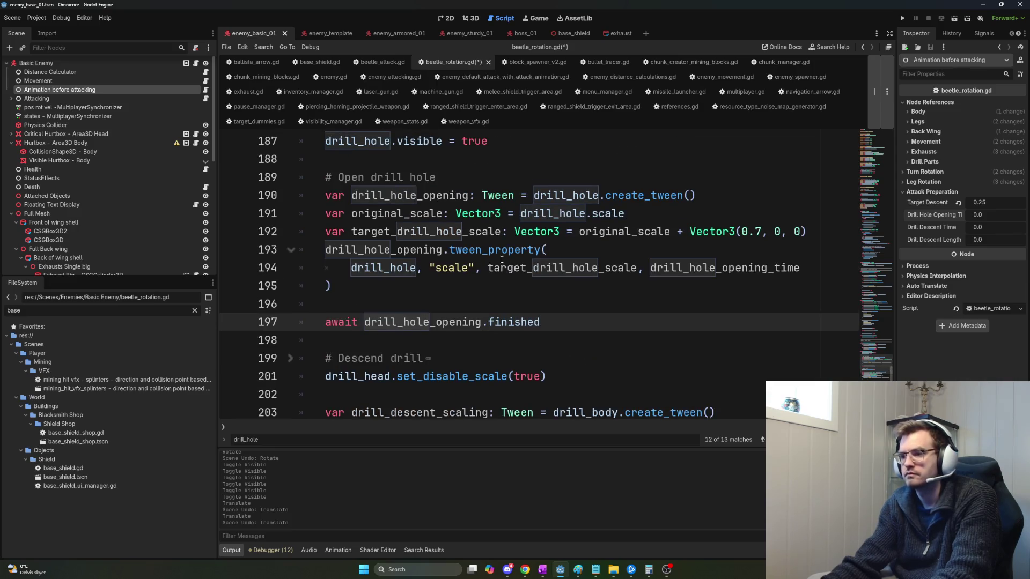
click(470, 196)
key(ctrl+v)
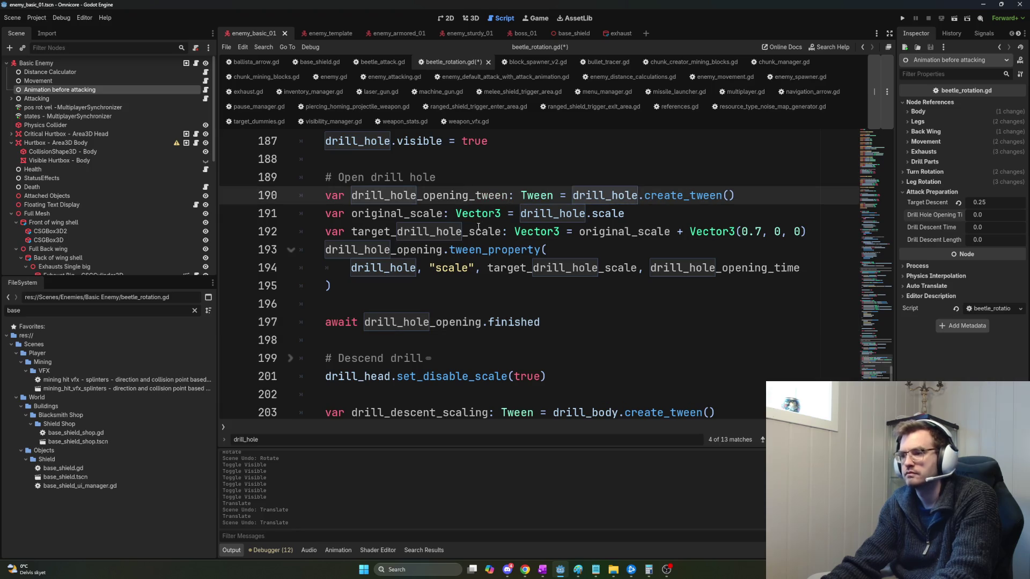
click(442, 250)
key(ctrl+v)
click(483, 322)
key(ctrl+v)
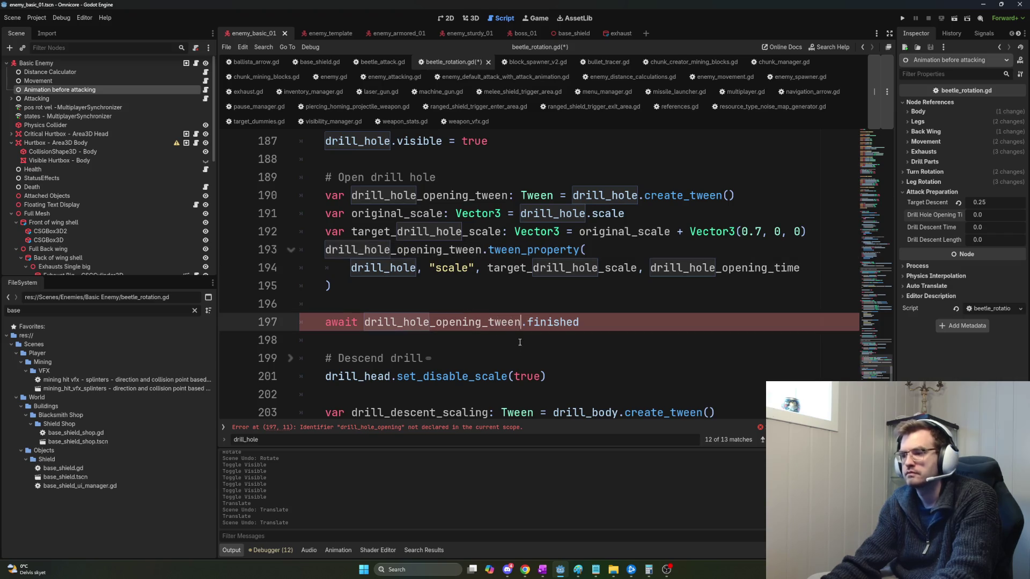
scroll(505, 327, down, 5)
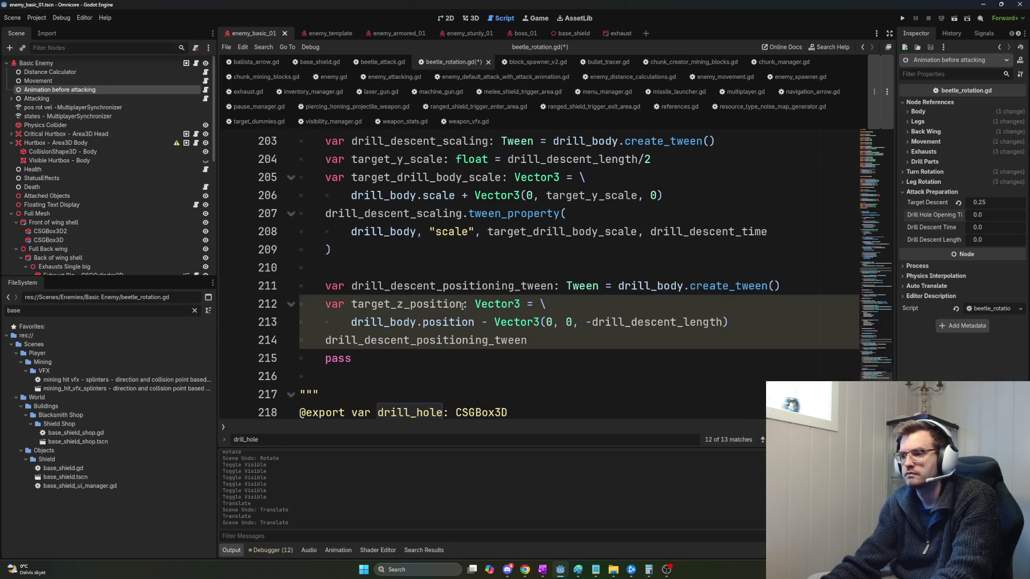
scroll(467, 310, down, 1)
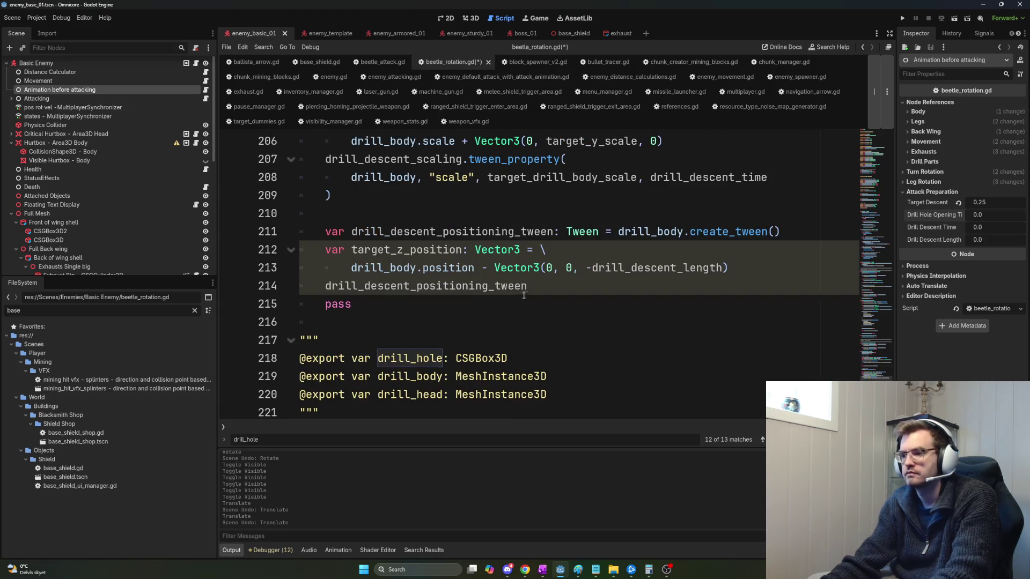
Call tween_property on the positioning tween with drill_body as the tweened object
click(562, 287)
text(.pro)
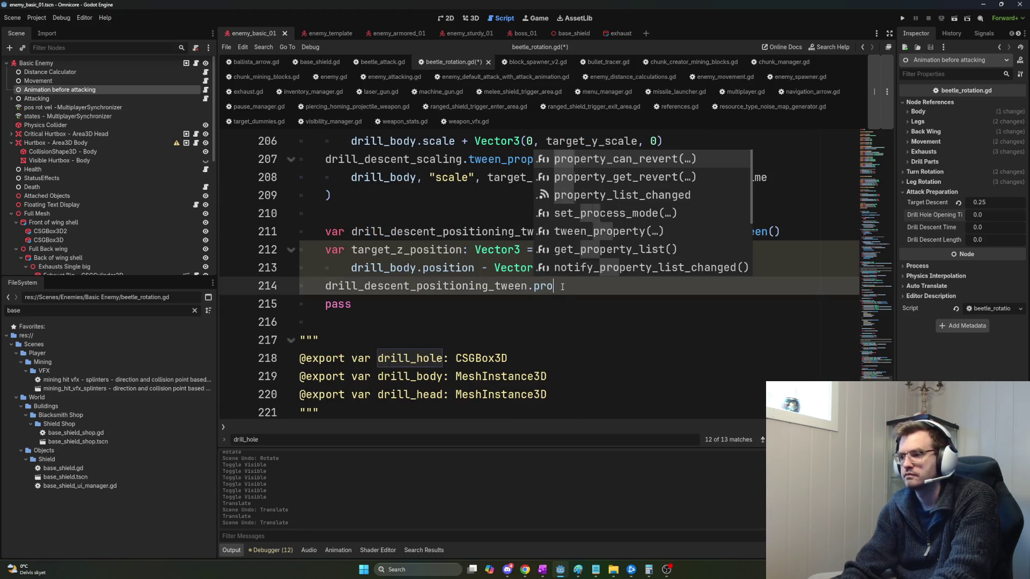
text(perty)
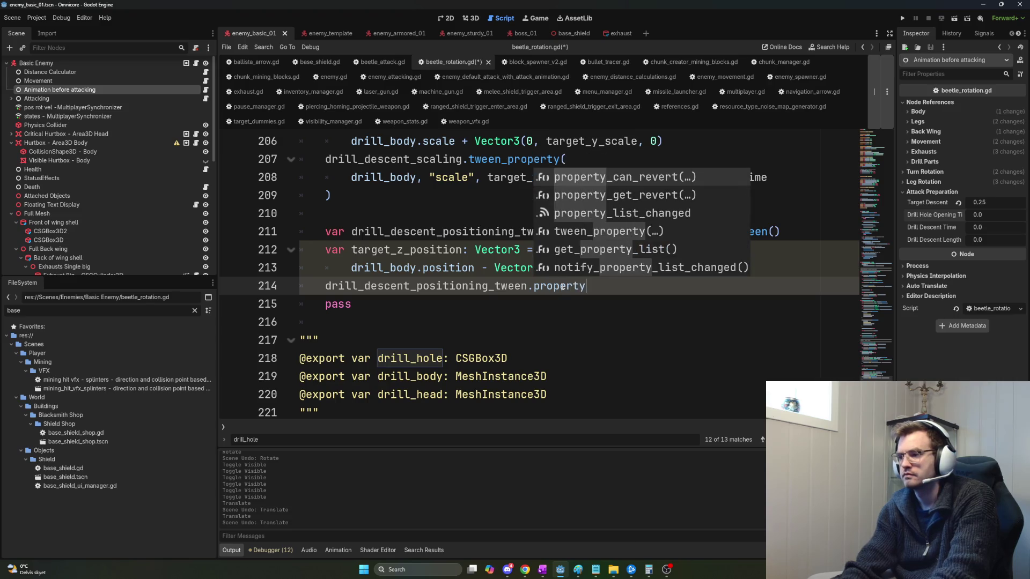
key(Down)
key(Down)
key(Down)
key(Return)
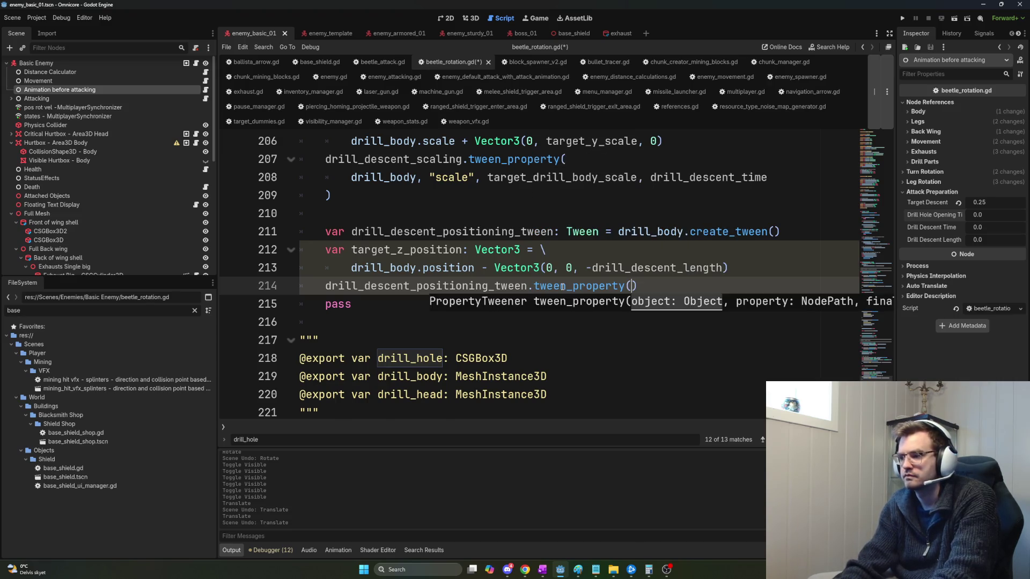
key(Return)
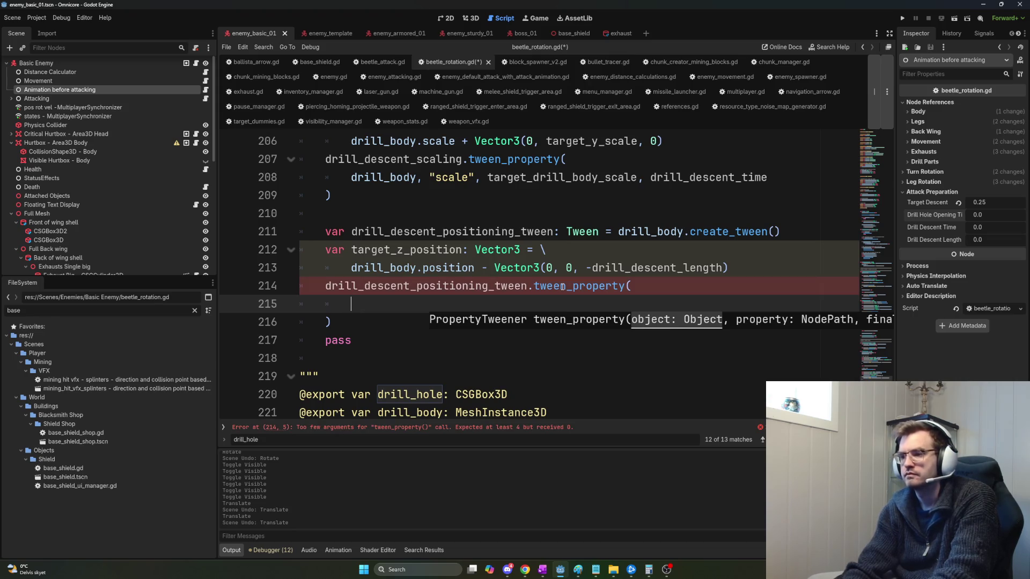
text(drill_b)
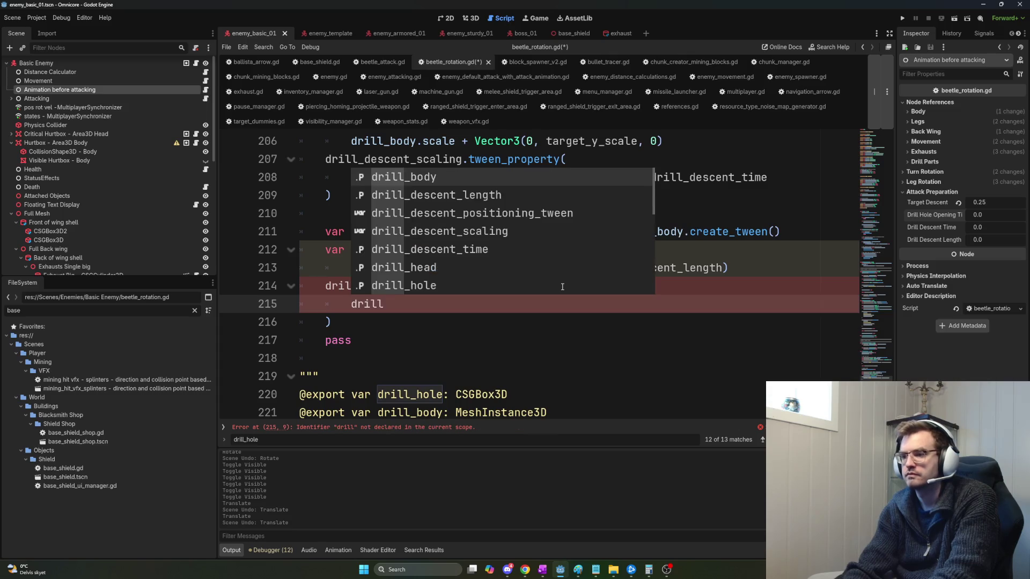
key(Return)
text(.)
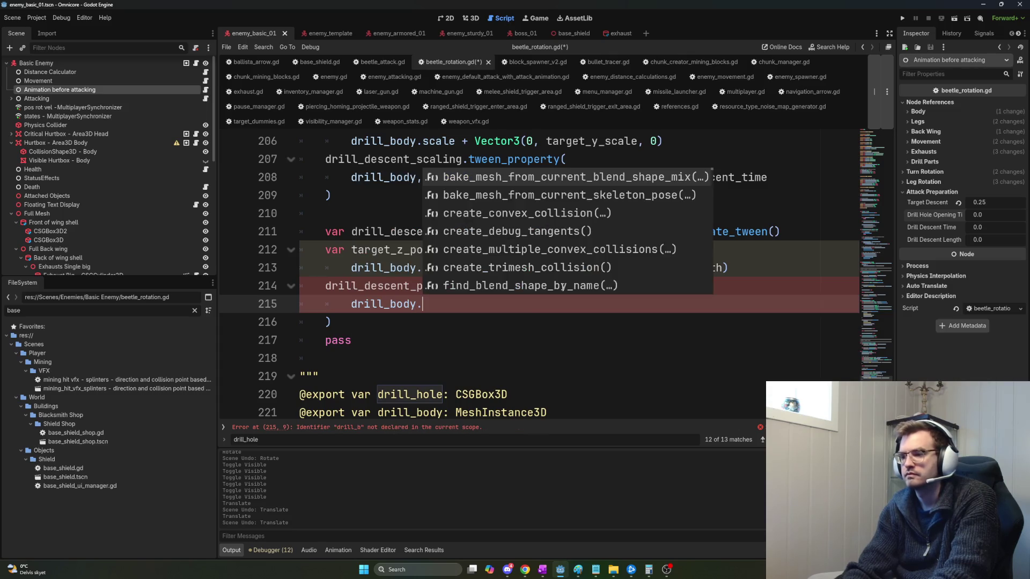
key(BackSpace)
Tween drill_body's "position" to target_z_position over drill_descent_time, adding blank lines after
text(, "position)
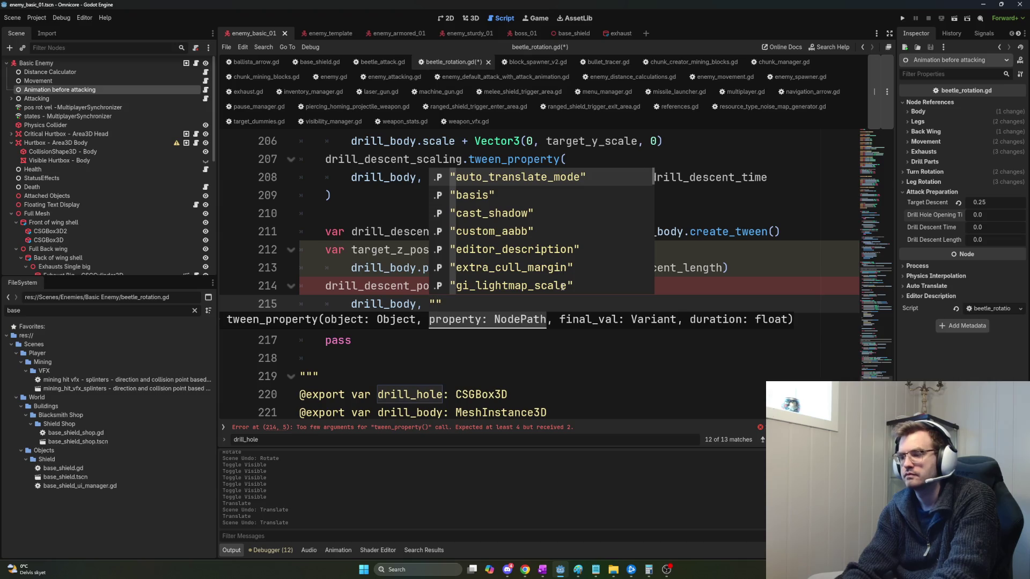
text(", )
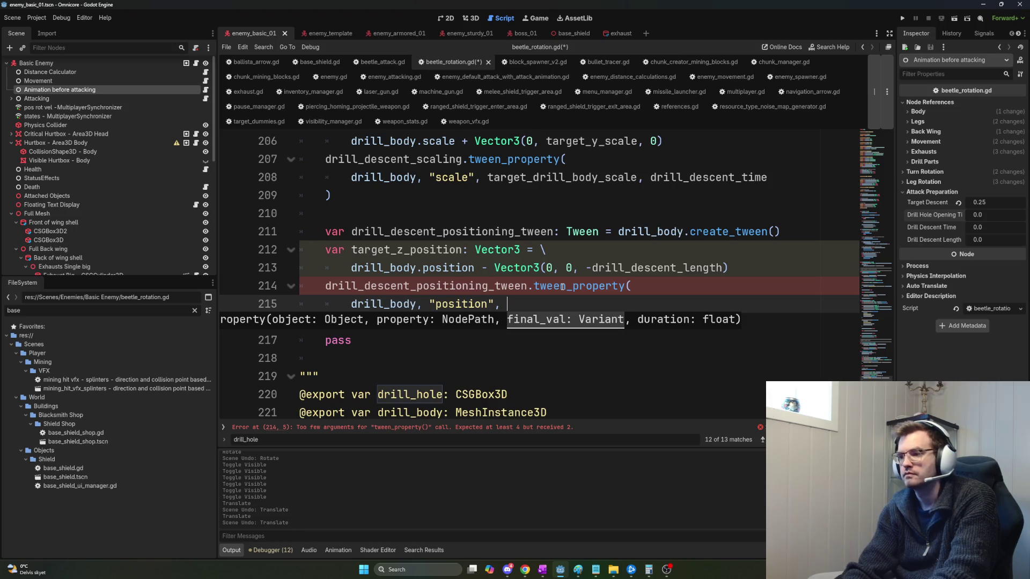
text(tarr)
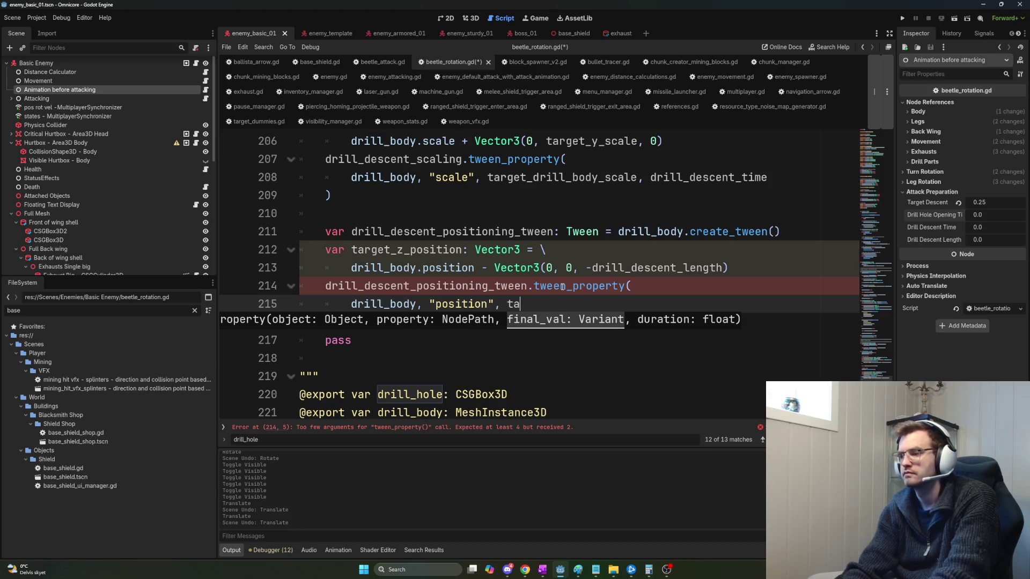
key(BackSpace)
text(get_z)
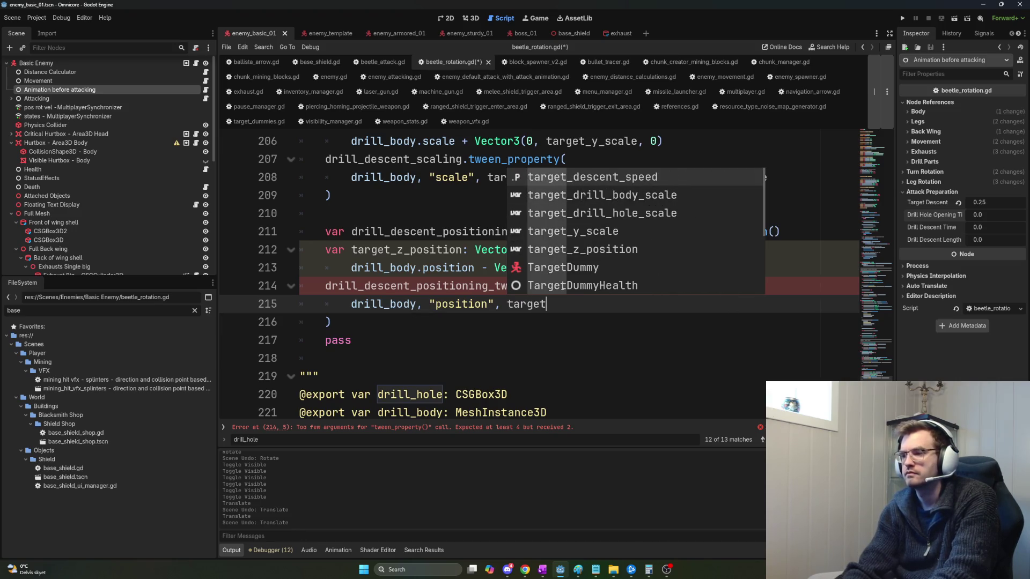
key(Return)
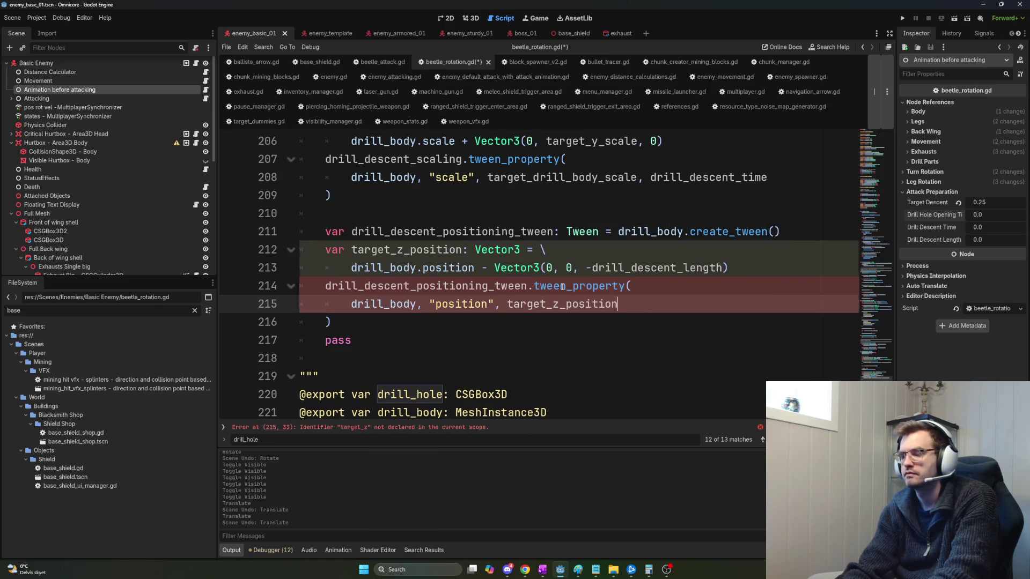
text(, )
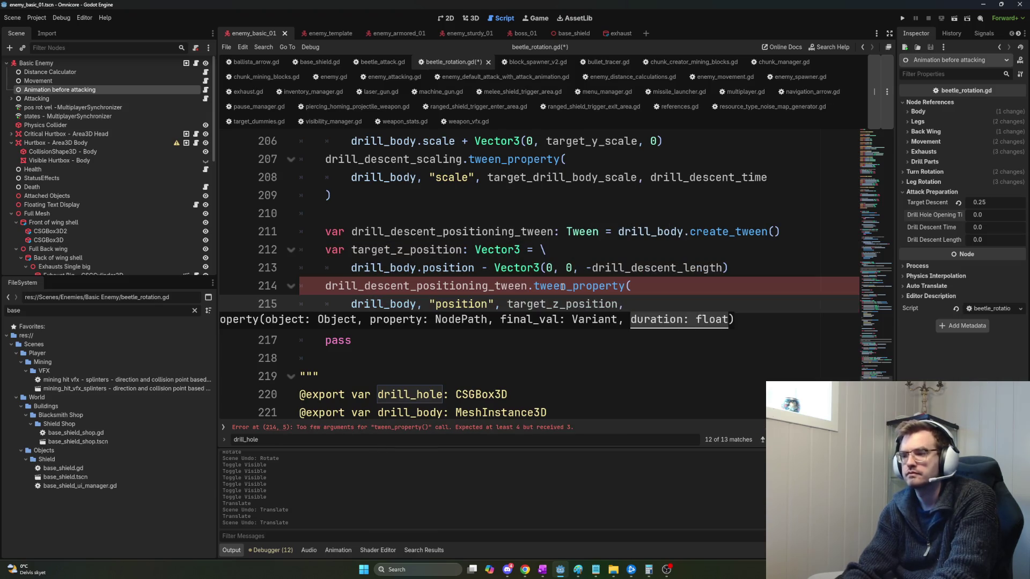
text(drill_desc)
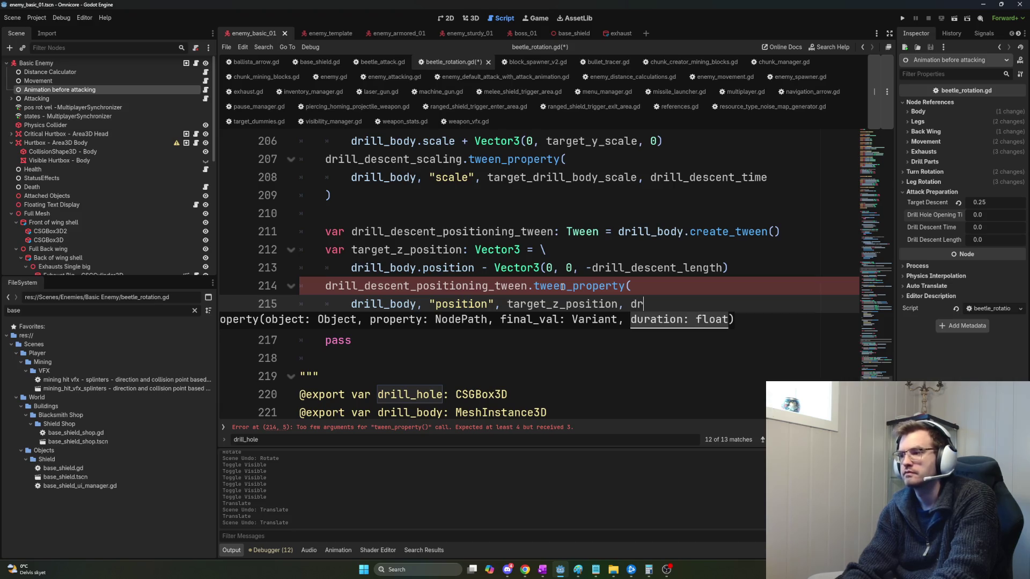
text(ent_ti)
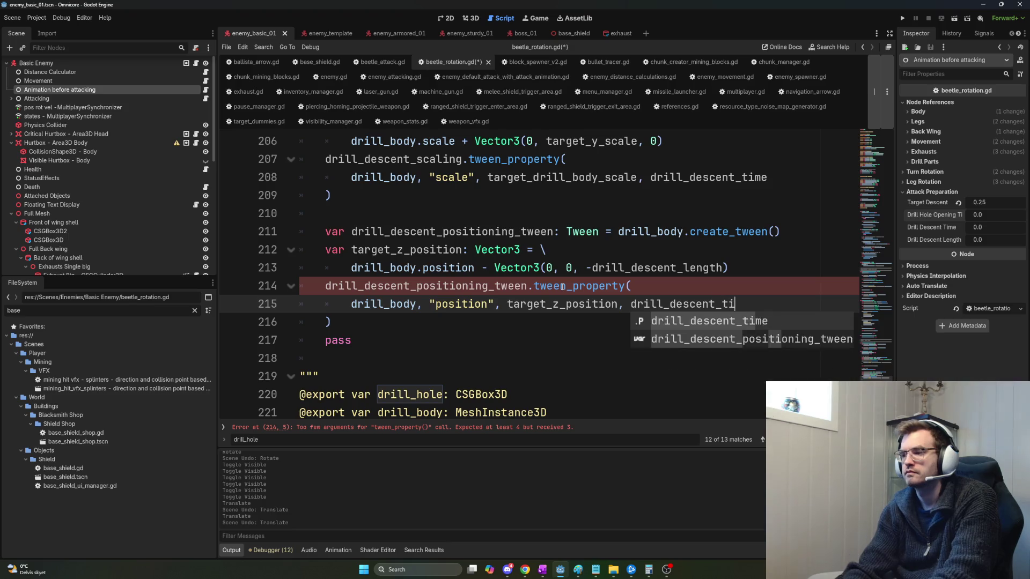
key(Return)
key(Down)
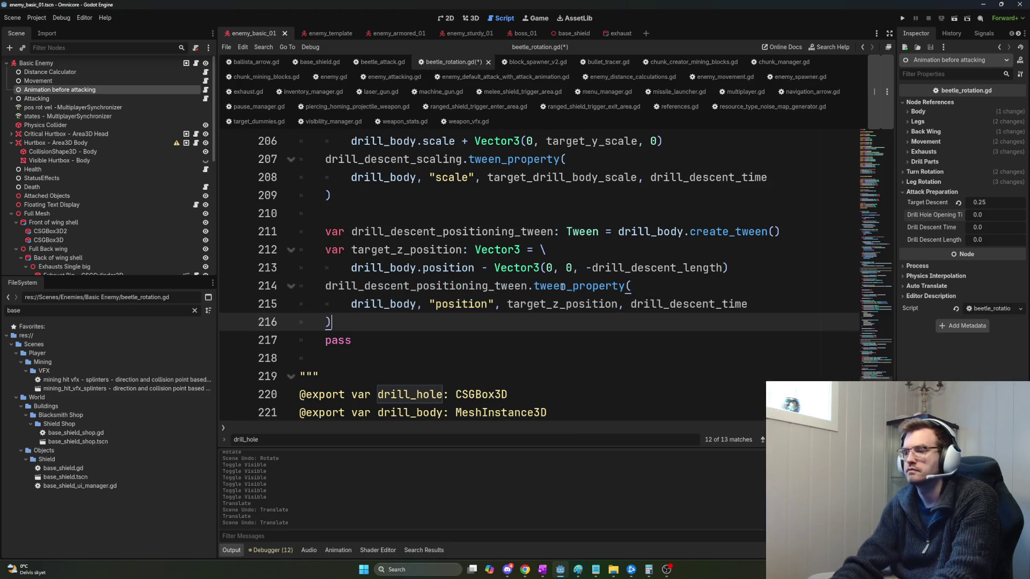
key(Return)
key(Return)
key(Up)
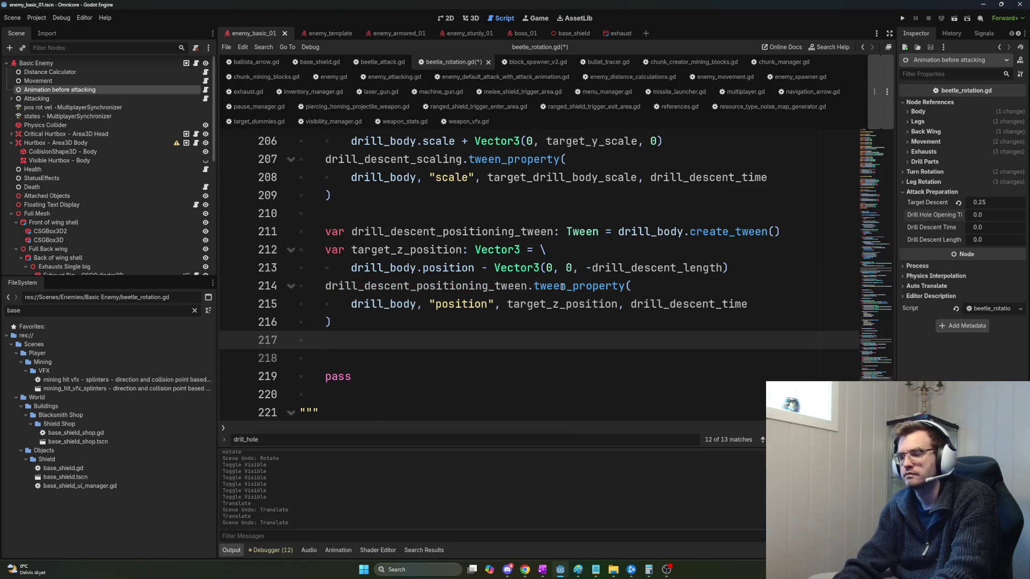
key(Return)
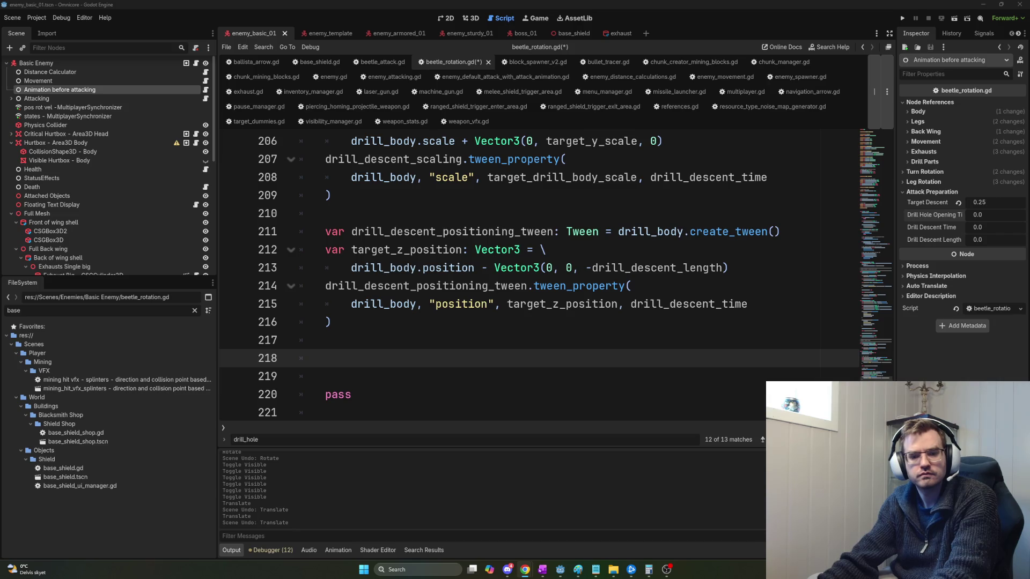
click(465, 364)
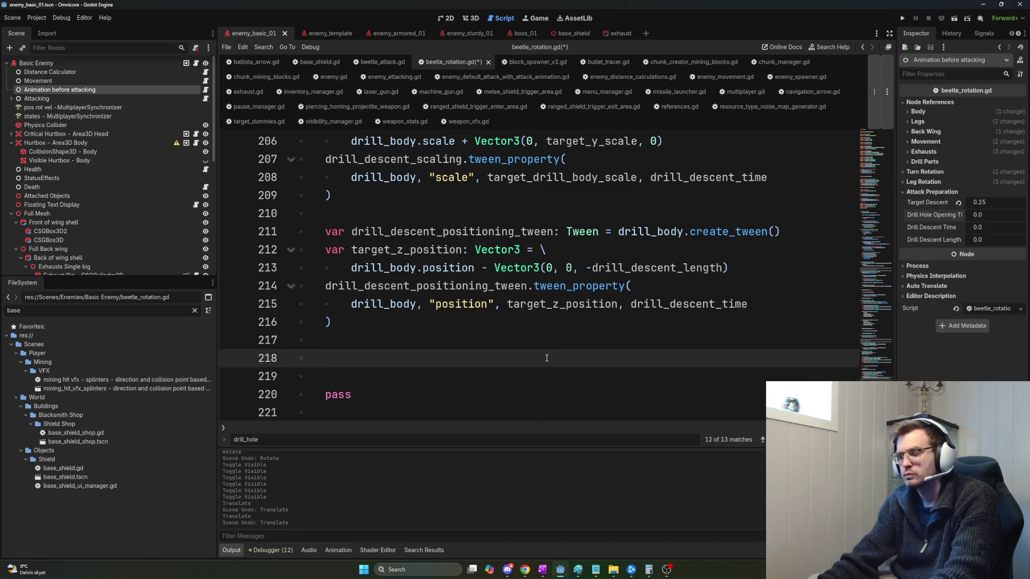
scroll(547, 358, up, 5)
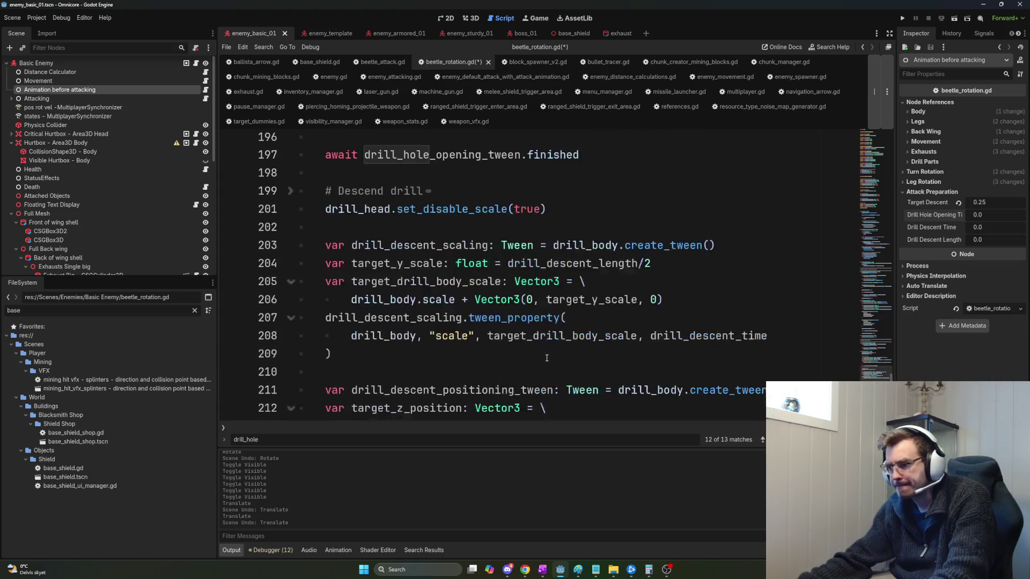
scroll(547, 357, down, 4)
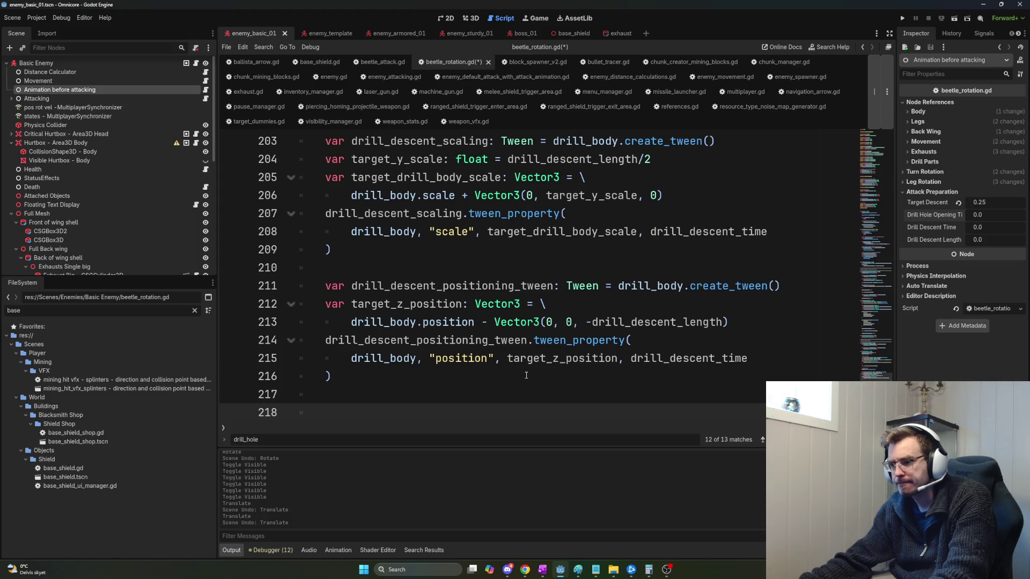
scroll(539, 374, down, 2)
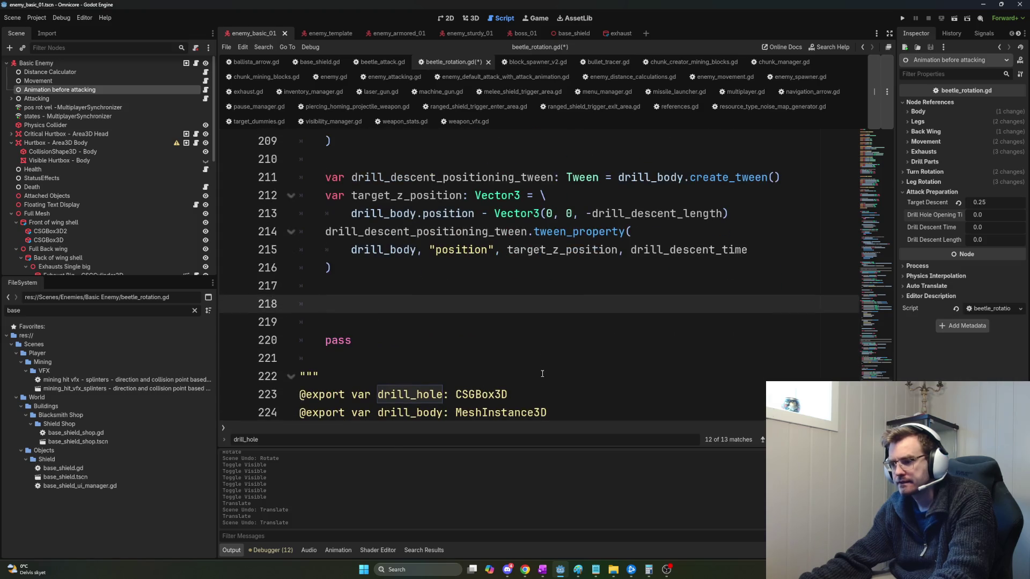
scroll(546, 370, up, 8)
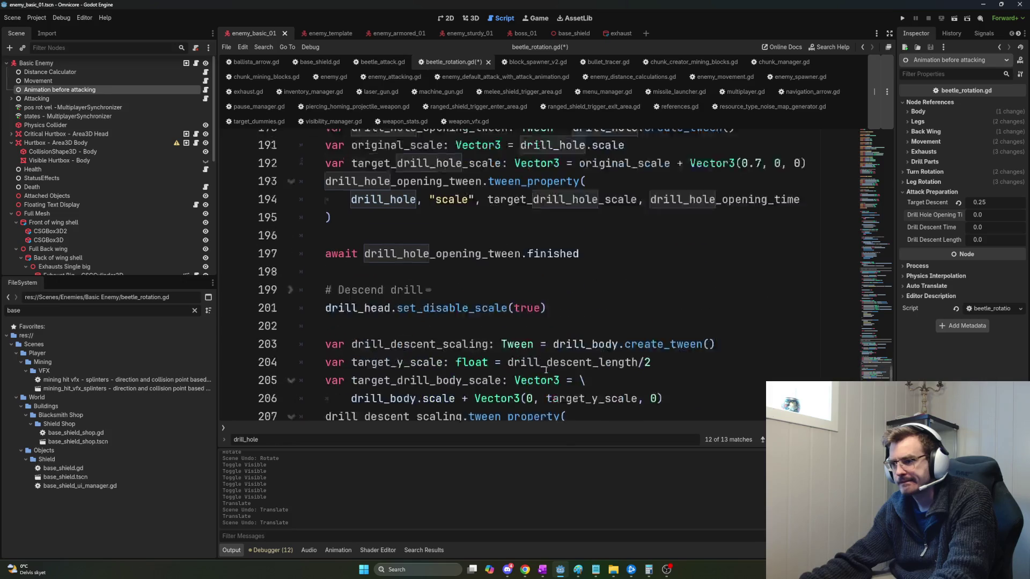
scroll(546, 371, up, 1)
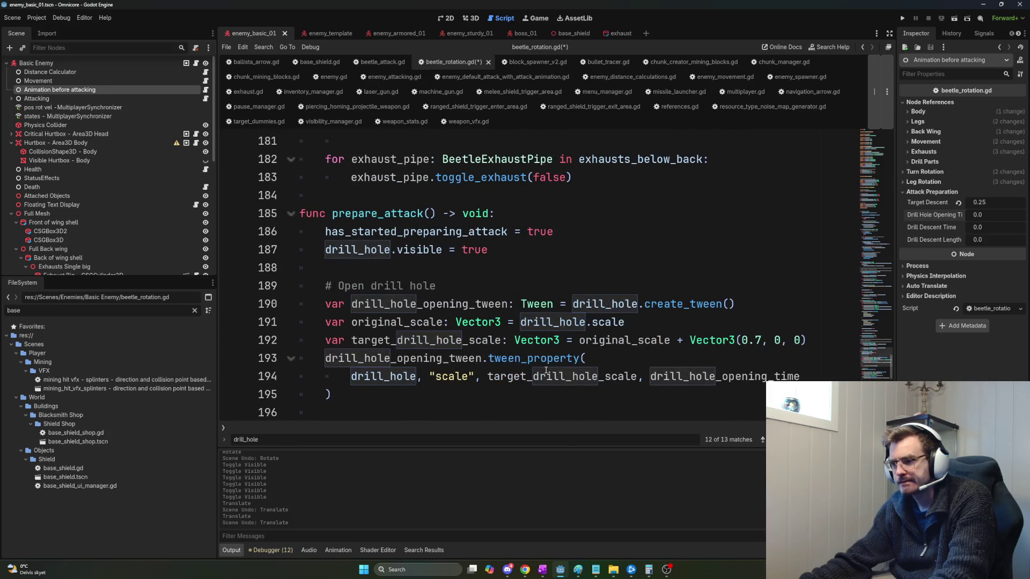
scroll(545, 370, down, 4)
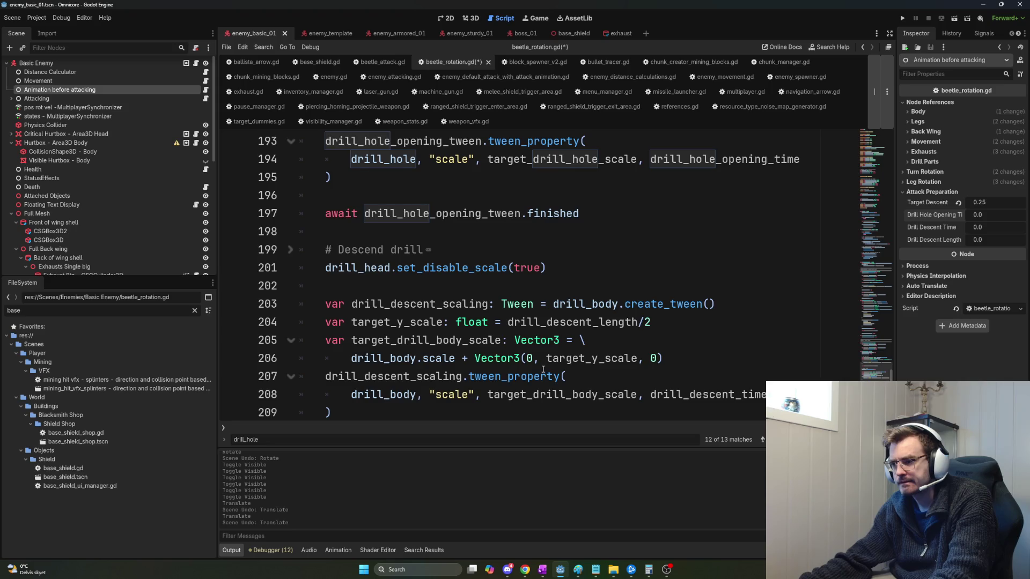
scroll(542, 370, down, 5)
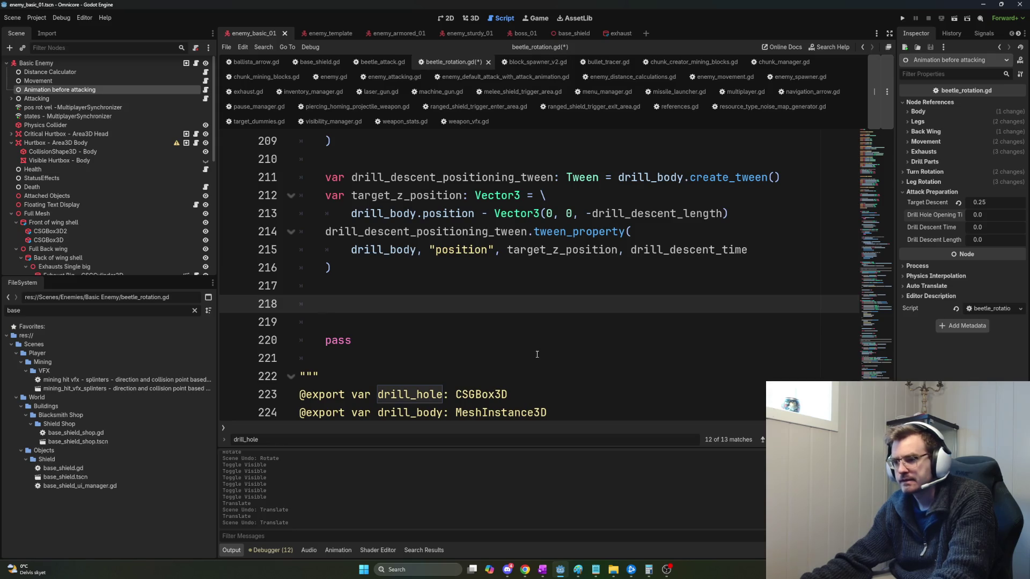
text(await )
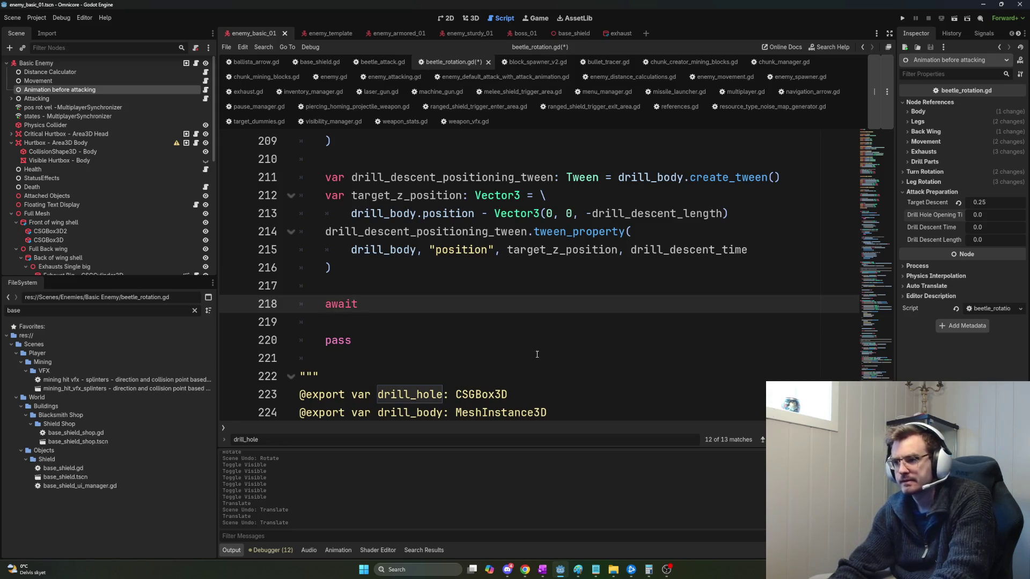
text(drill_desce)
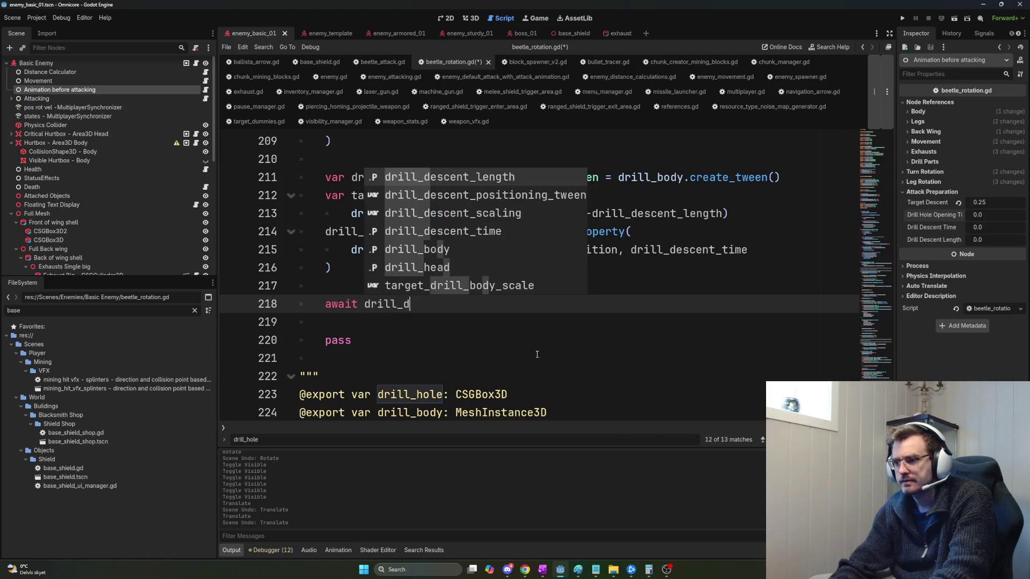
Add 'await drill_descent_positioning_tween.finished' followed by 'has_finished_preparing_attack = true'
key(Down)
key(Return)
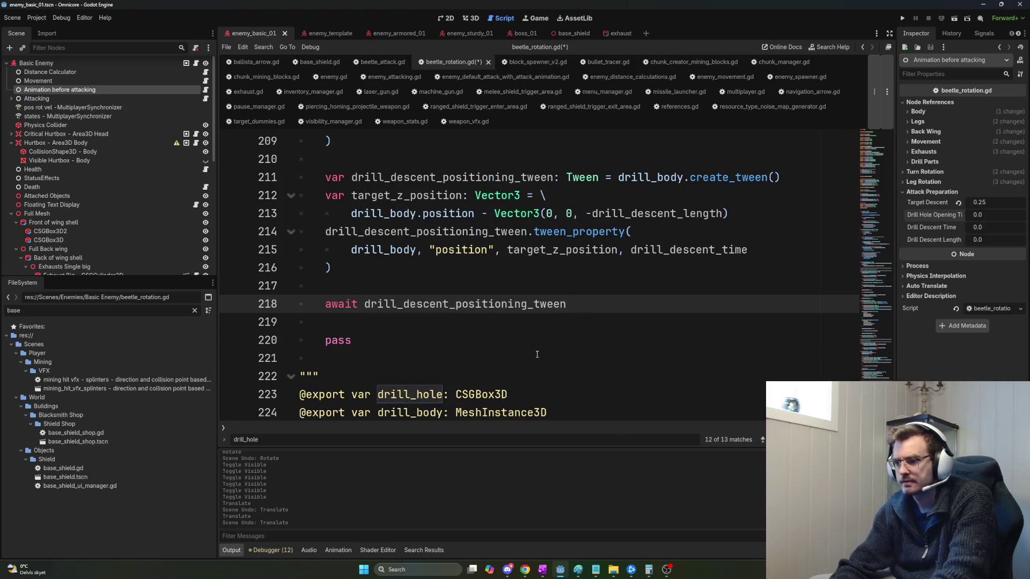
text(.finished)
key(Return)
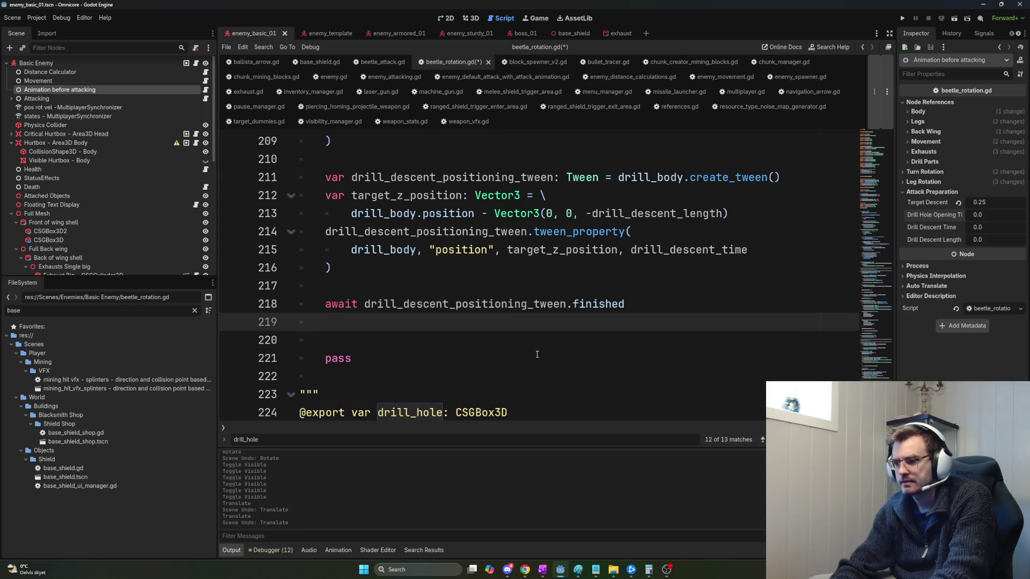
key(Return)
text(attac)
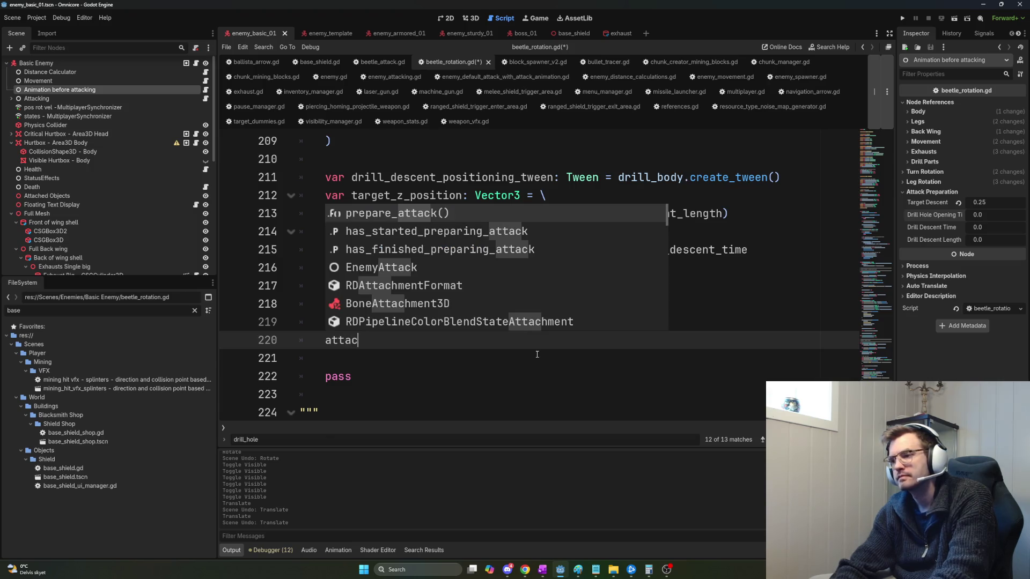
key(Down)
key(Down)
key(Return)
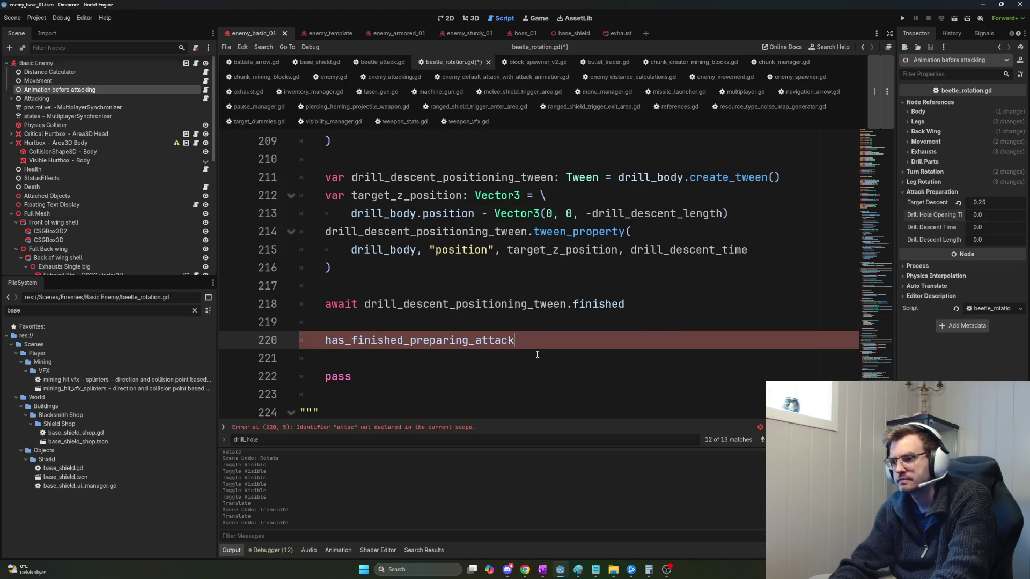
text(= true)
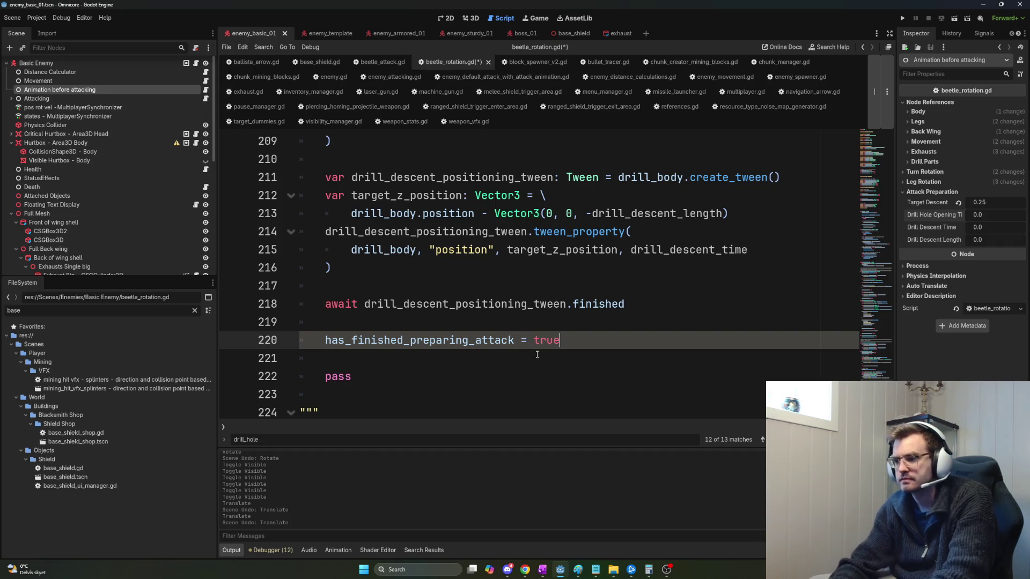
Delete the pass line and the old commented-out export variable block
key(Down)
key(Down)
key(BackSpace)
key(BackSpace)
key(BackSpace)
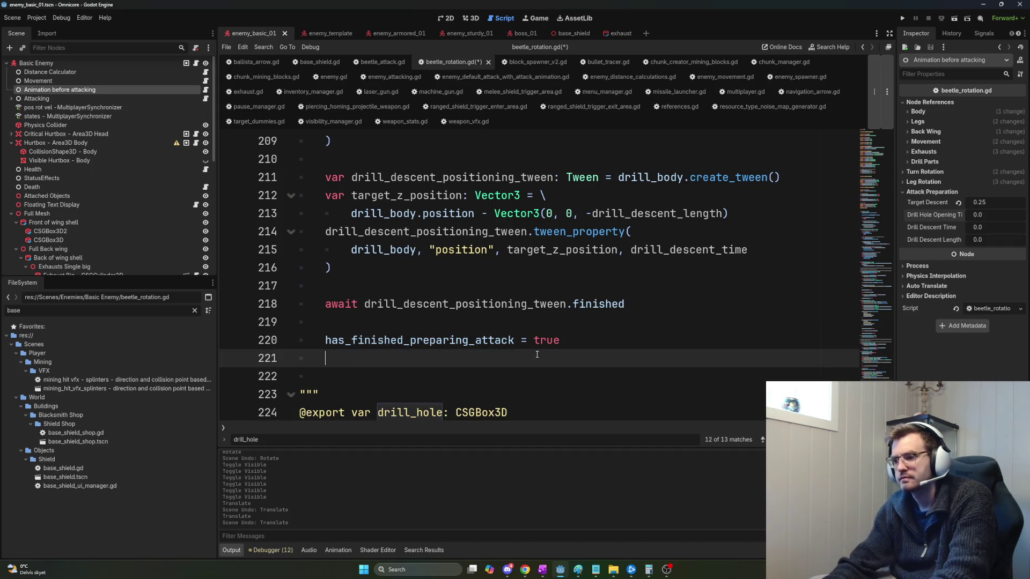
key(BackSpace)
key(BackSpace)
key(shift+Down)
key(shift+Down)
key(shift+Down)
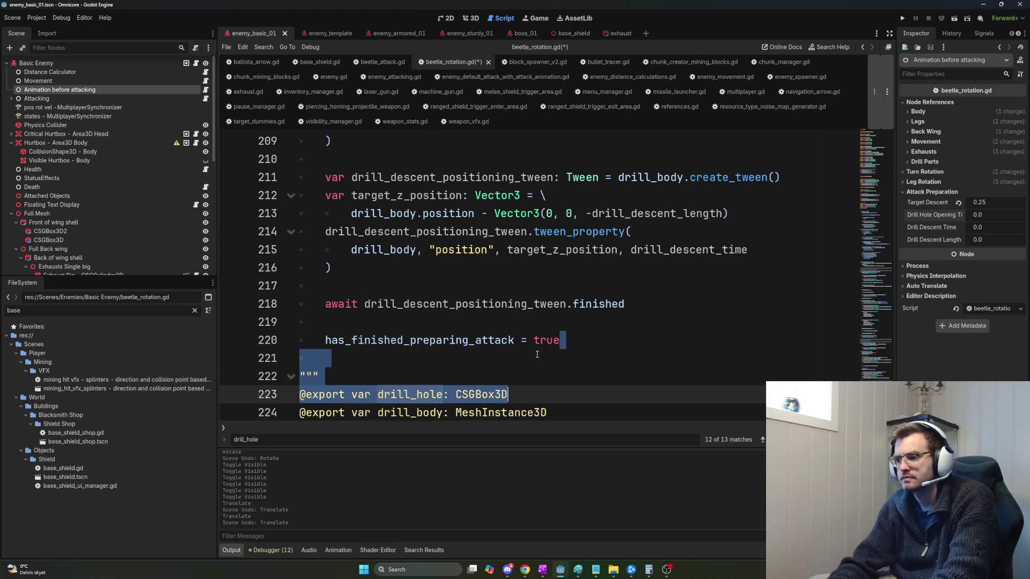
key(shift+Down)
key(shift+Down)
key(shift+Down)
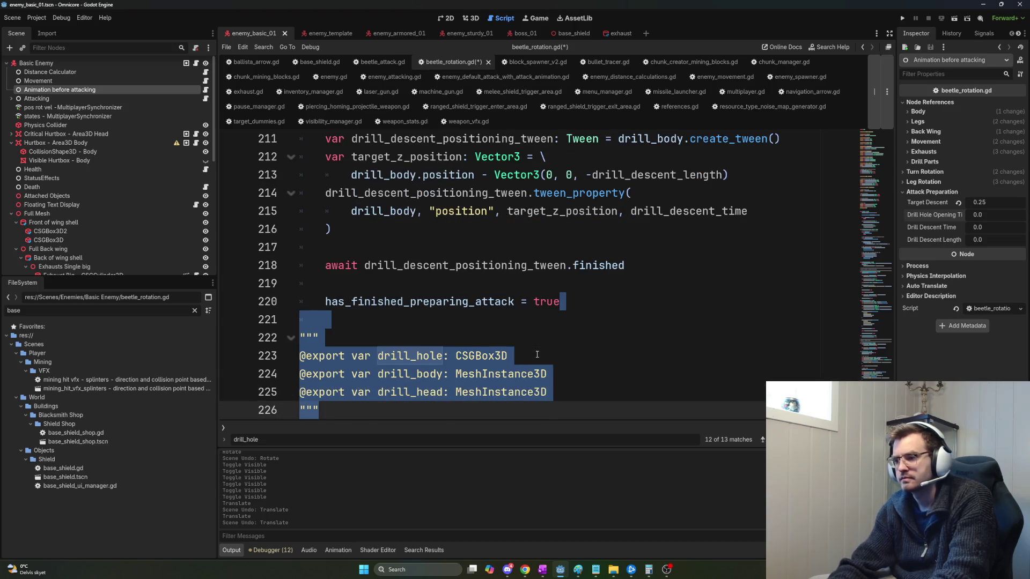
key(BackSpace)
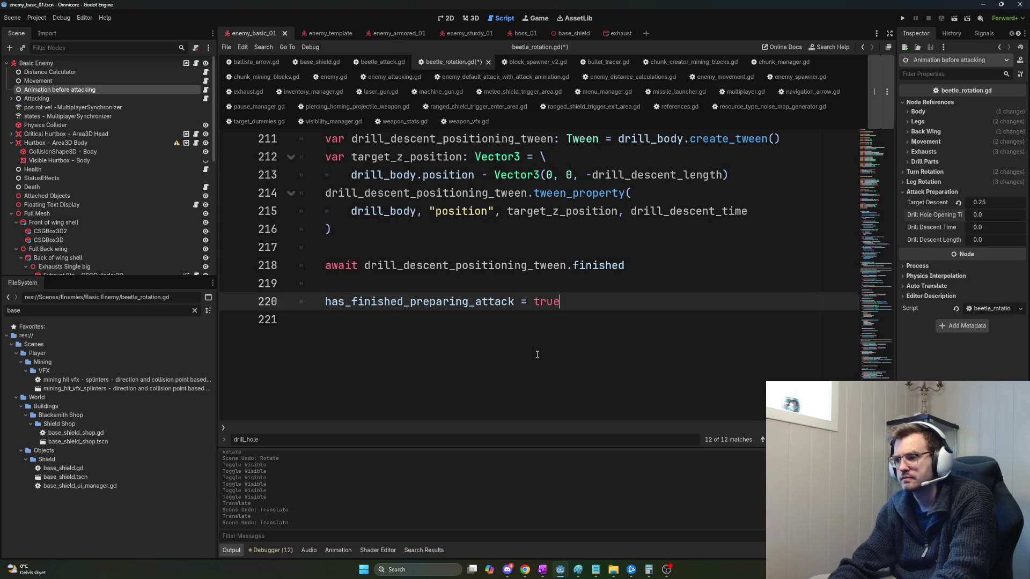
scroll(512, 330, up, 5)
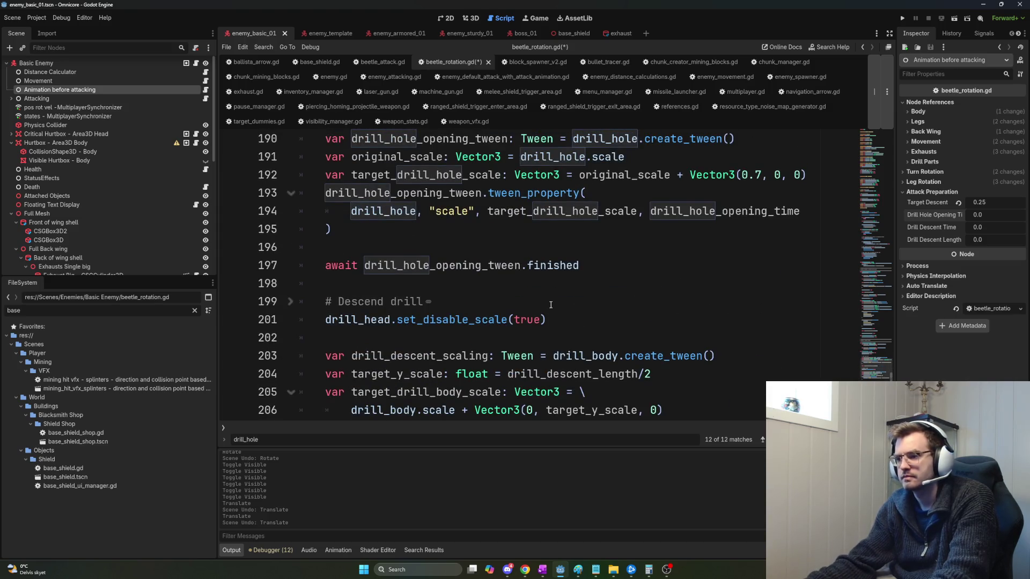
Scroll up to review prepare_attack, then switch to ChatGPT in the browser
scroll(513, 330, up, 2)
scroll(549, 276, up, 1)
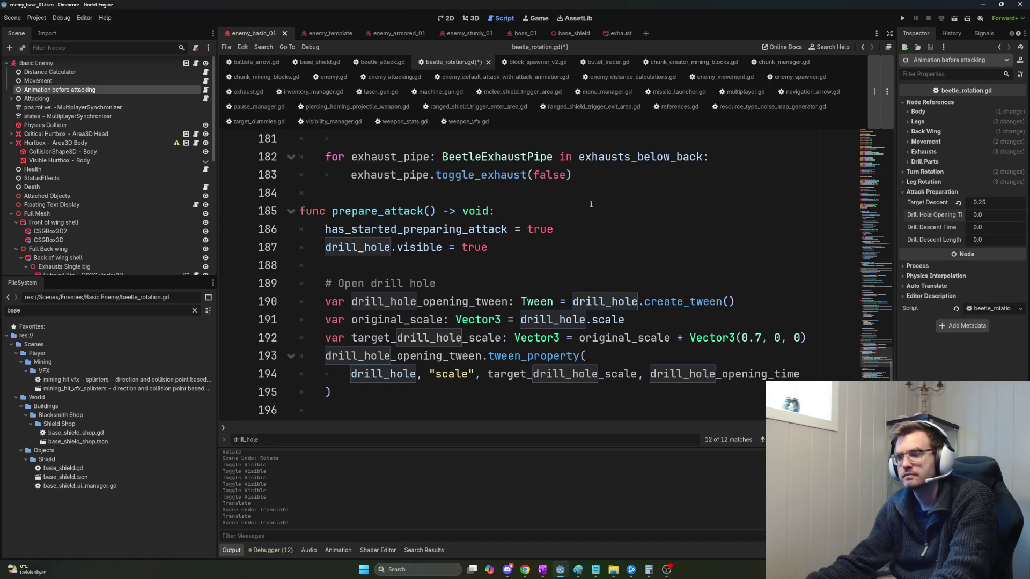
key(alt+Tab)
key(alt+Tab)
key(alt+Tab)
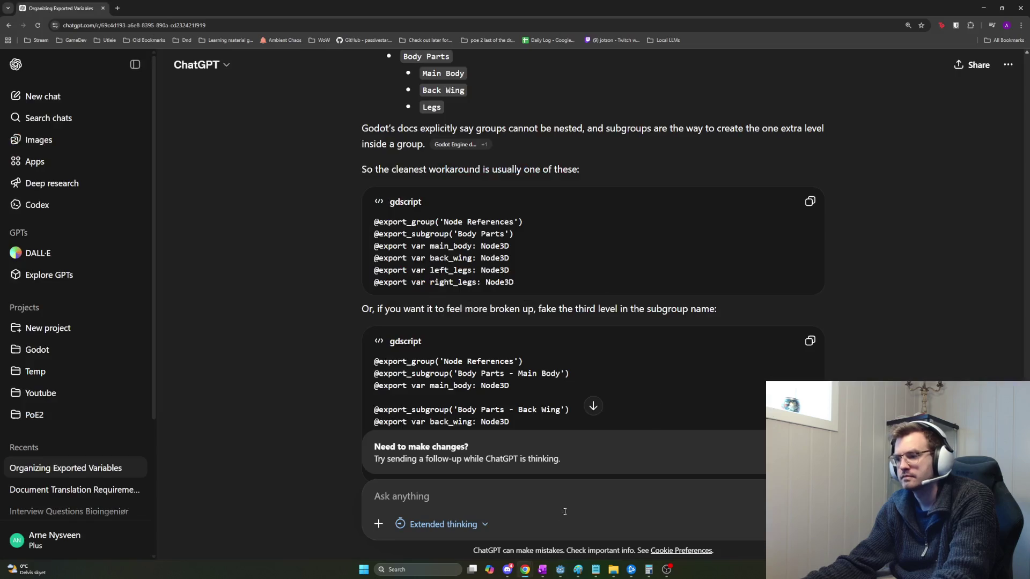
Draft 'How do I set up a looping tween… make drill_head infinitely' in ChatGPT, then return to Godot
text(How di r)
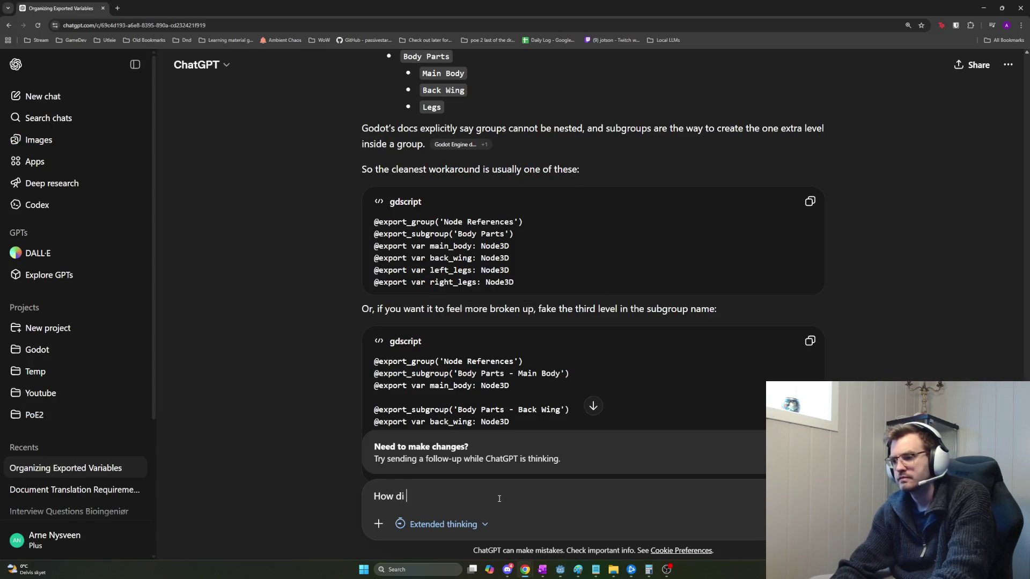
key(BackSpace)
key(BackSpace)
key(BackSpace)
text(o I set up )
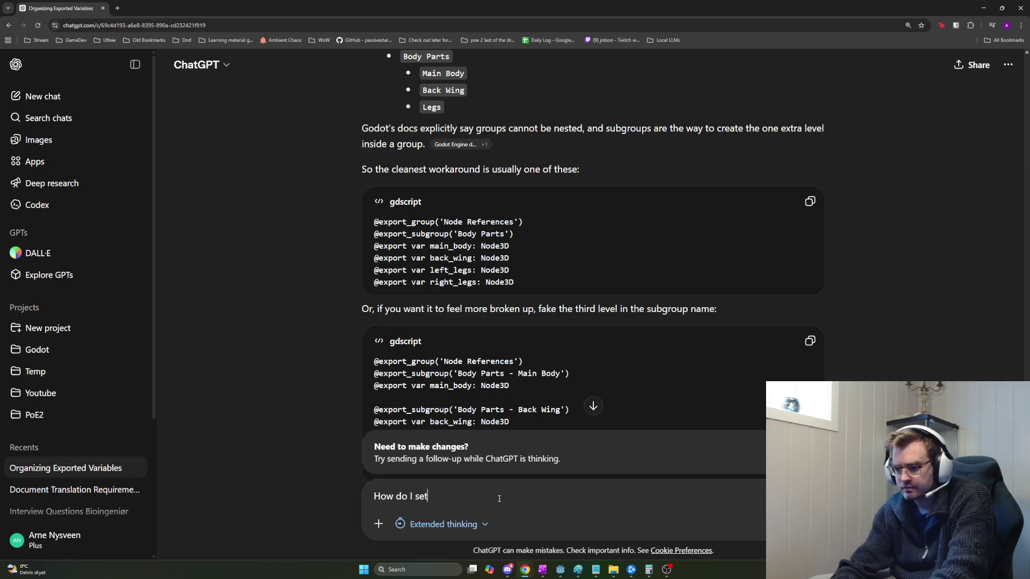
text(a loo)
text(ping )
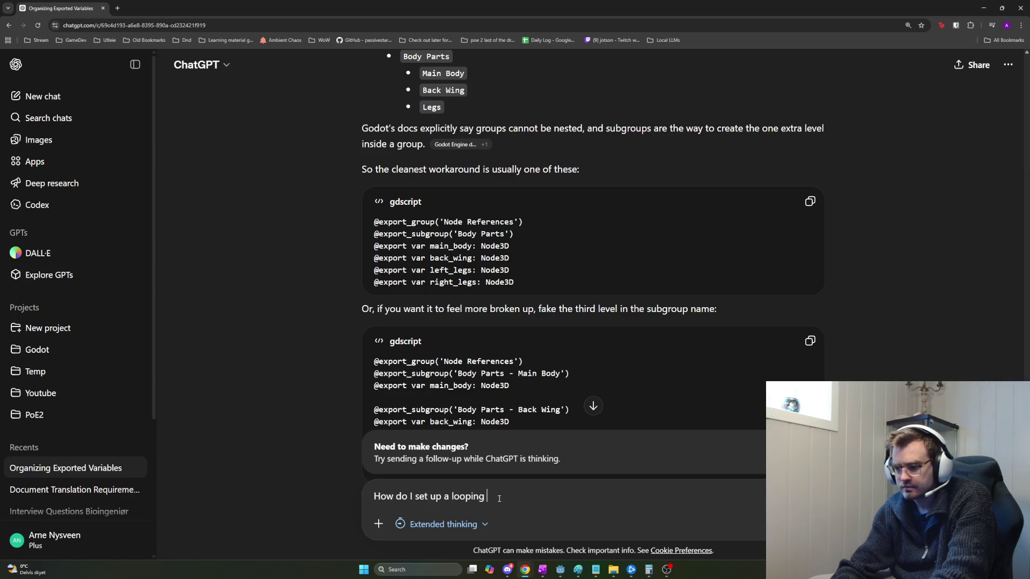
text(tween)
key(shift+Return)
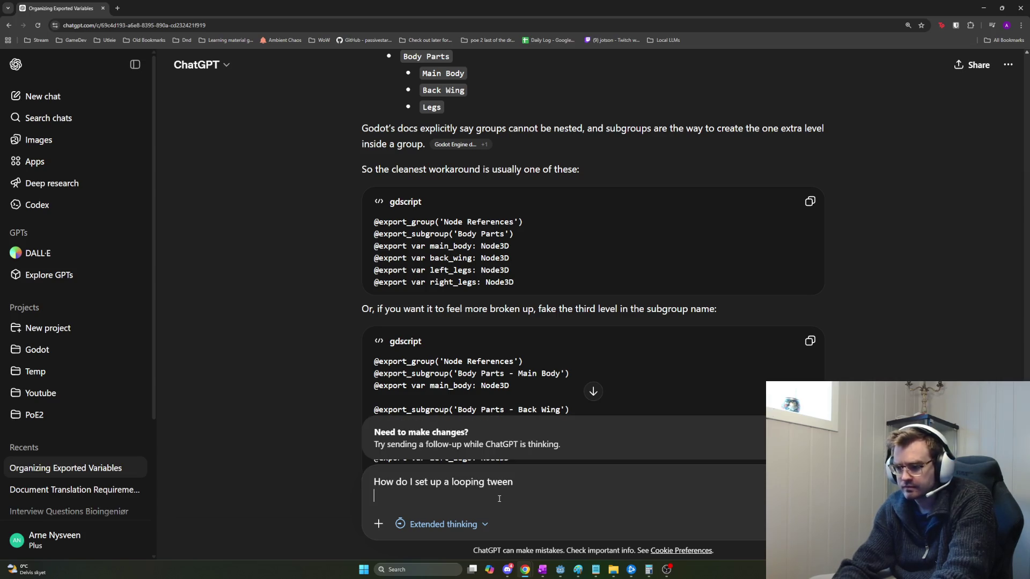
text(make)
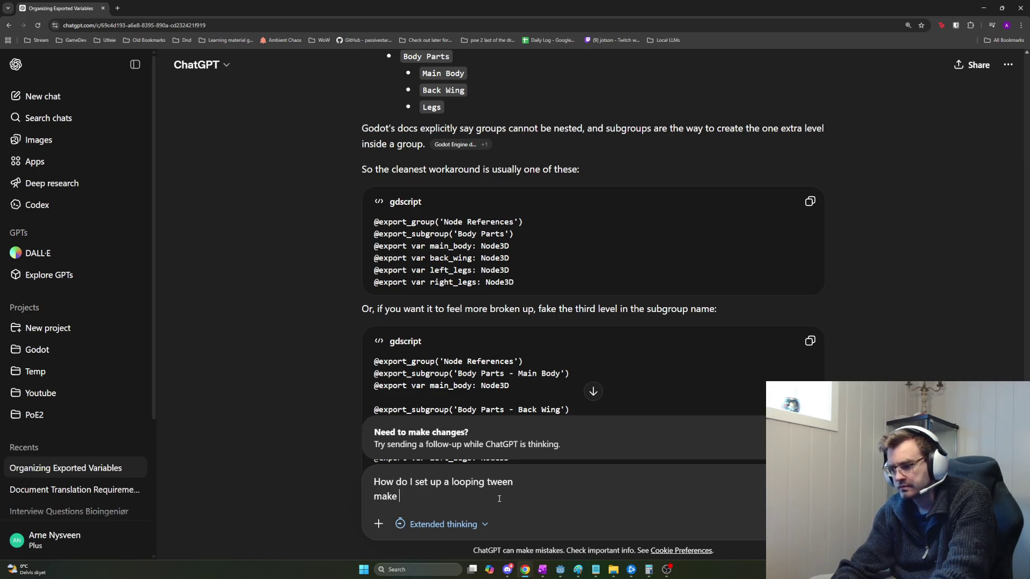
text( drill_head)
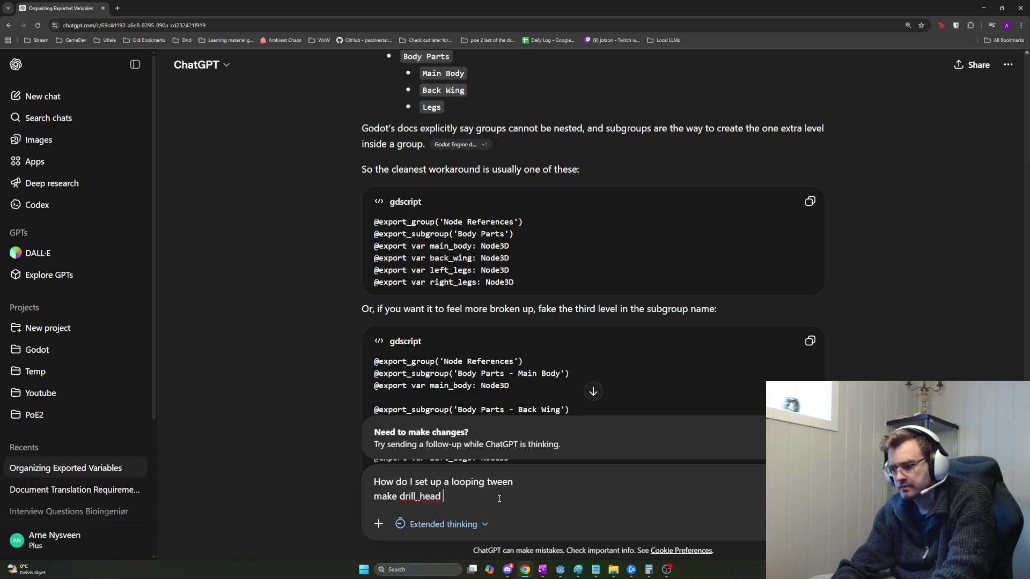
text(infinitely)
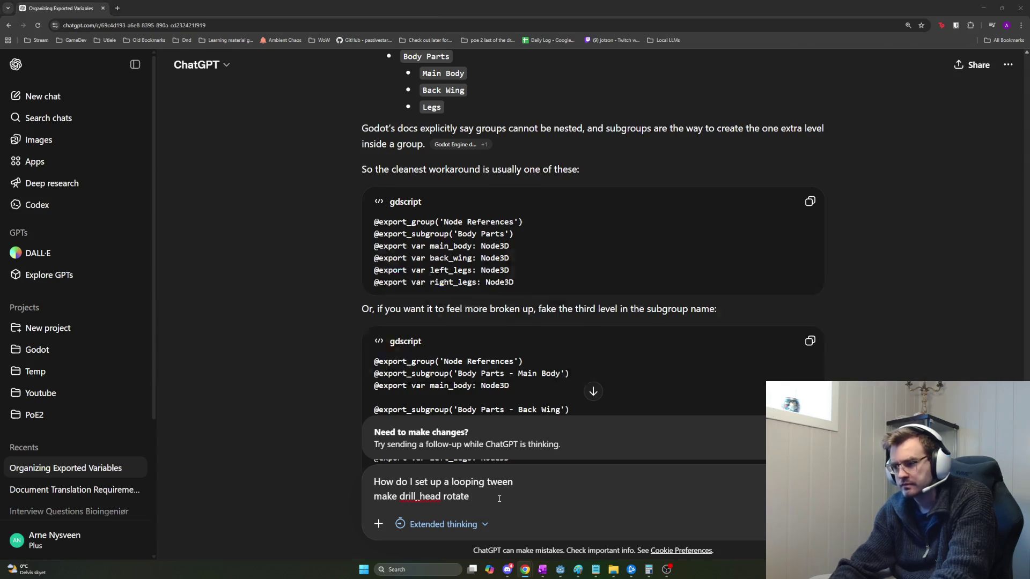
key(alt+Tab)
key(alt+Tab)
click(182, 239)
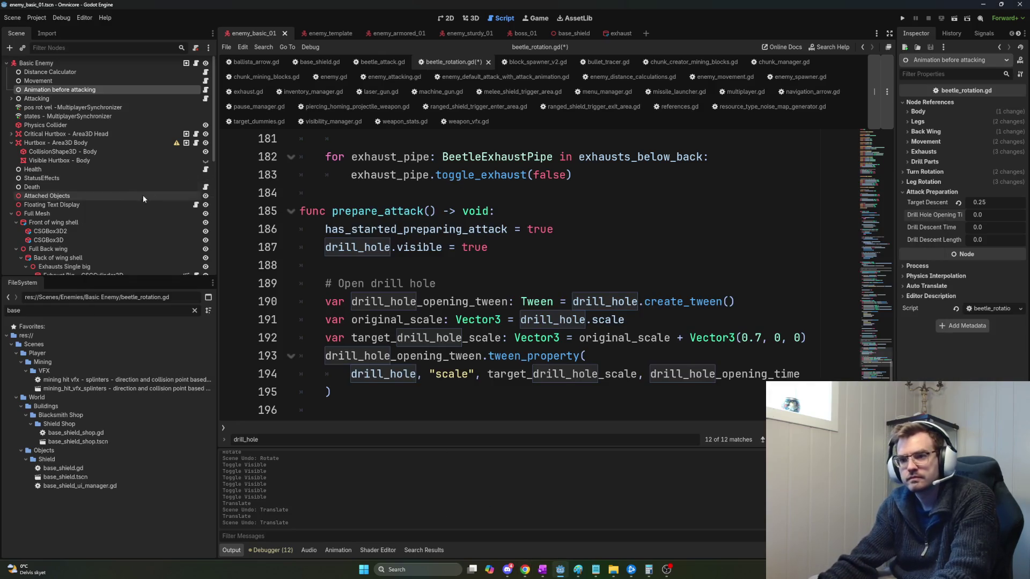
In the 3D view, filter the Scene tree by 'drill', frame the drill cone and select Drill Head
click(472, 19)
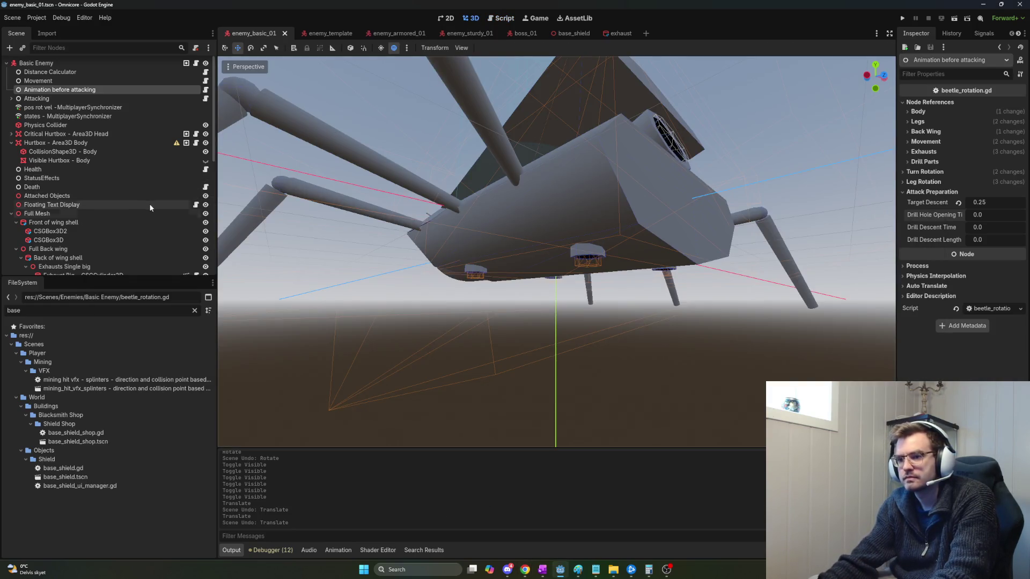
click(51, 310)
click(80, 52)
text(drill)
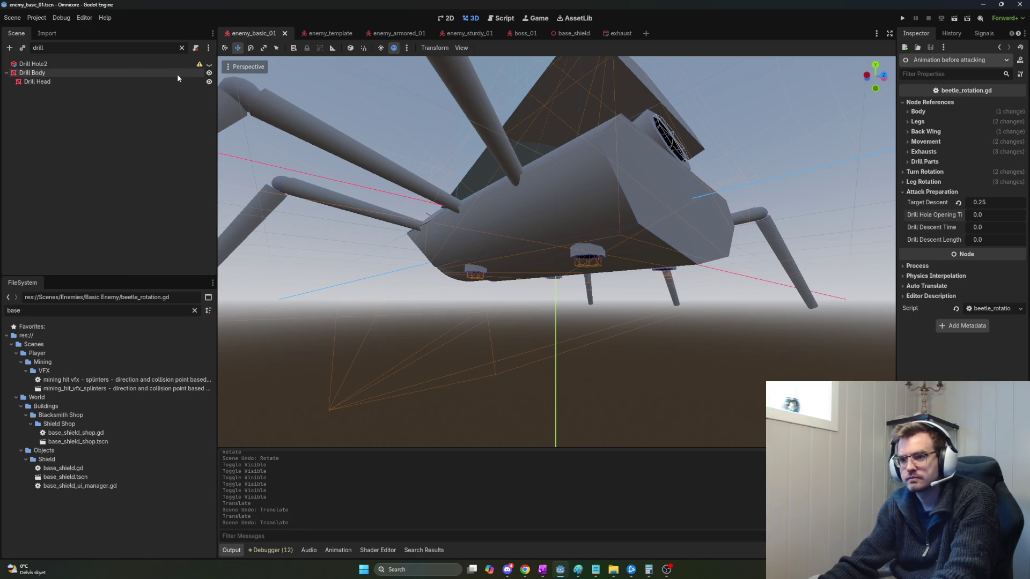
scroll(552, 229, up, 5)
scroll(557, 231, down, 3)
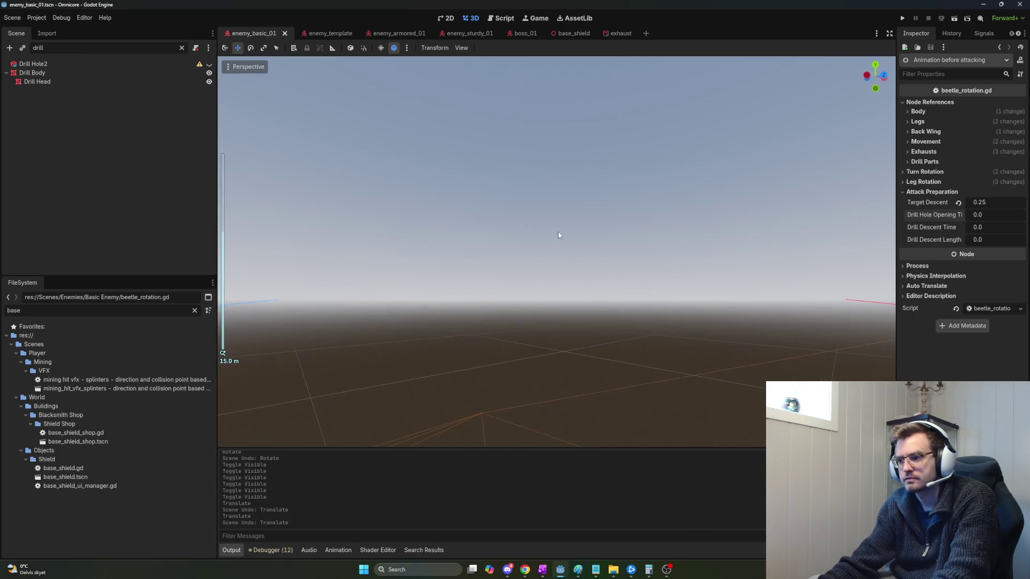
drag(559, 235, 284, 258)
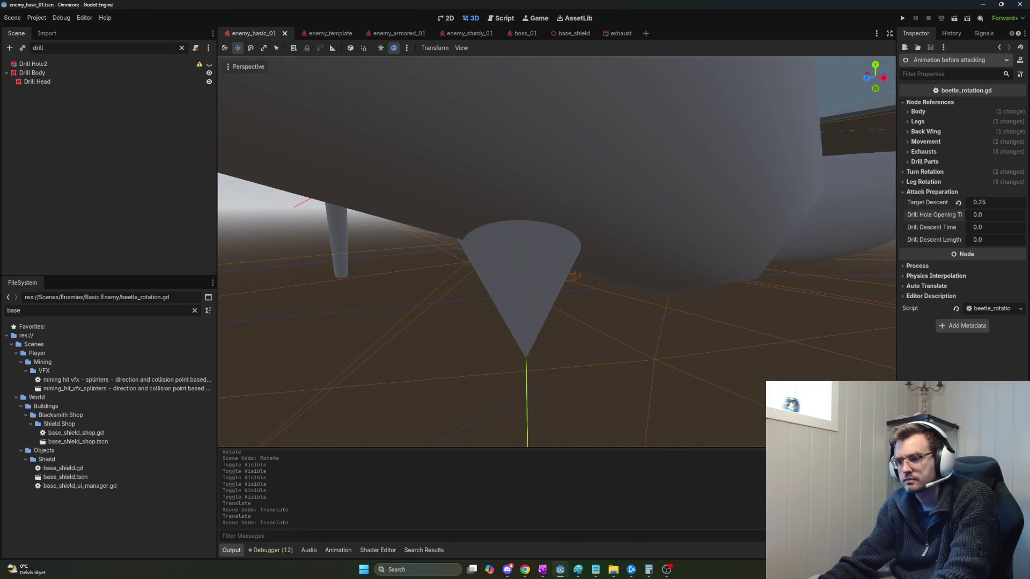
click(37, 81)
Test-rotate Drill Head around Y and another axis, undoing each rotation, then return to ChatGPT
key(e)
mouse_move(514, 217)
mouse_down()
mouse_move(874, 232)
mouse_move(740, 240)
mouse_move(508, 228)
mouse_move(537, 230)
mouse_up()
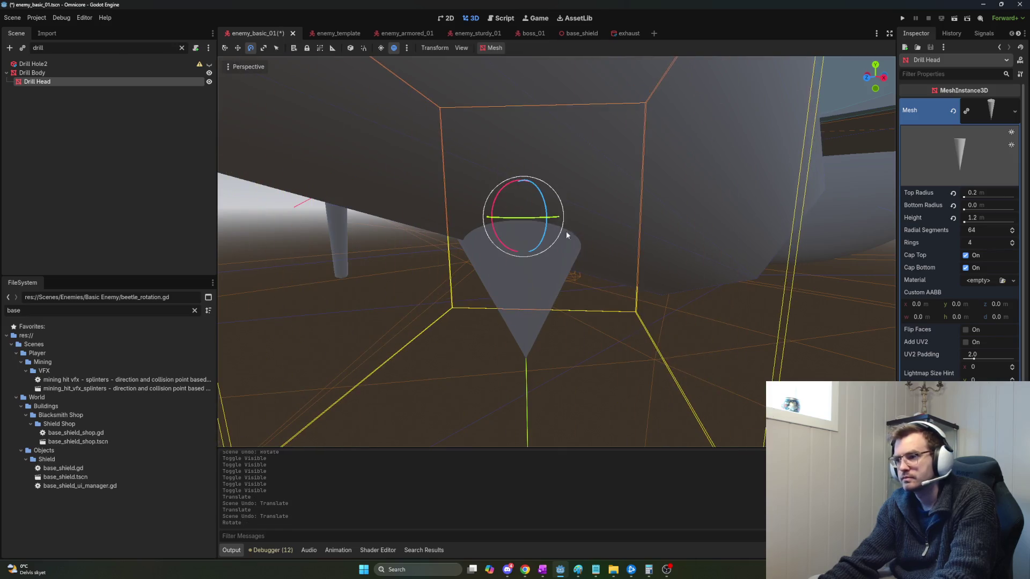
scroll(991, 357, down, 5)
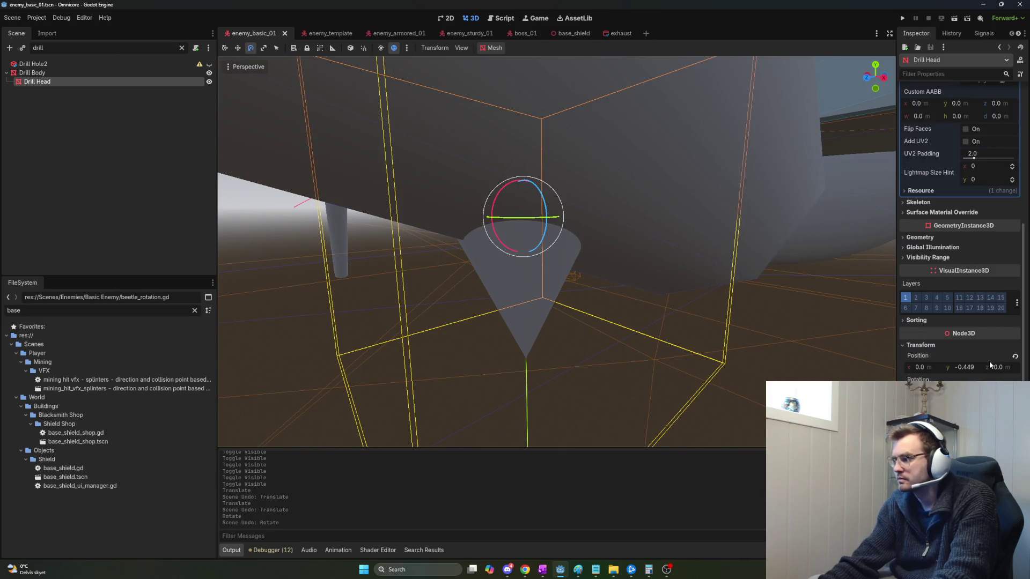
mouse_move(557, 217)
mouse_down()
mouse_move(671, 213)
mouse_move(589, 224)
mouse_move(394, 220)
mouse_up()
key(ctrl+z)
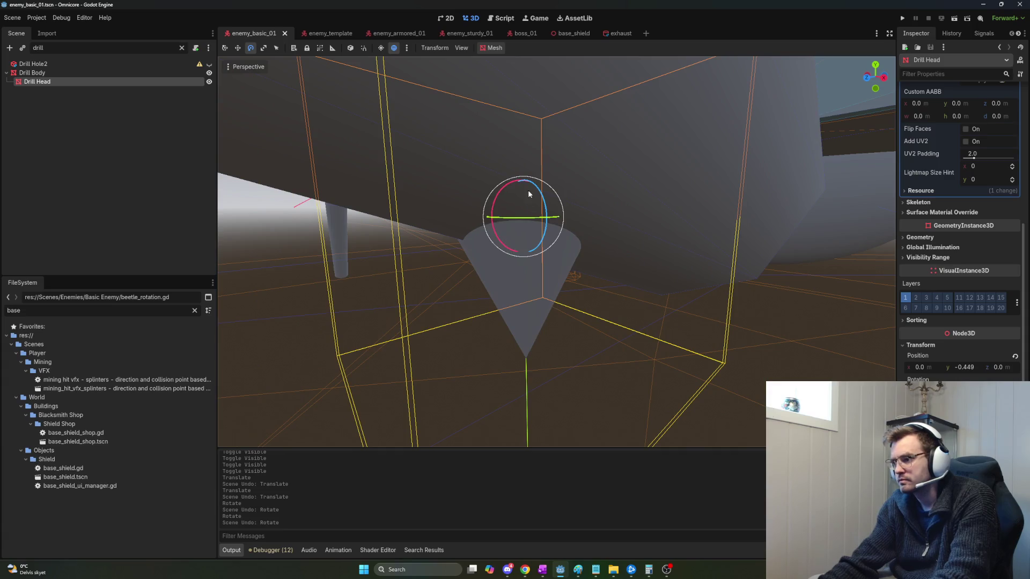
mouse_move(507, 191)
mouse_down()
mouse_move(473, 234)
mouse_move(524, 211)
mouse_move(535, 249)
mouse_move(600, 223)
mouse_move(767, 218)
mouse_up()
key(ctrl+z)
key(ctrl+z)
key(ctrl+z)
key(alt+Tab)
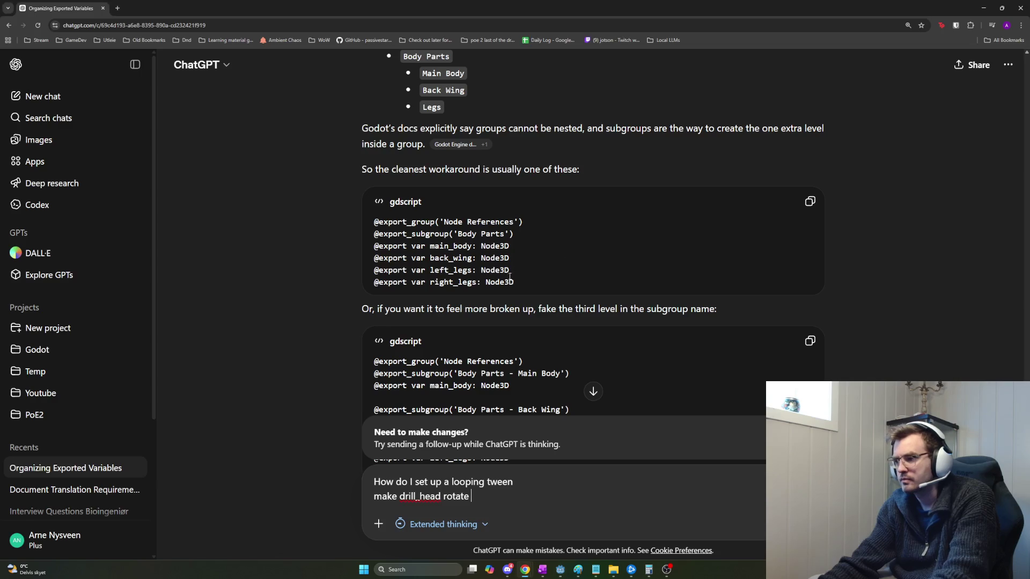
Finish the question: spin drill_head fast around y from tween start until the enemy is queue_freed, and send it
text(around y)
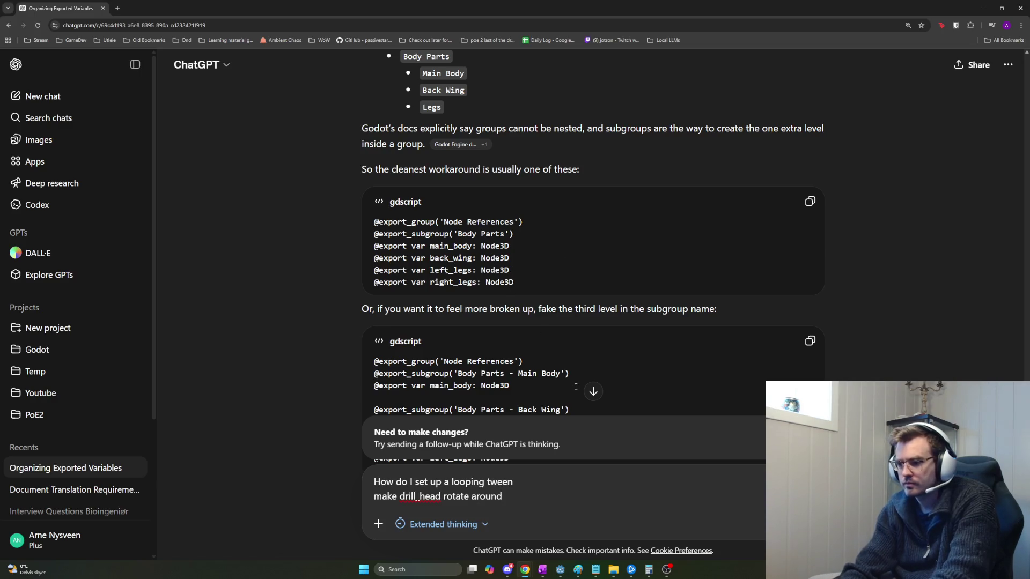
key(BackSpace)
key(BackSpace)
key(BackSpace)
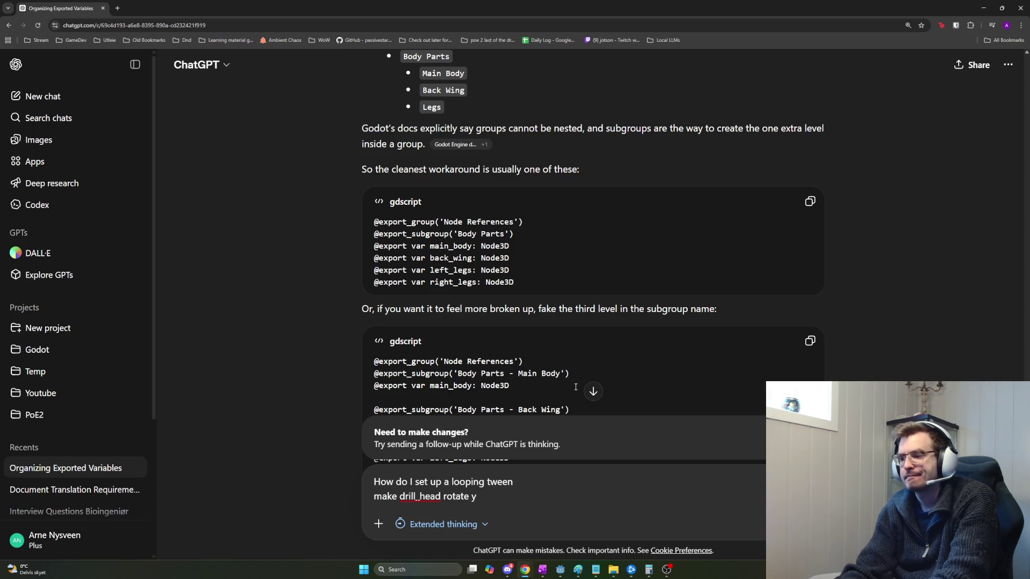
text(quite ca)
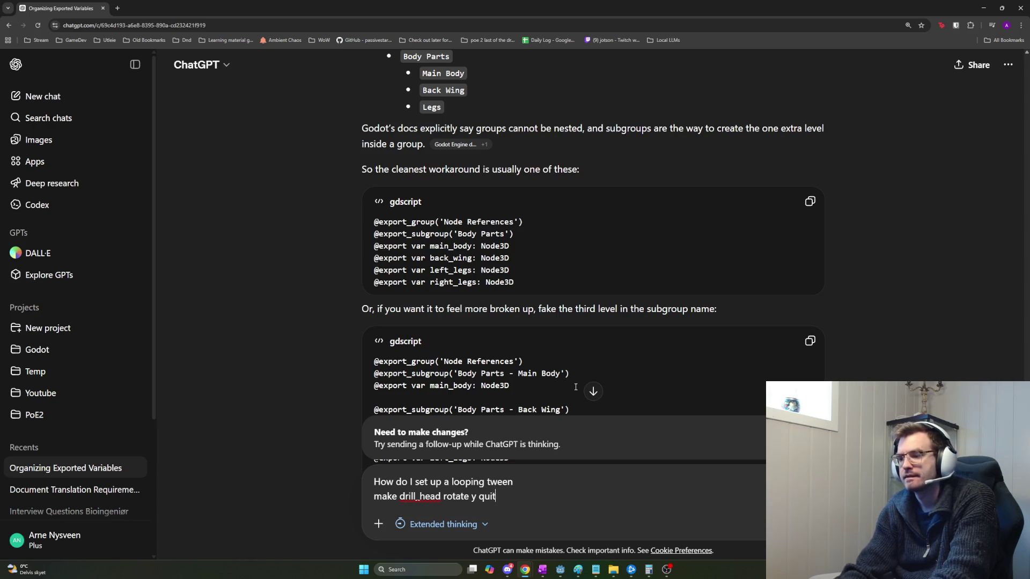
key(BackSpace)
key(BackSpace)
text(fast until)
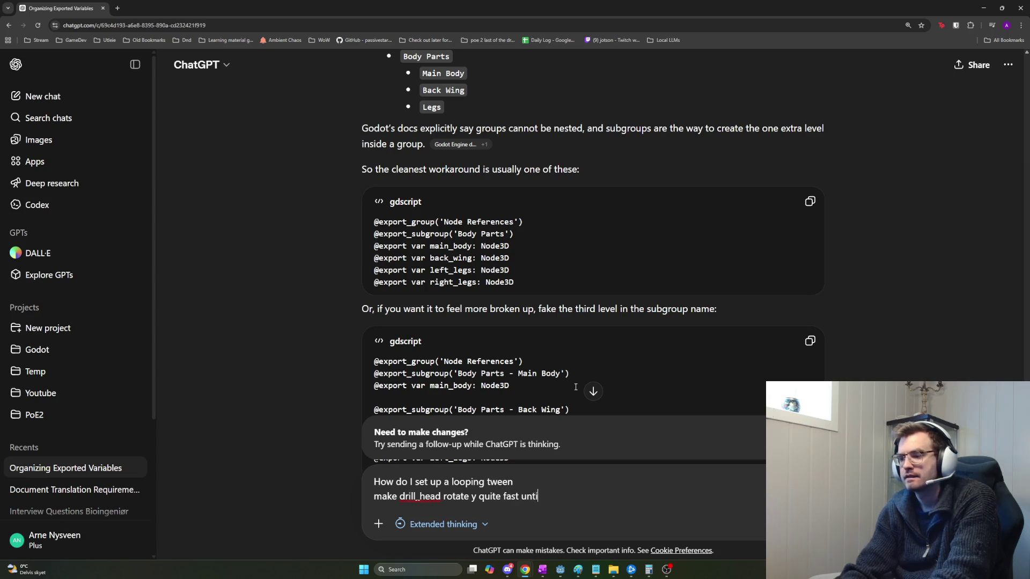
text( enemy is killed (thi)
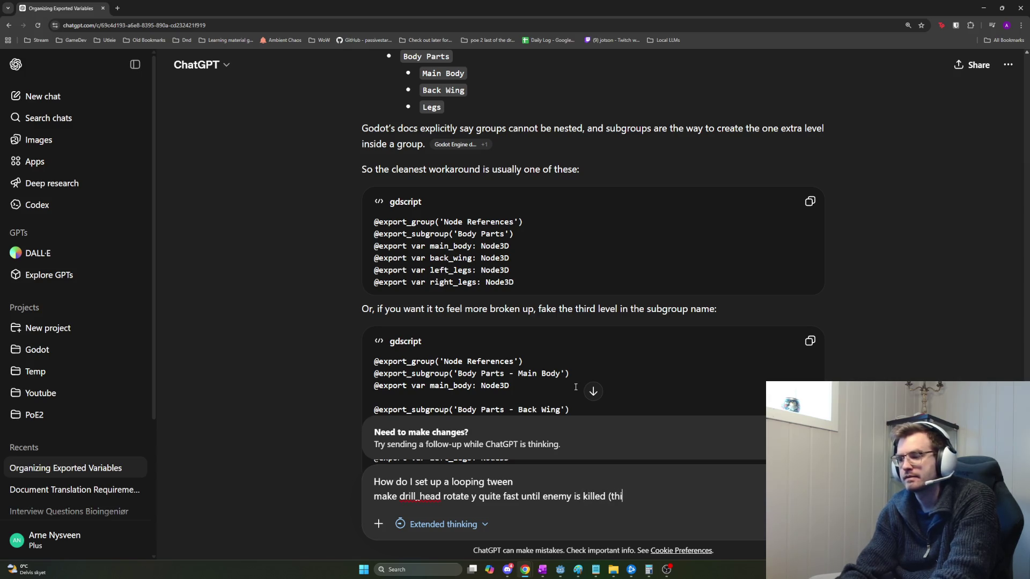
key(BackSpace)
key(BackSpace)
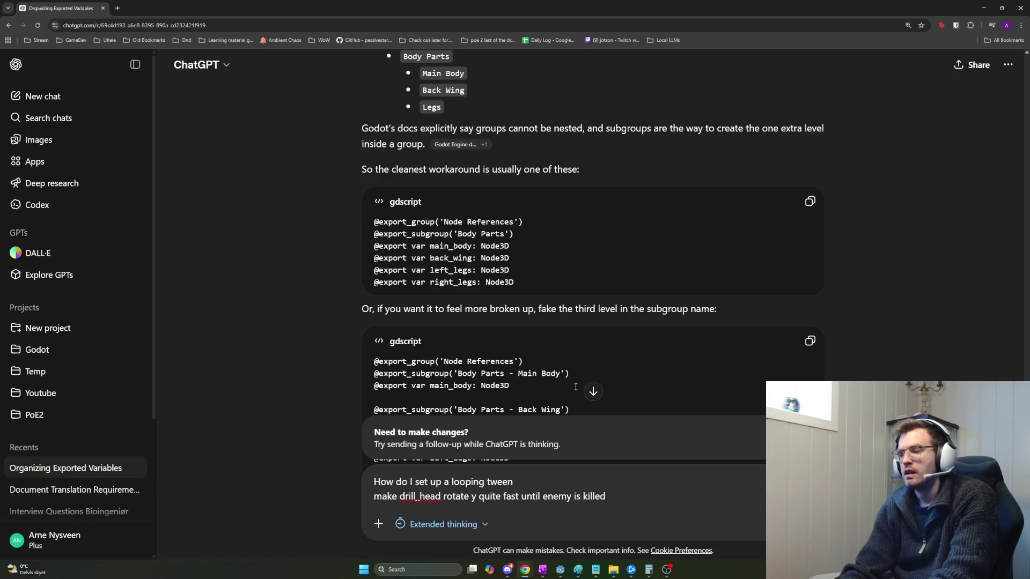
key(BackSpace)
key(BackSpace)
key(BackSpace)
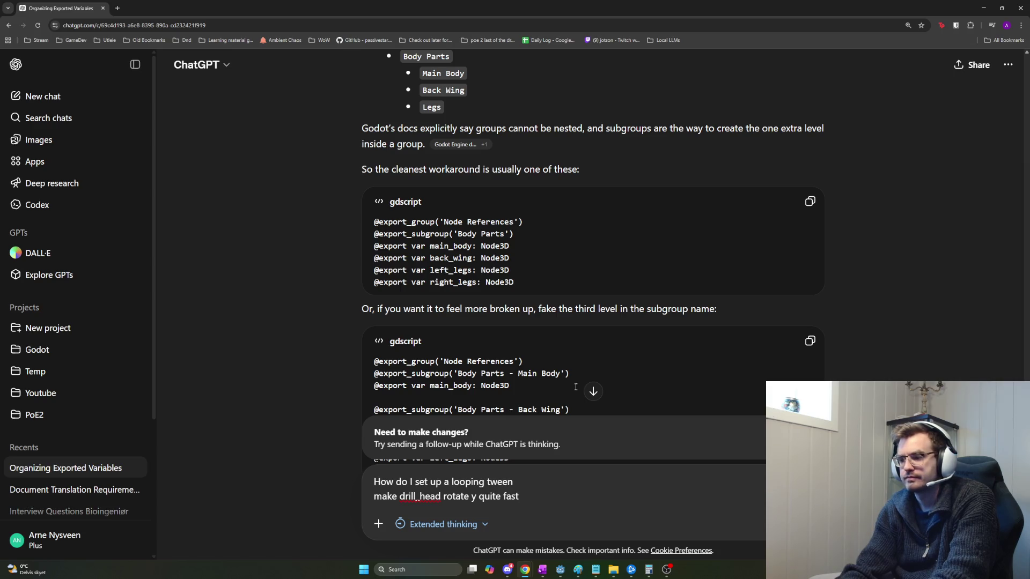
text(om the point I start t)
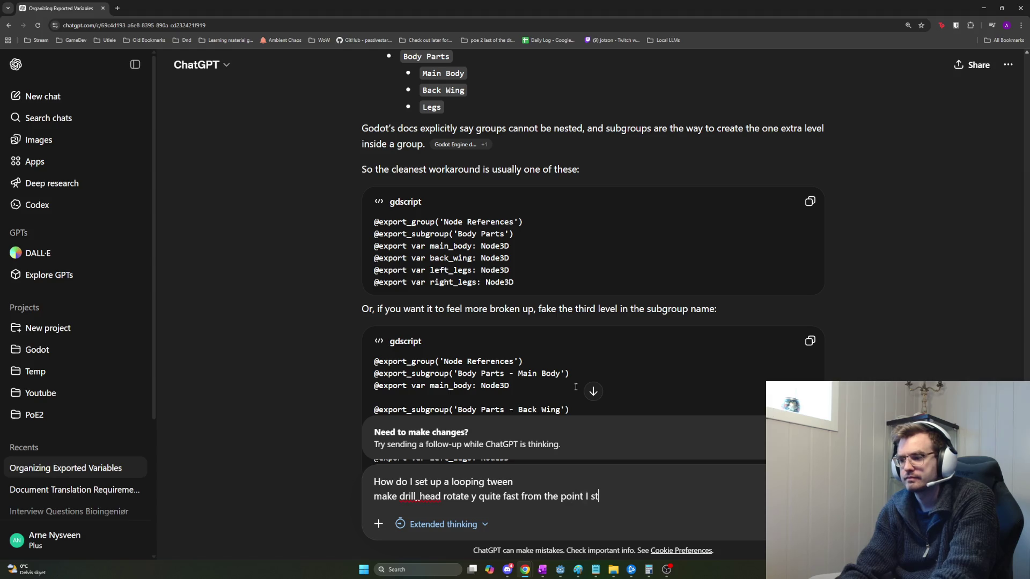
text(he tween)
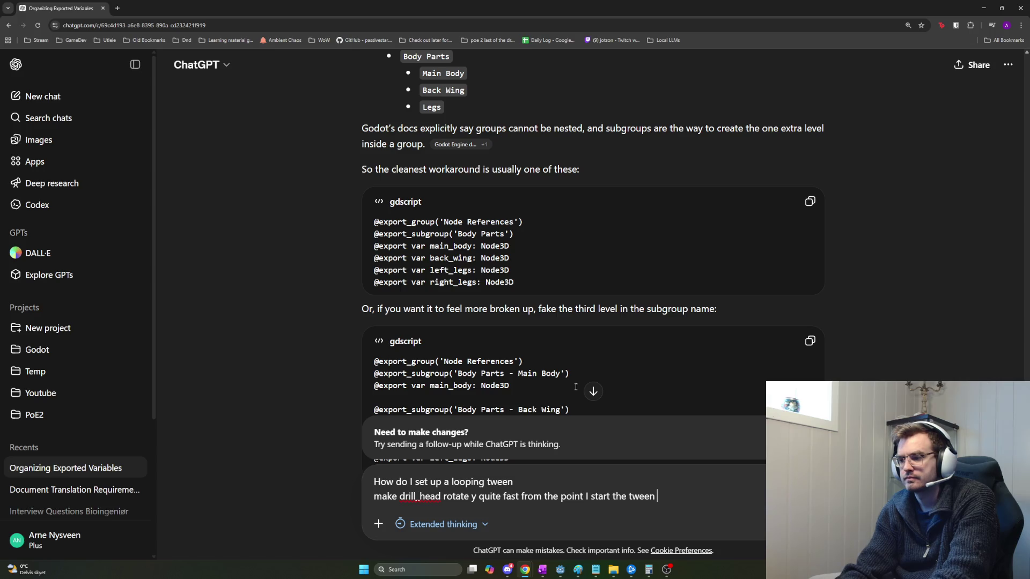
text( until t)
text(he enemy is q)
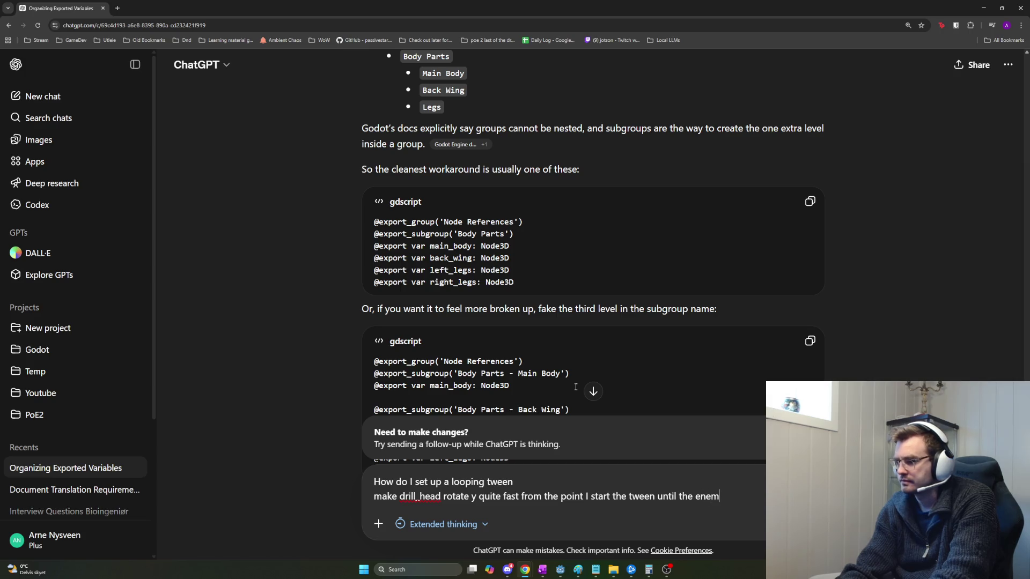
text(ueue_)
key(Return)
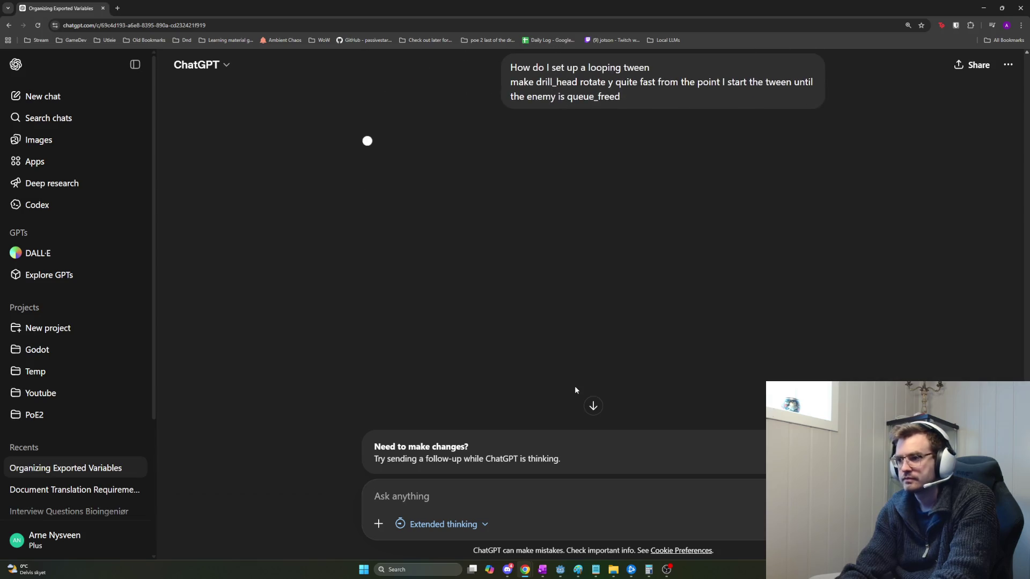
key(alt+Tab)
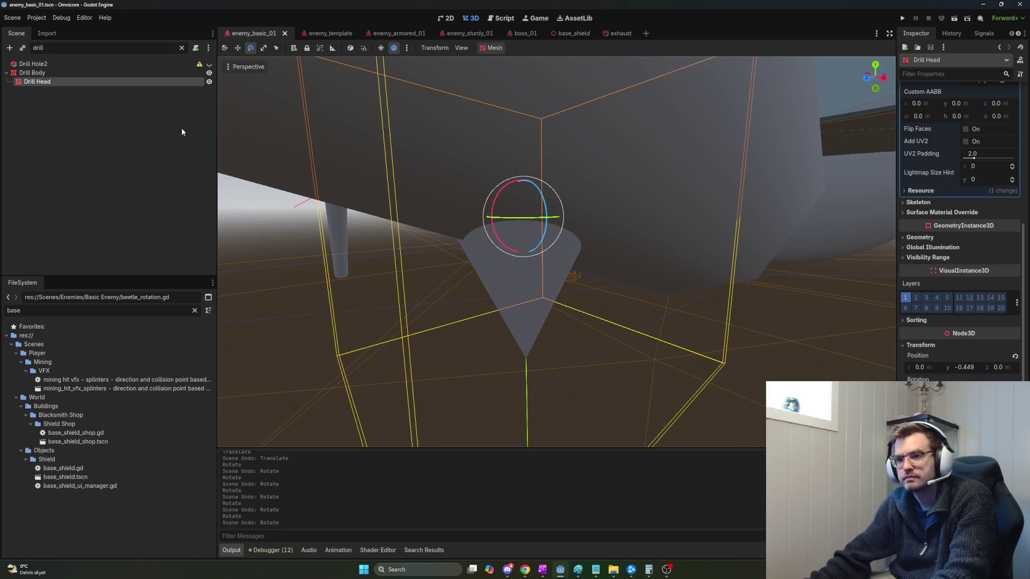
Hide Drill Body via its eye icon, dismiss Attach Script, and open beetle_rotation.gd
click(210, 73)
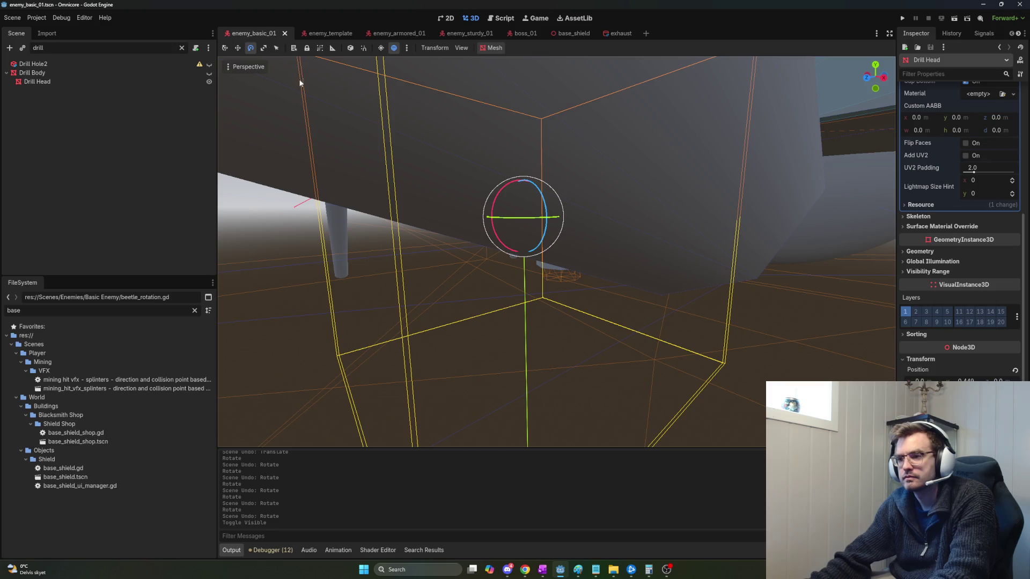
click(196, 47)
click(604, 196)
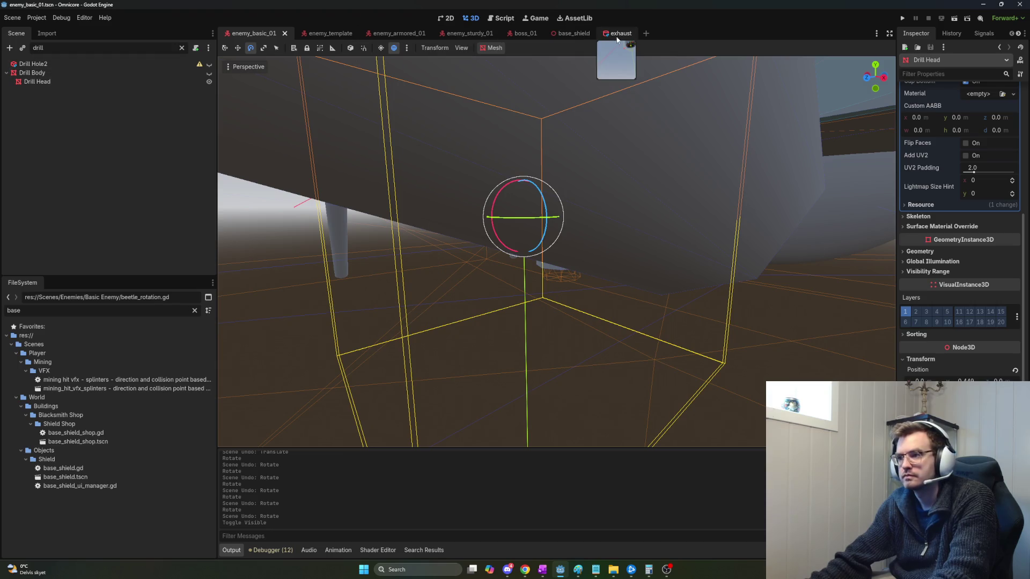
click(501, 19)
Add a '# Setup visibility' comment above drill_hole.visible = true in prepare_attack
scroll(621, 285, up, 1)
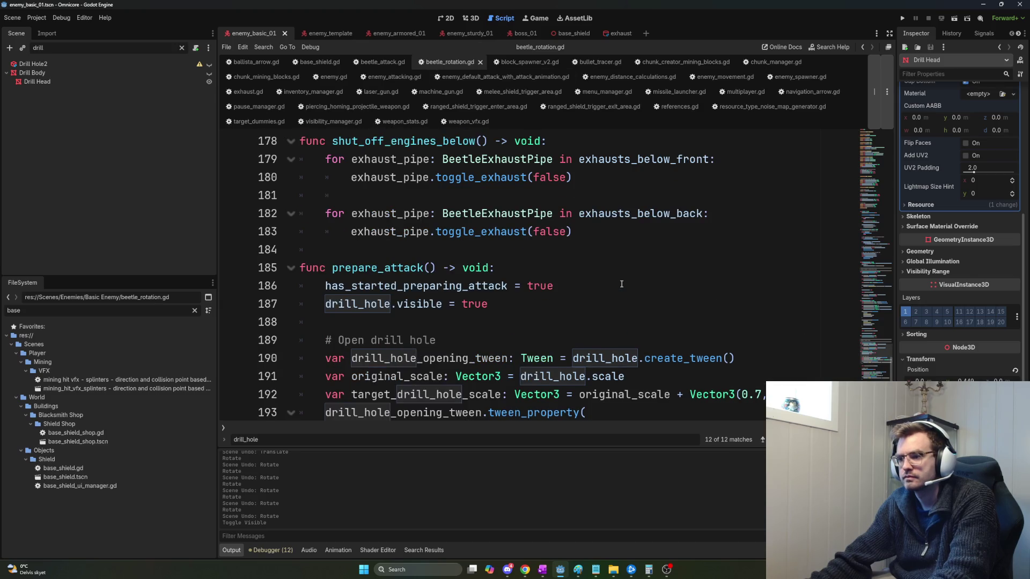
scroll(621, 284, down, 1)
click(518, 250)
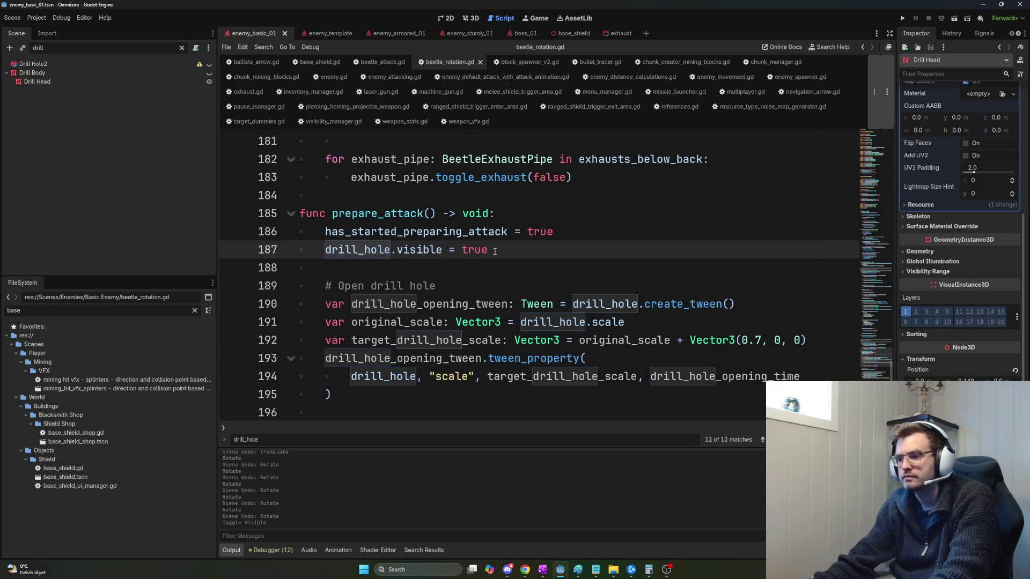
scroll(475, 231, down, 3)
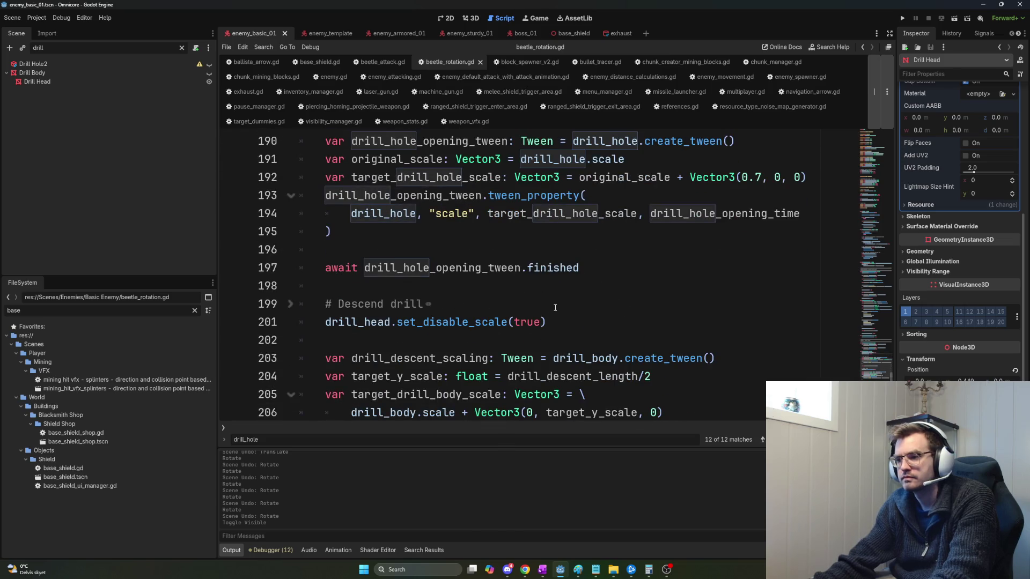
click(555, 305)
key(Return)
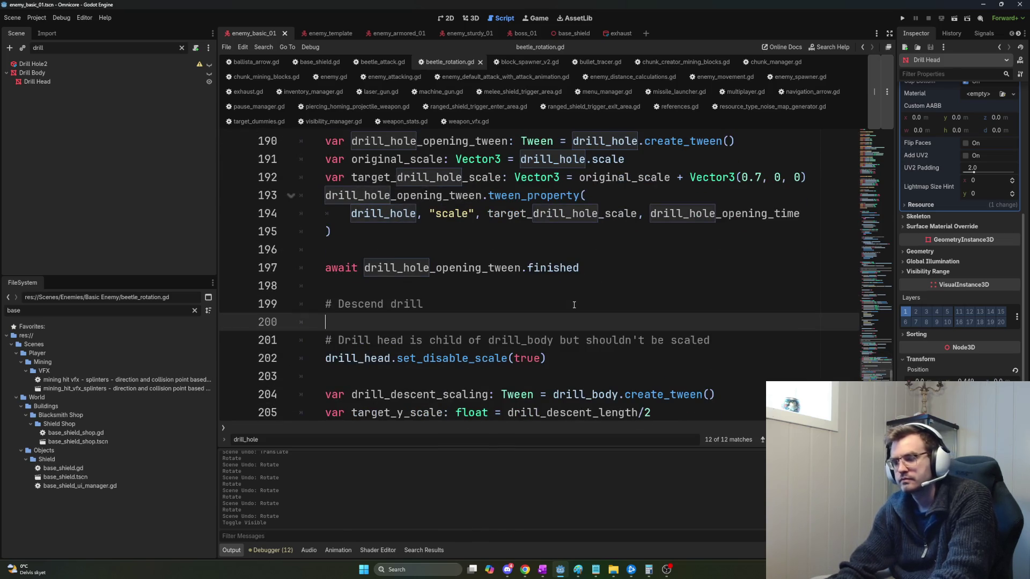
key(BackSpace)
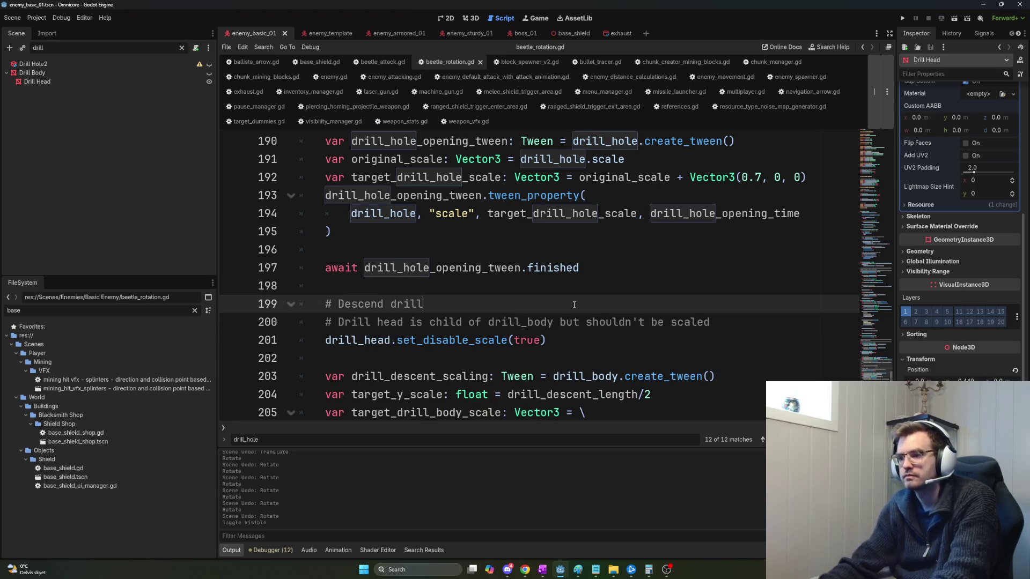
scroll(571, 301, up, 3)
click(548, 248)
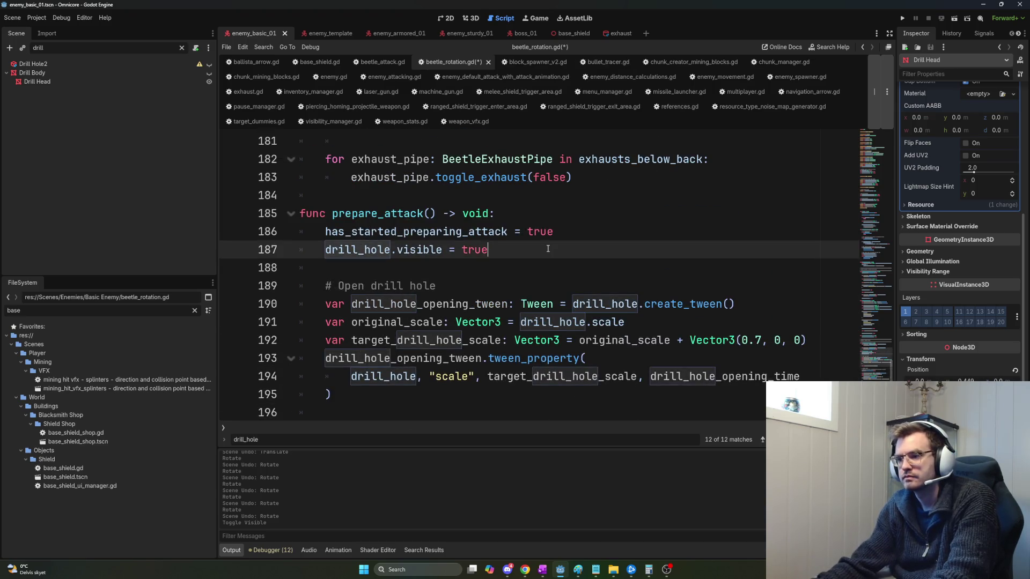
click(579, 241)
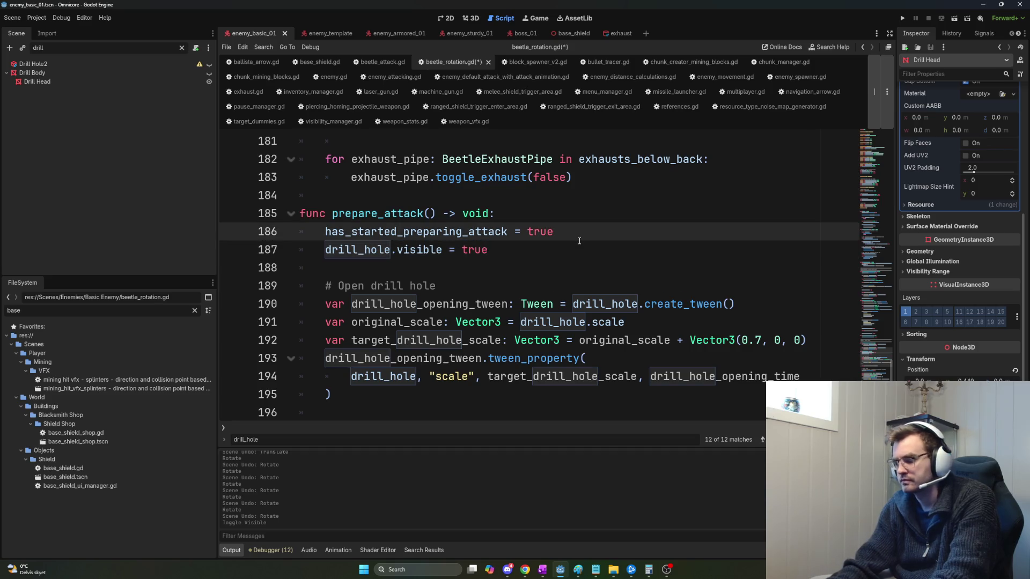
key(Return)
key(Return)
text(# )
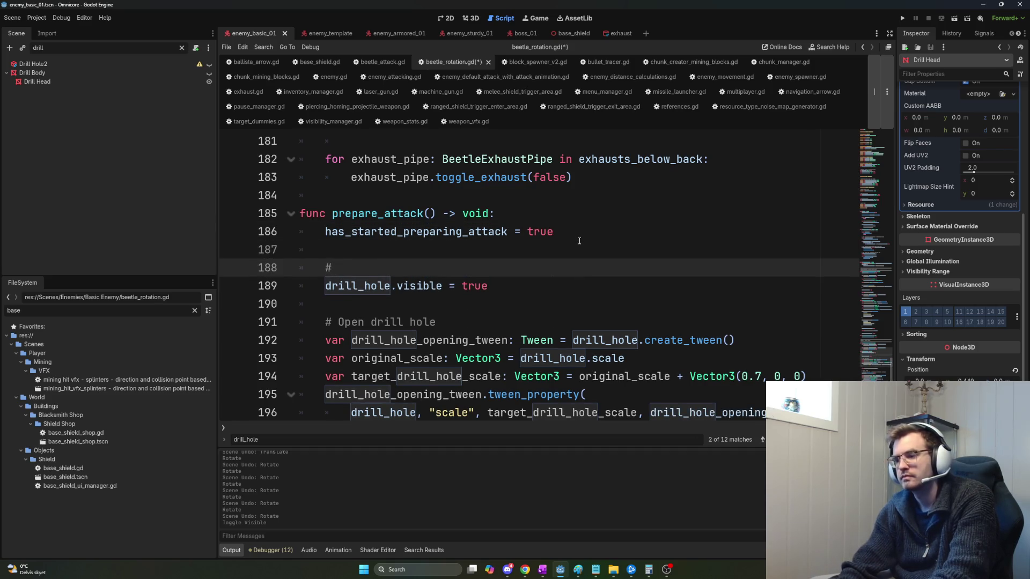
text(Setup visibility)
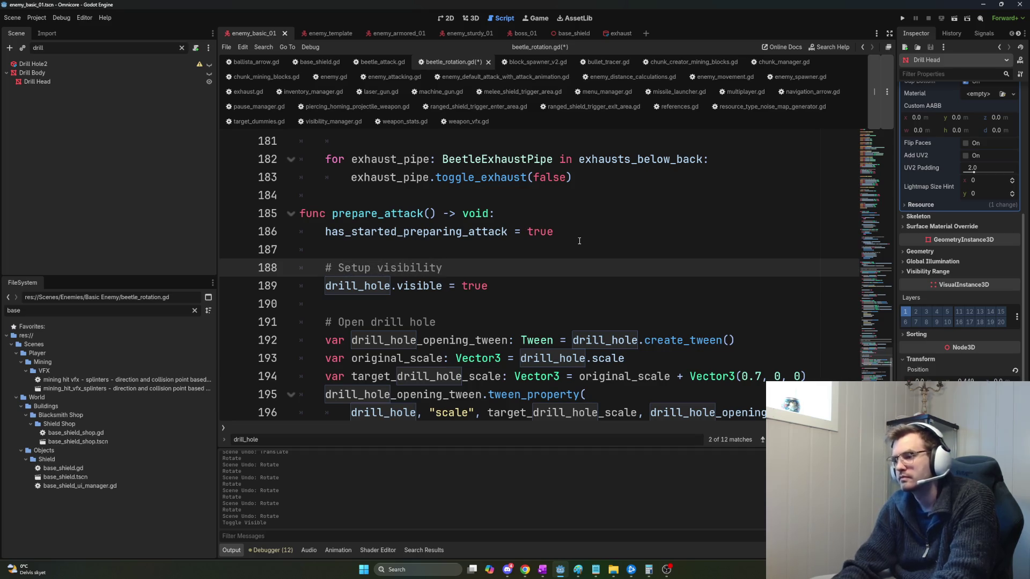
Add 'drill_body.visible = true' and 'big_exhaust_back.visible = false' under it and save the script
key(Down)
key(Down)
key(Return)
key(Return)
key(Up)
key(Up)
text(drill_body.)
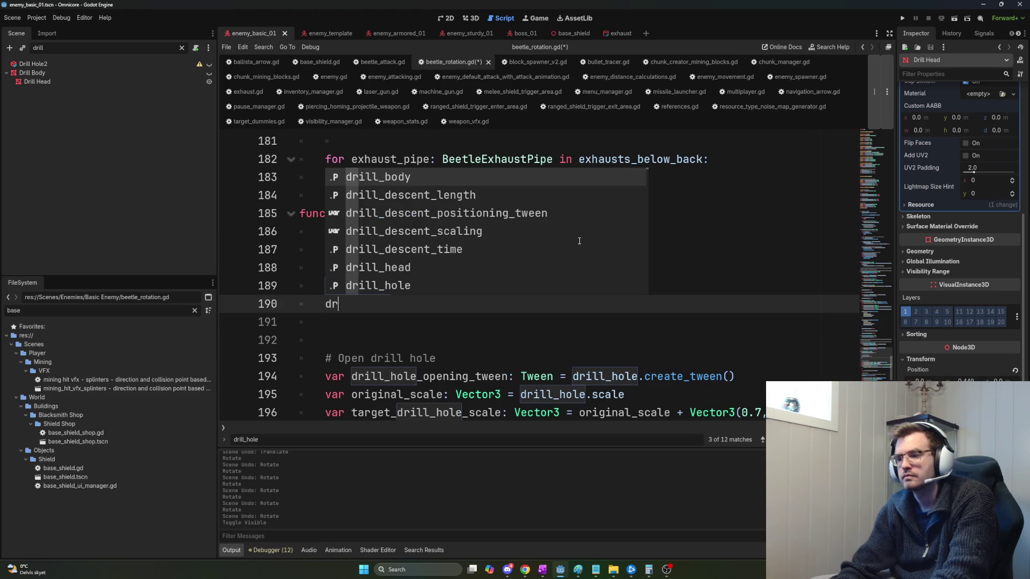
text(visible = true)
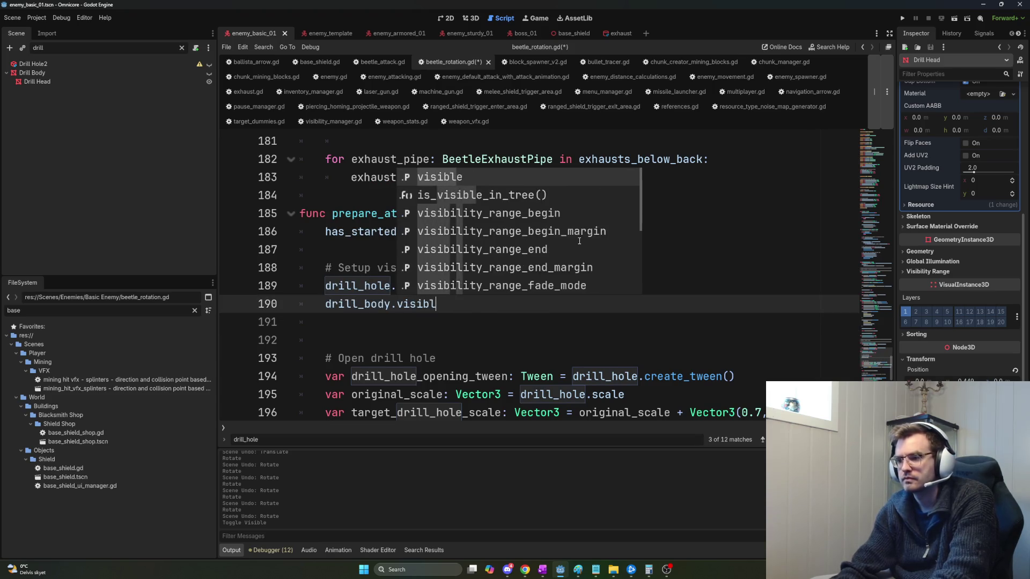
key(Return)
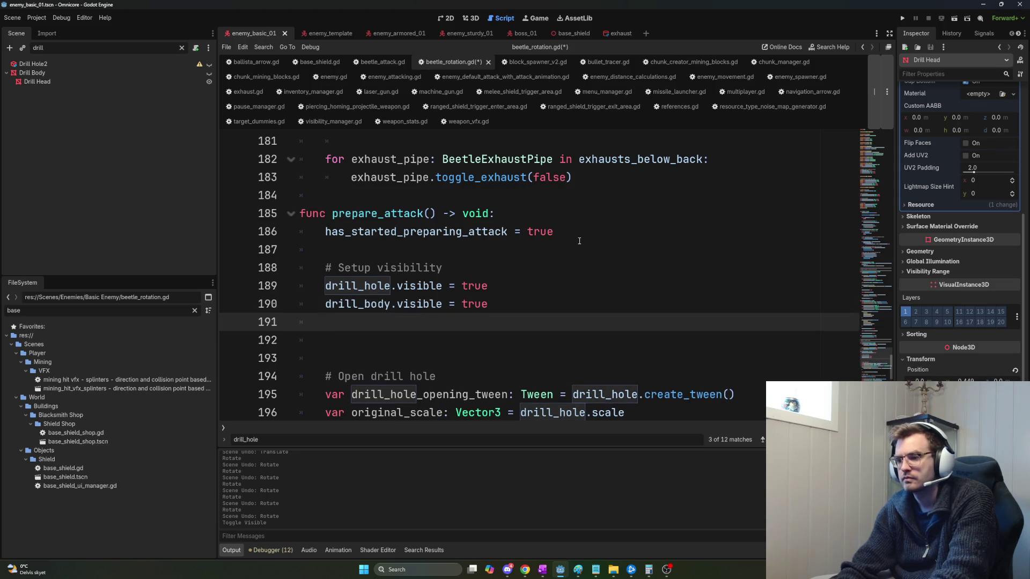
text(big)
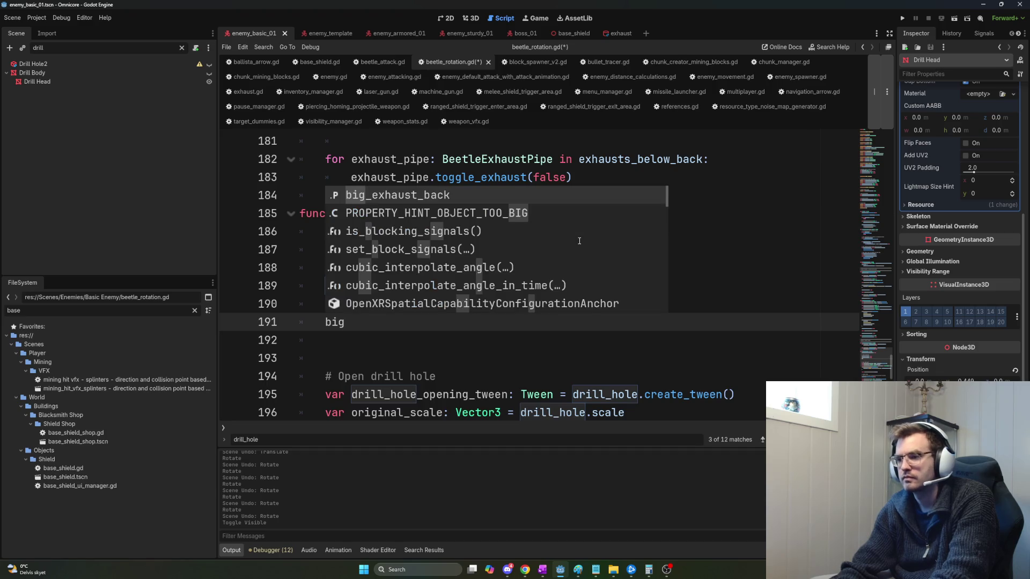
key(Return)
text(visible = false)
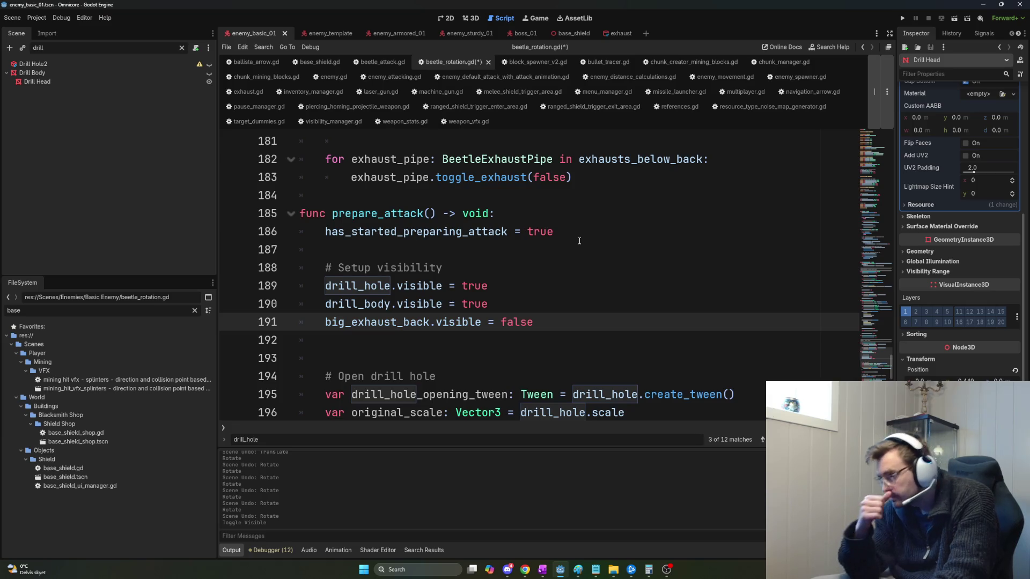
key(ctrl+s)
key(Down)
key(BackSpace)
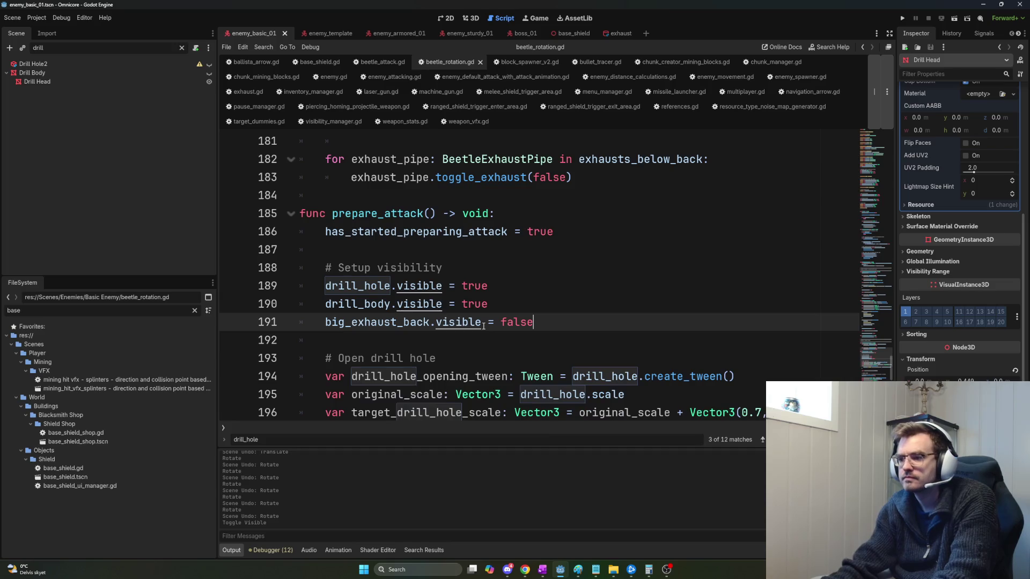
click(485, 266)
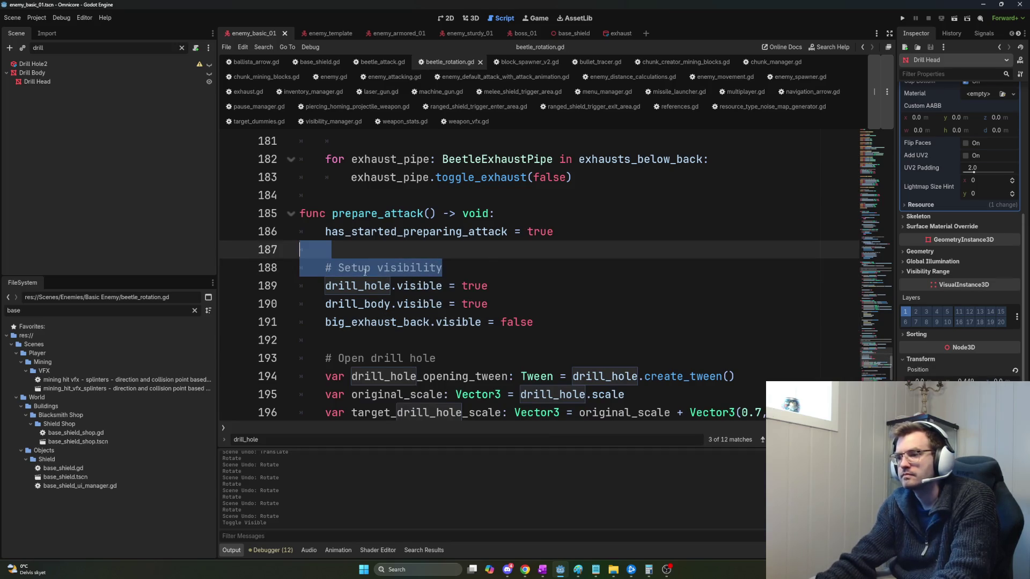
Scroll through the script reviewing the leg rotation and turning code
scroll(498, 268, up, 2)
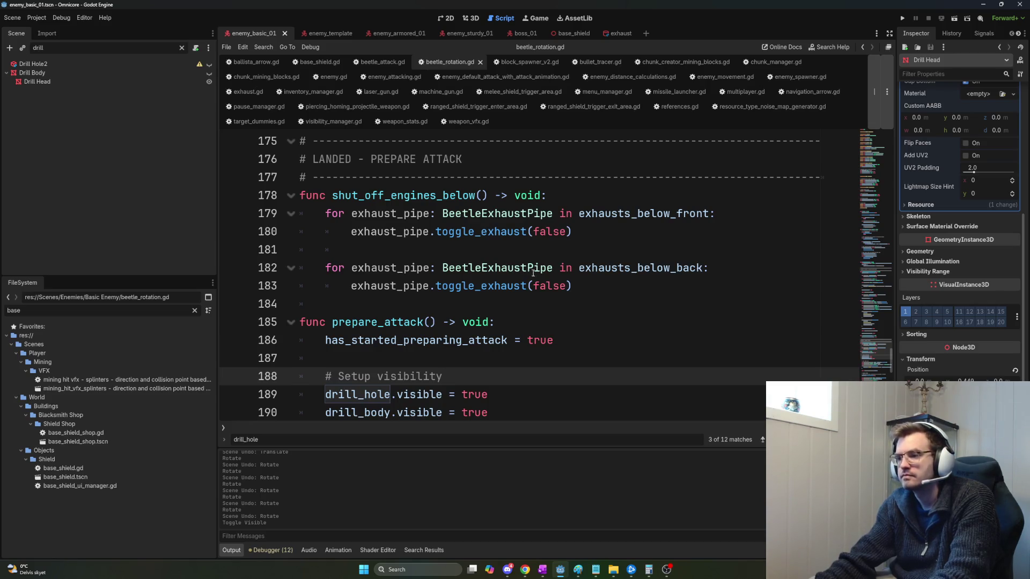
scroll(578, 280, up, 6)
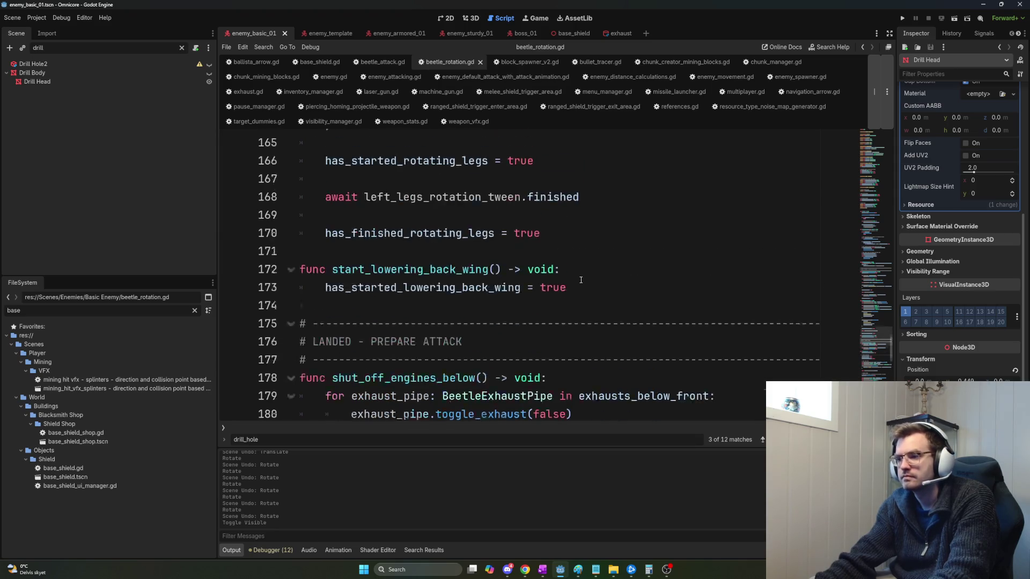
scroll(582, 280, up, 5)
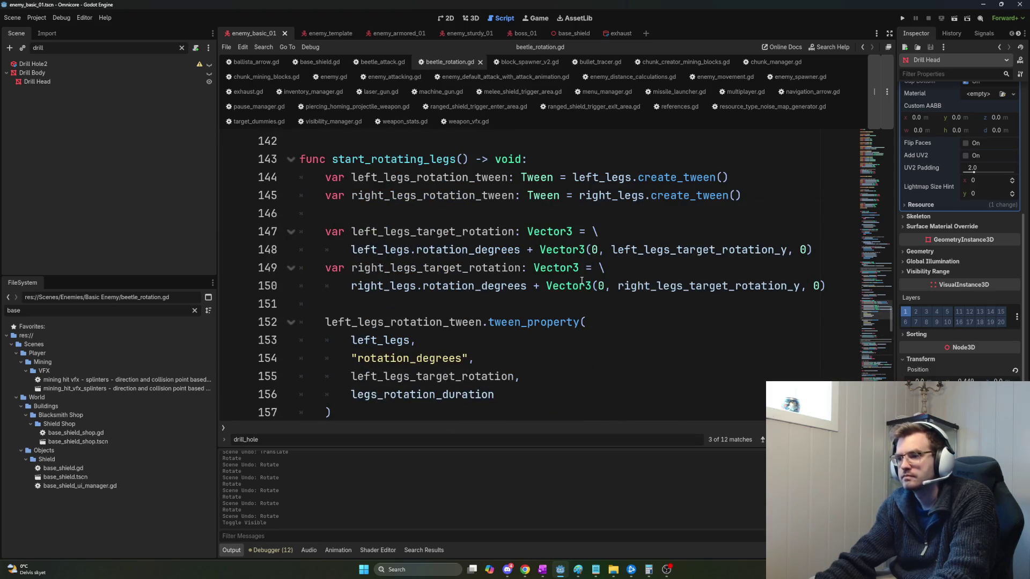
scroll(581, 280, up, 2)
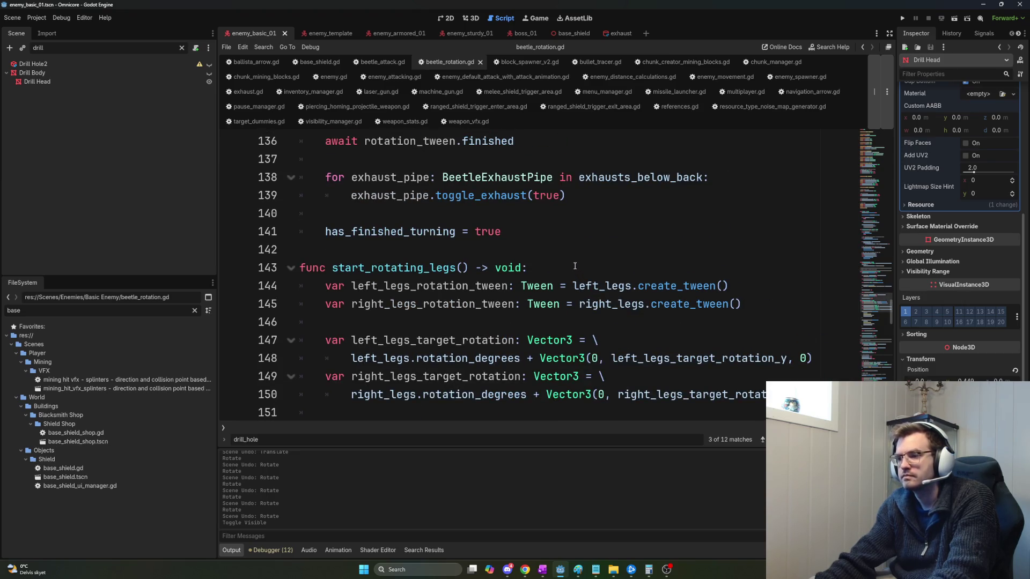
scroll(575, 266, down, 6)
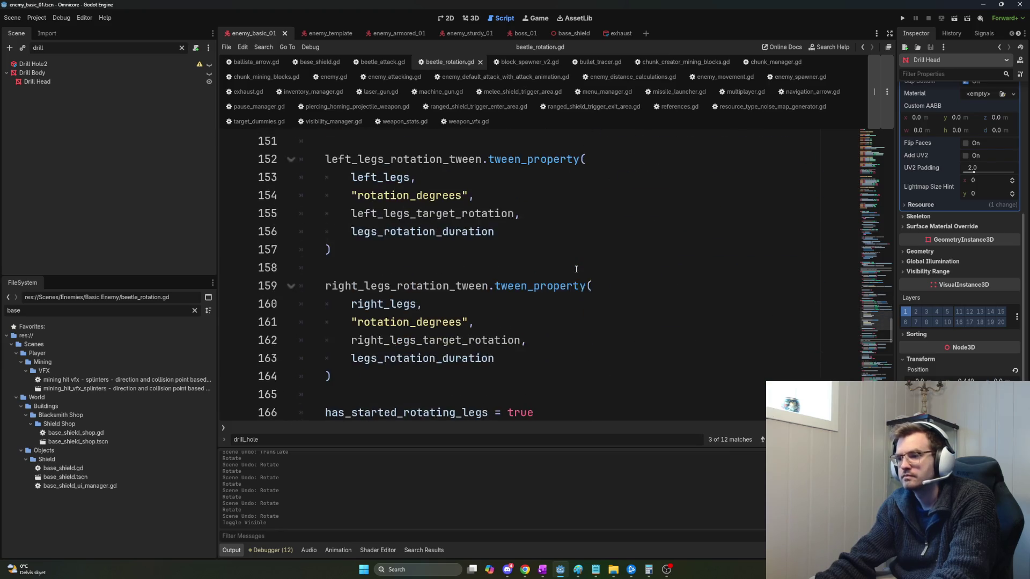
scroll(576, 270, down, 2)
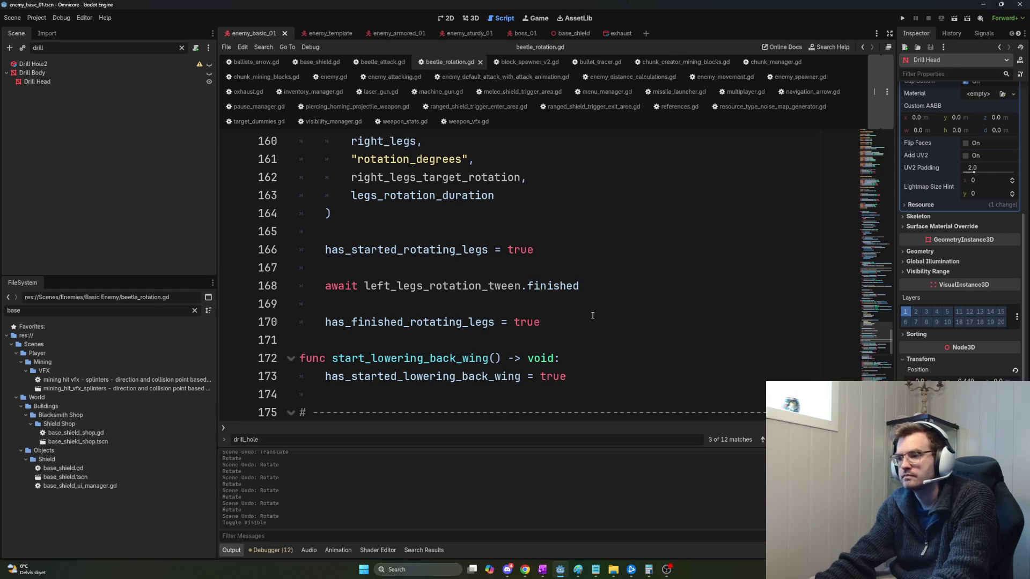
scroll(592, 315, up, 1)
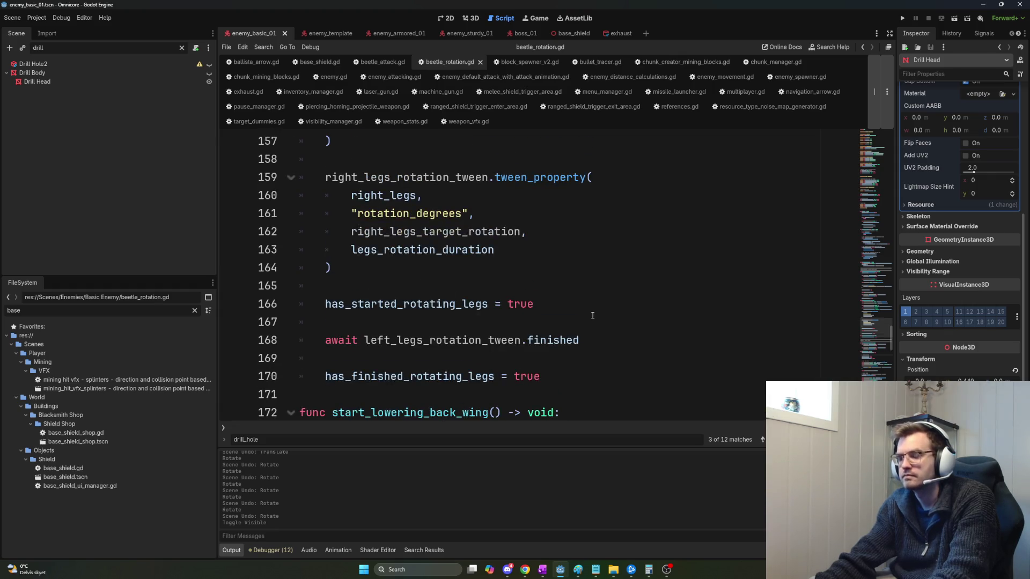
scroll(592, 315, up, 1)
scroll(592, 316, up, 4)
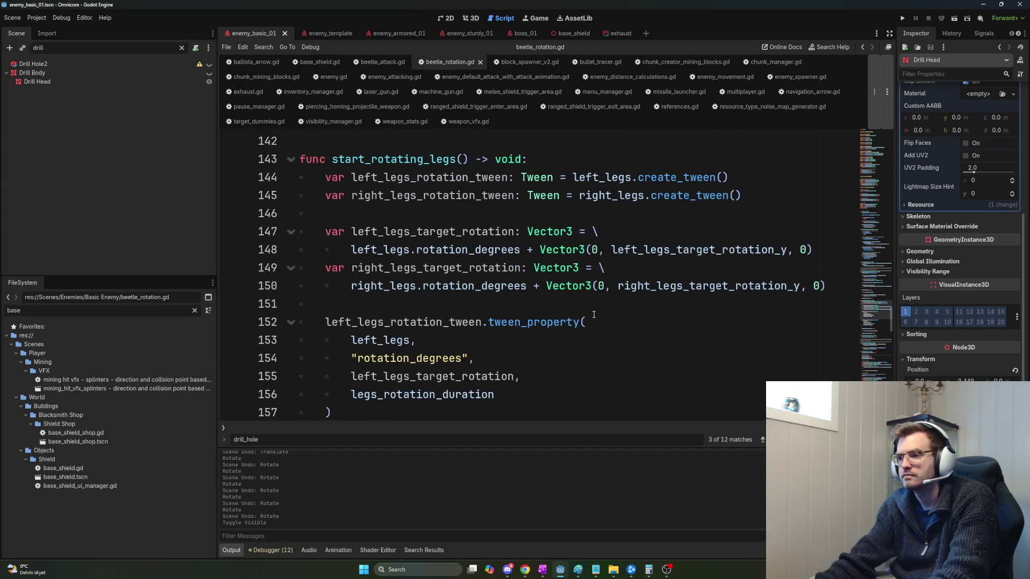
scroll(594, 314, up, 10)
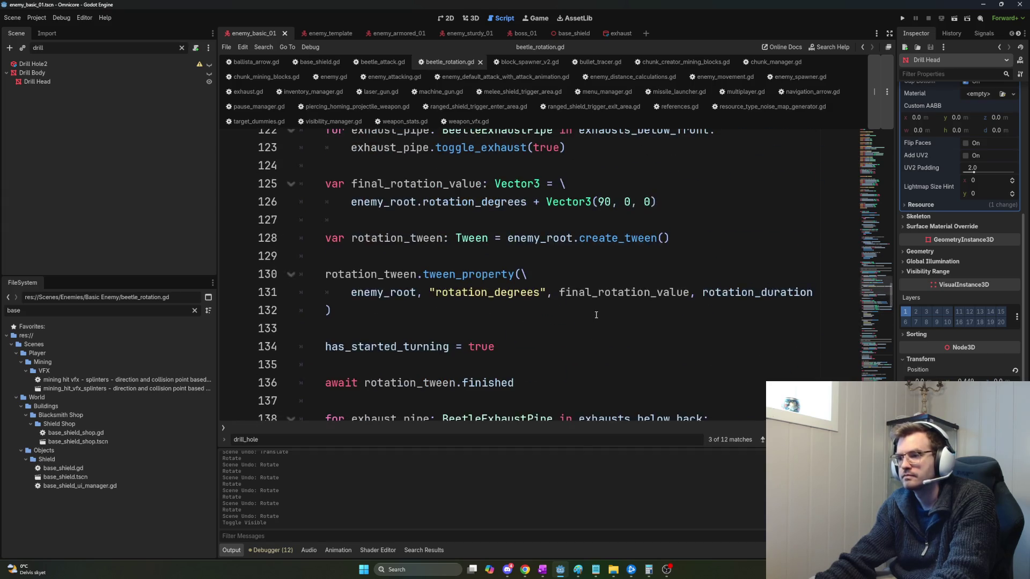
scroll(596, 314, up, 6)
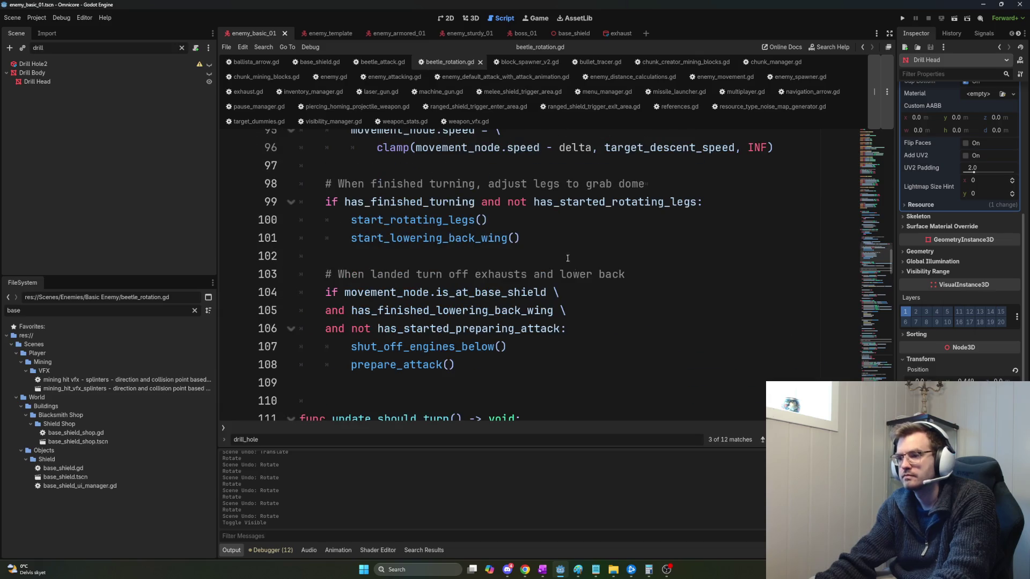
Jump from the start_lowering_back_wing() call to its definition, ending after has_started_lowering_back_wing = true
click(543, 224)
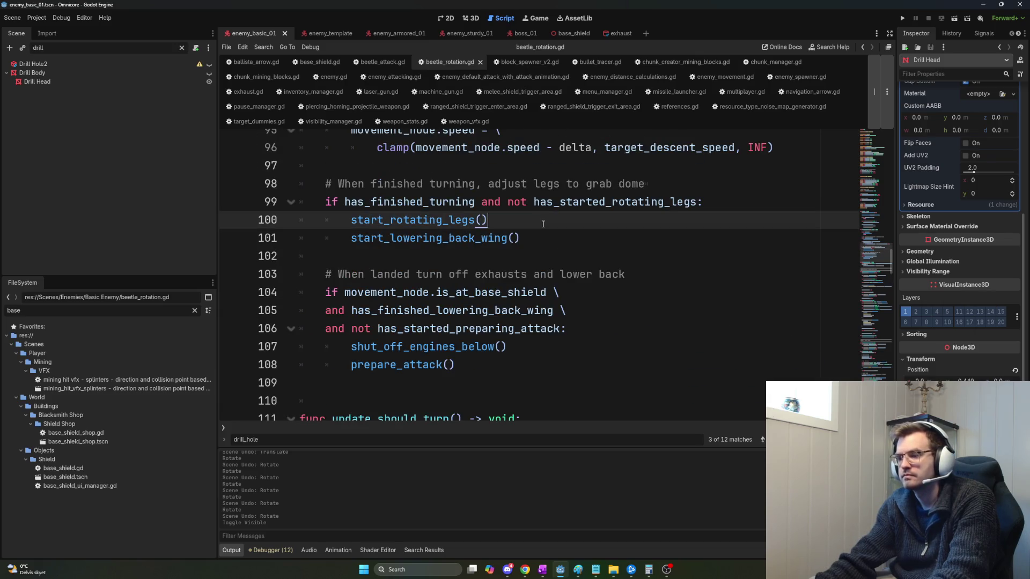
click(472, 240)
double_click(472, 240)
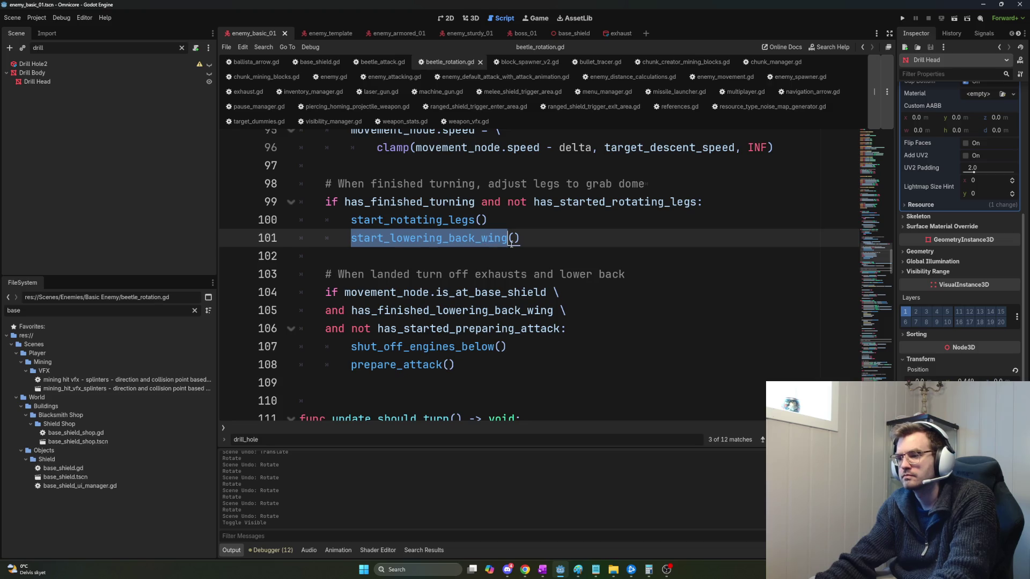
ctrl+click(510, 243)
scroll(539, 279, down, 4)
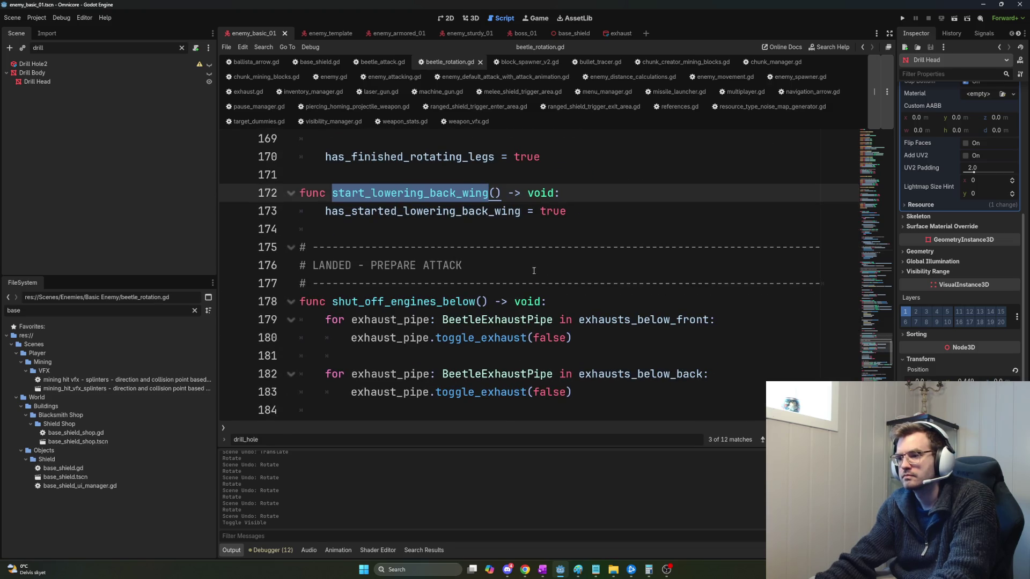
click(593, 211)
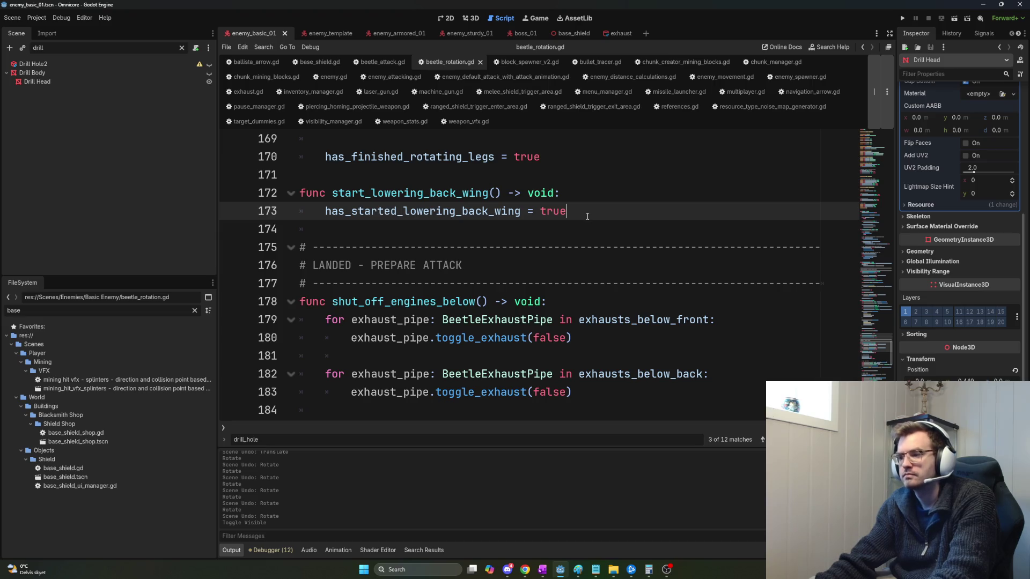
On a new line, begin typing 'back_wing_lowering_tween: Tween = back' inside start_lowering_back_wing
key(Return)
key(Return)
text(back)
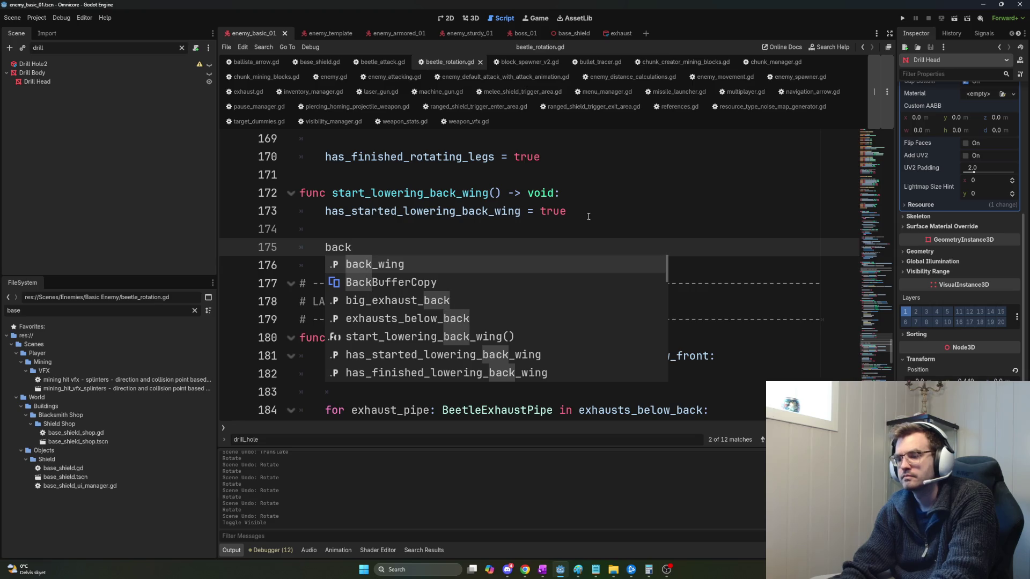
key(Return)
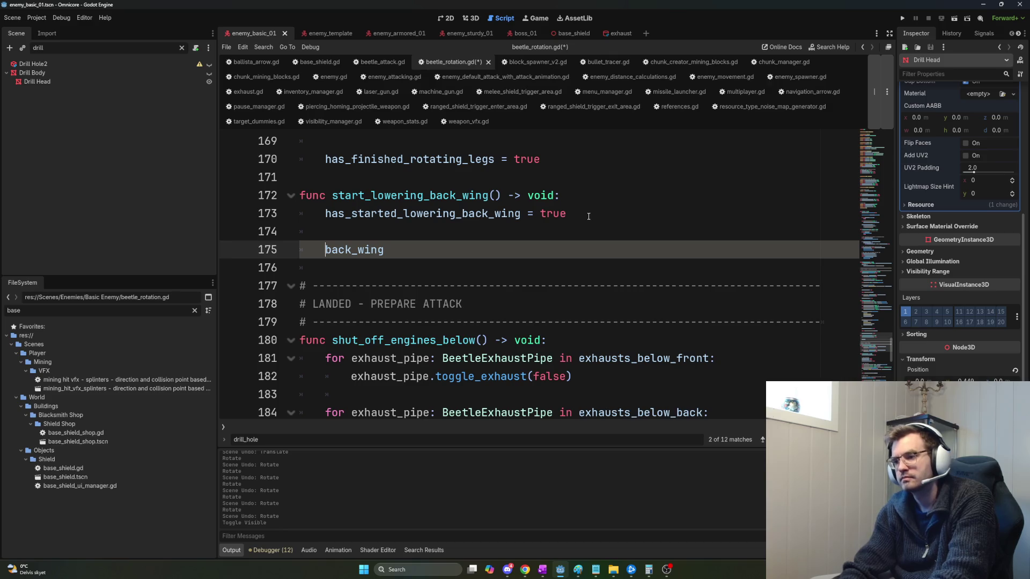
key(End)
text(_lowering_tween)
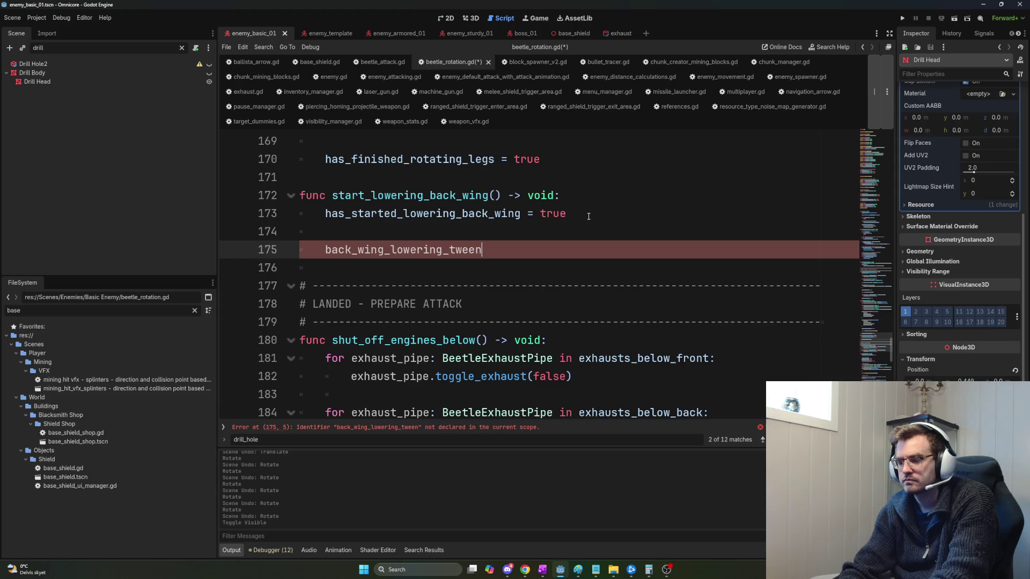
key(BackSpace)
text(: Tween = )
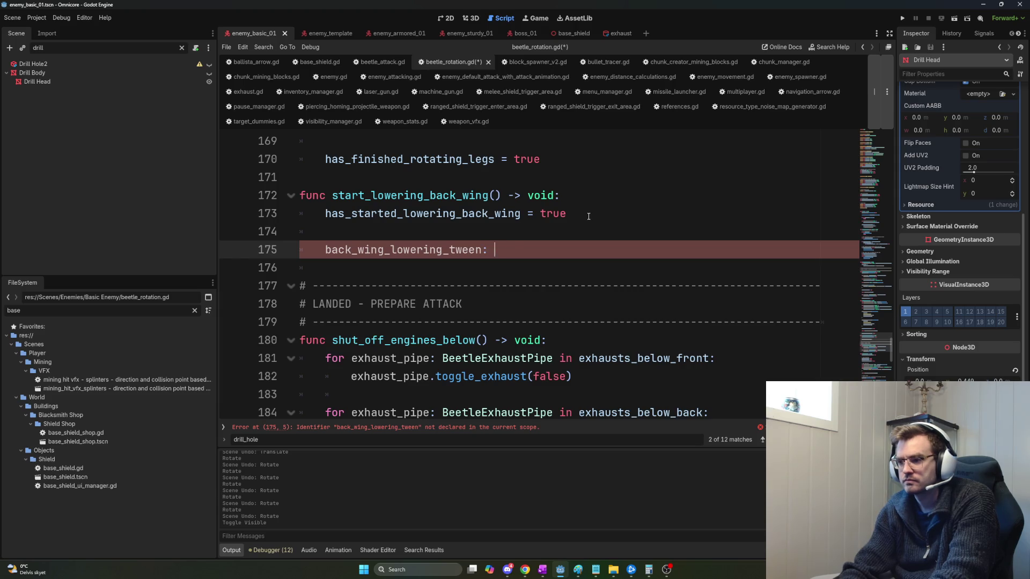
text(back)
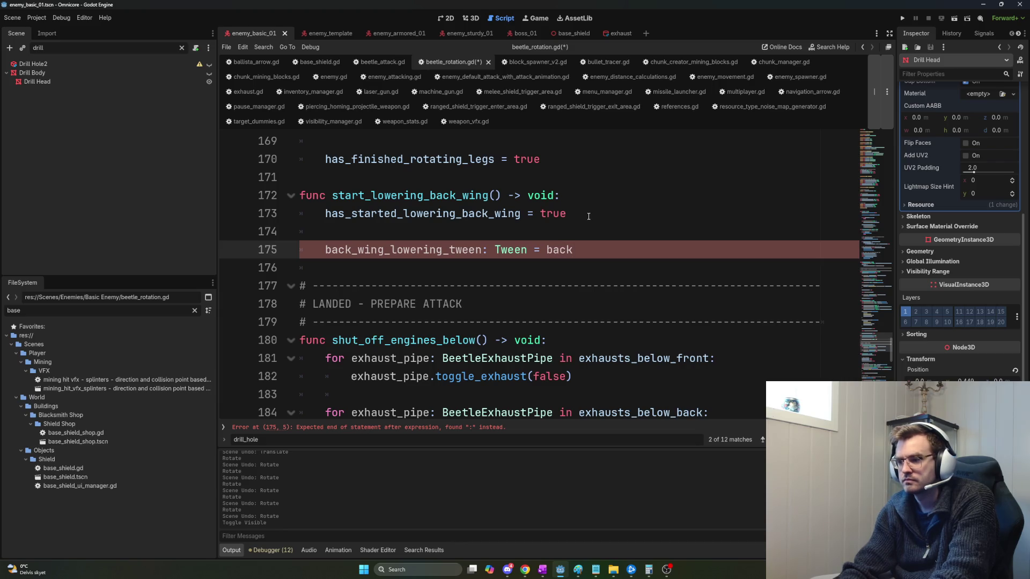
Complete it as 'var back_wing_lowering_tween: Tween = back_wing.create_tween()' and start 'var target' below
key(Home)
text(var)
key(End)
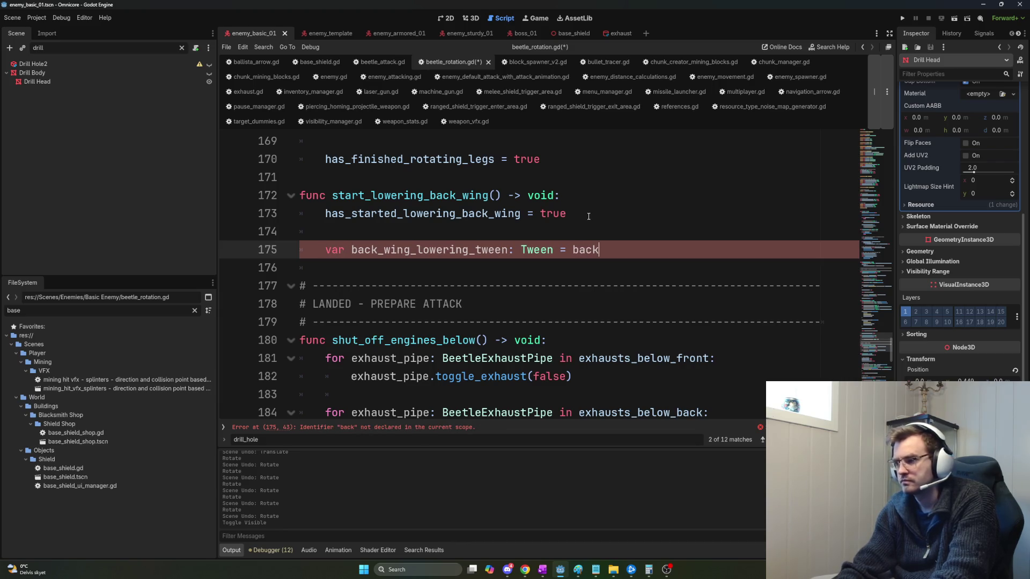
text(_wing.create)
key(Return)
key(Return)
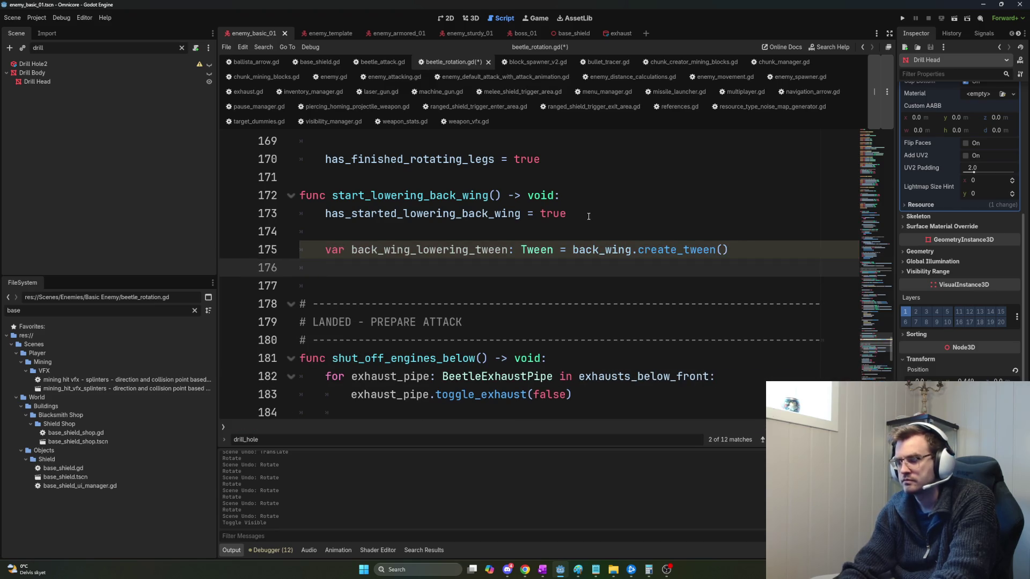
text(var )
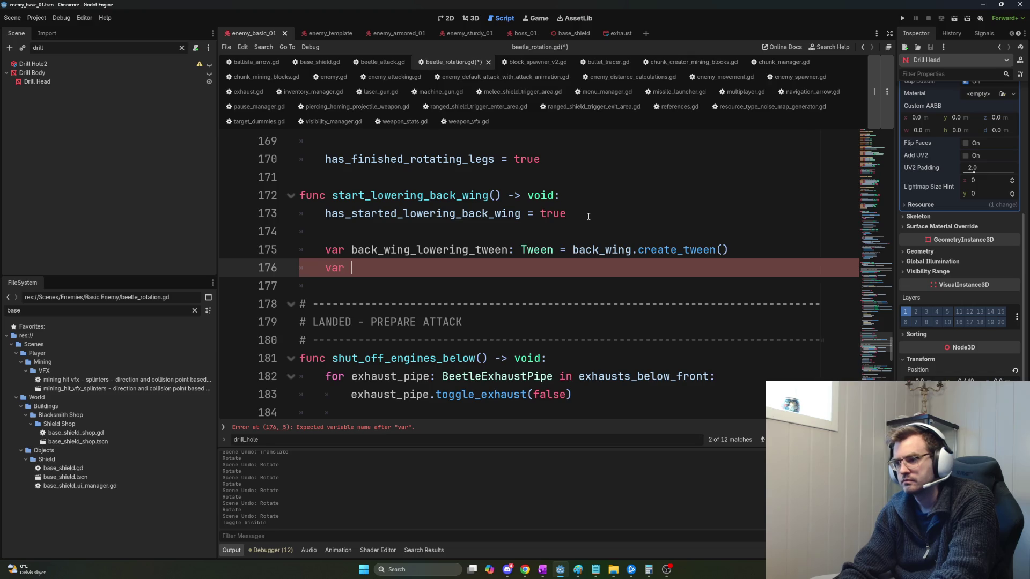
text(target)
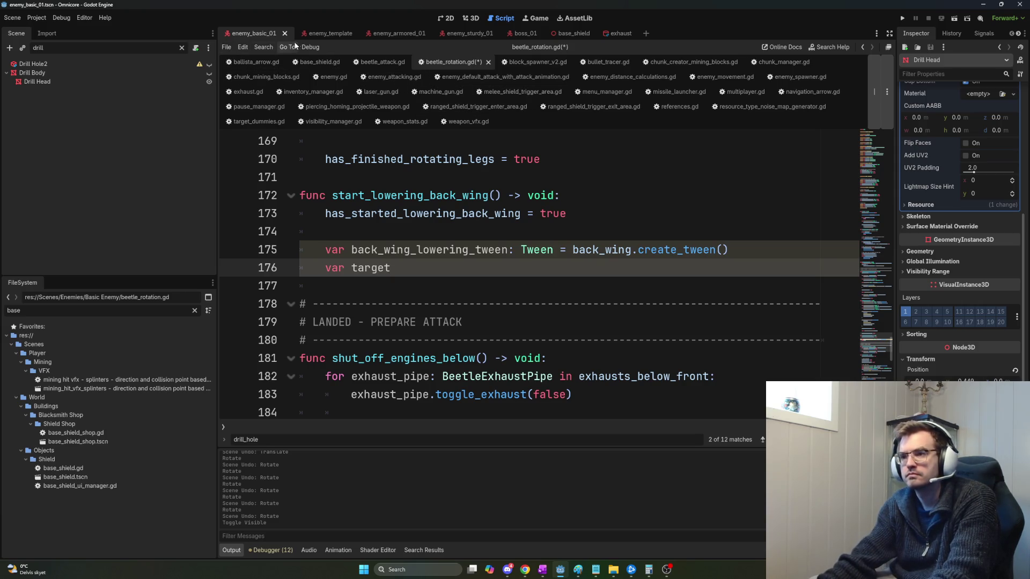
double_click(38, 48)
With Full Back wing selected for reference, declare 'var target_rotation_degrees: Vector3 = Vector3.ZERO' on line 176
text(back)
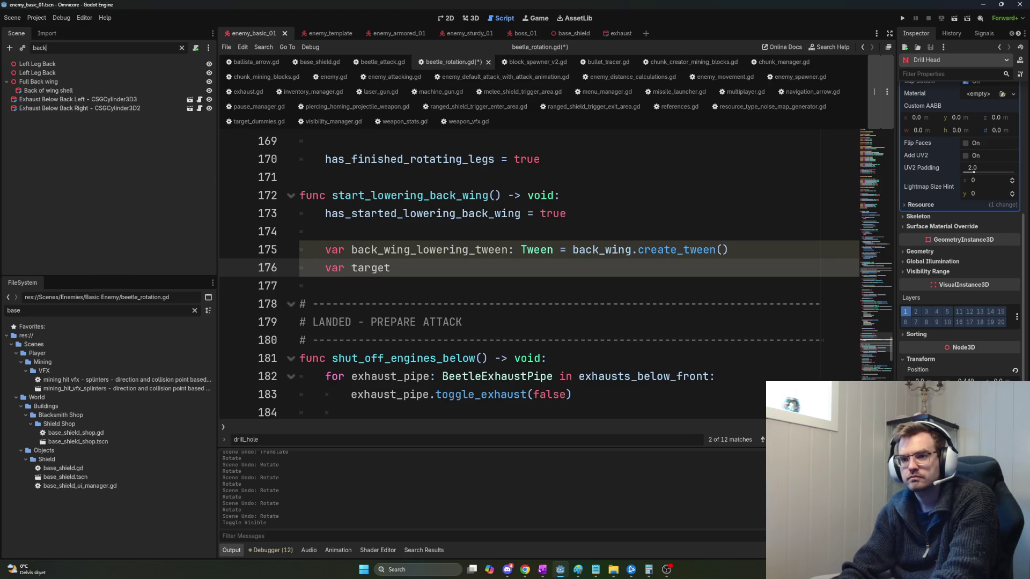
click(69, 80)
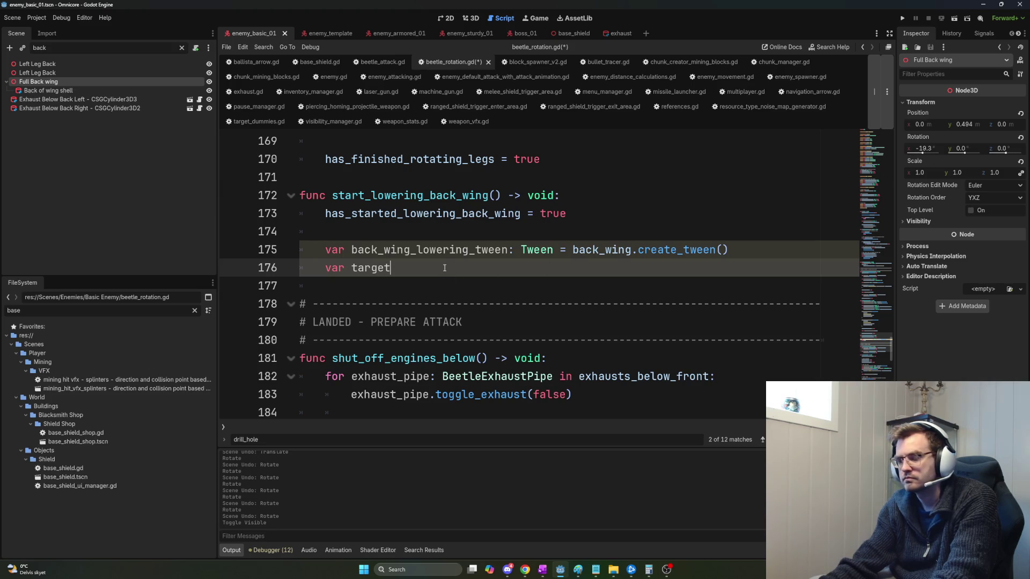
text(_rotation: )
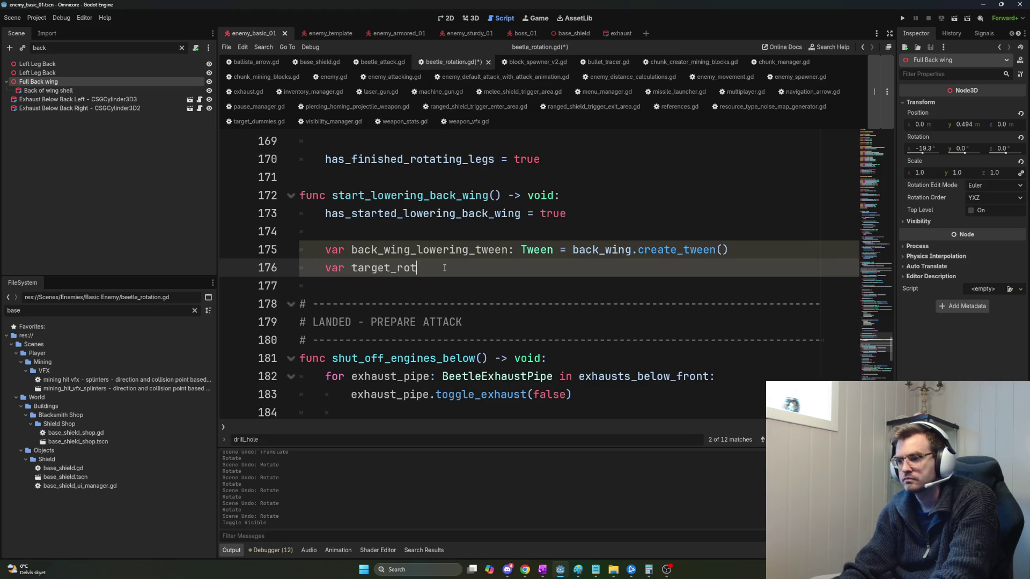
text(Vector)
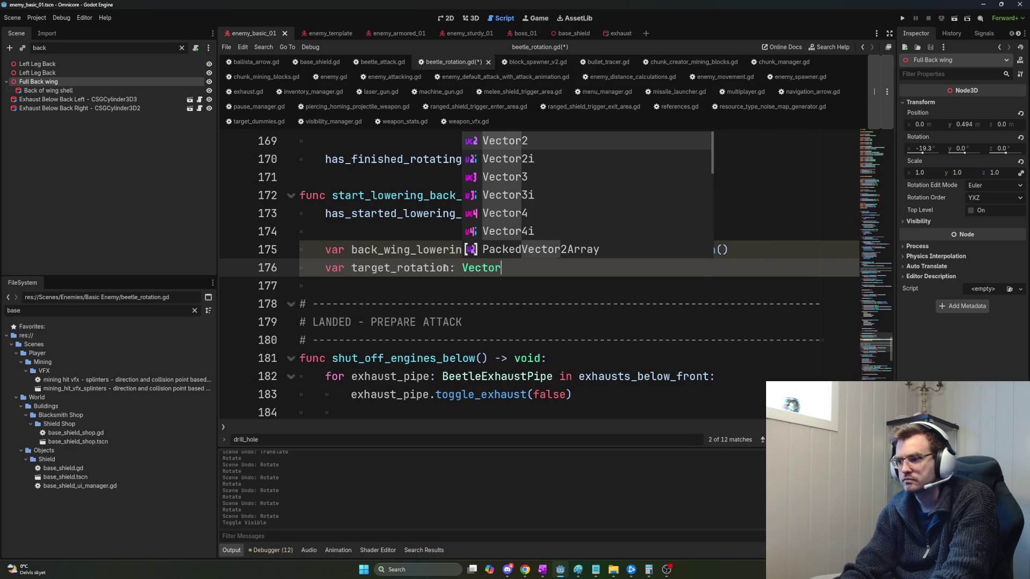
text(3)
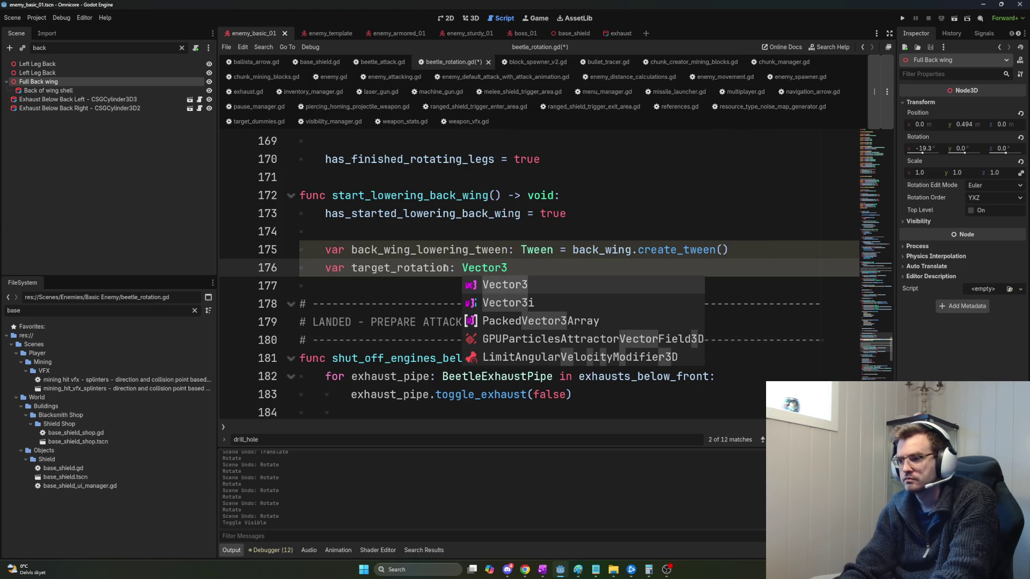
key(Escape)
text(_degrees:)
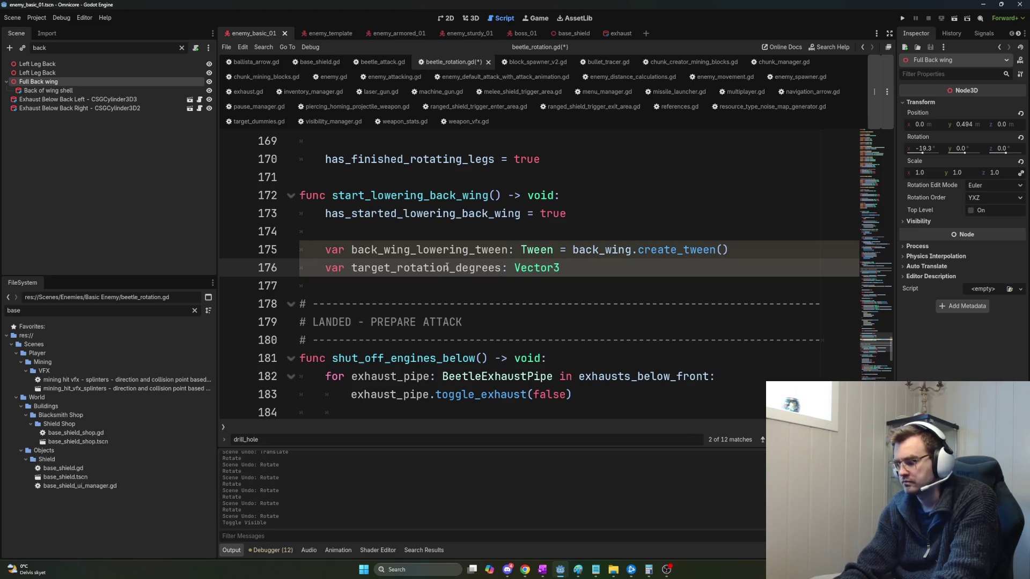
text( Vector3 = )
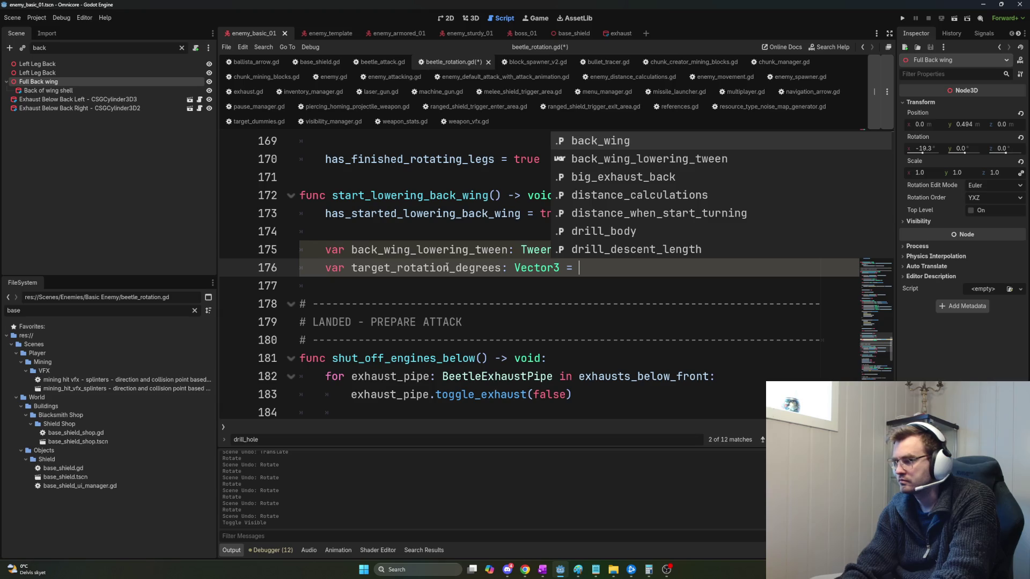
text(Vector3)
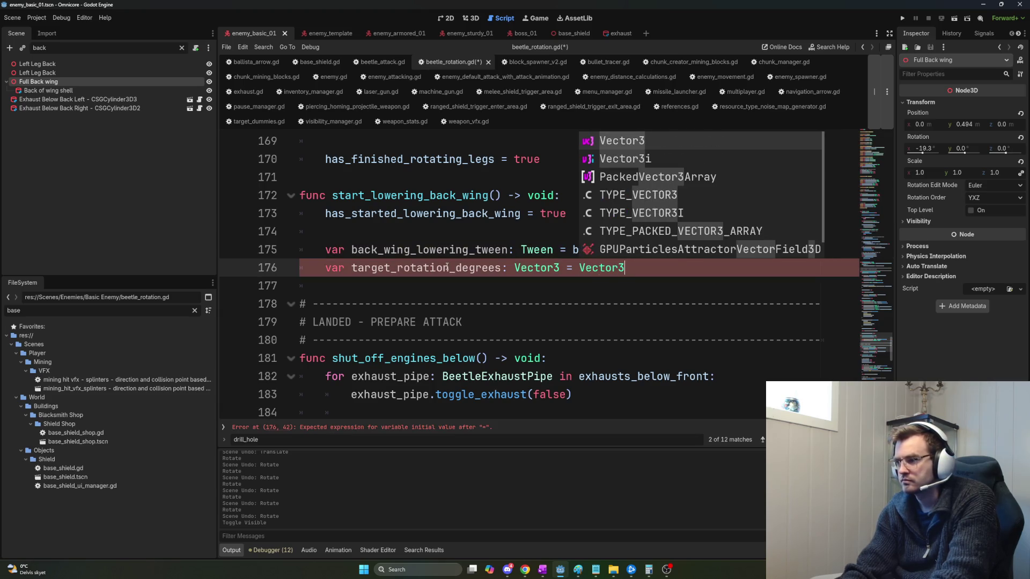
text((0)
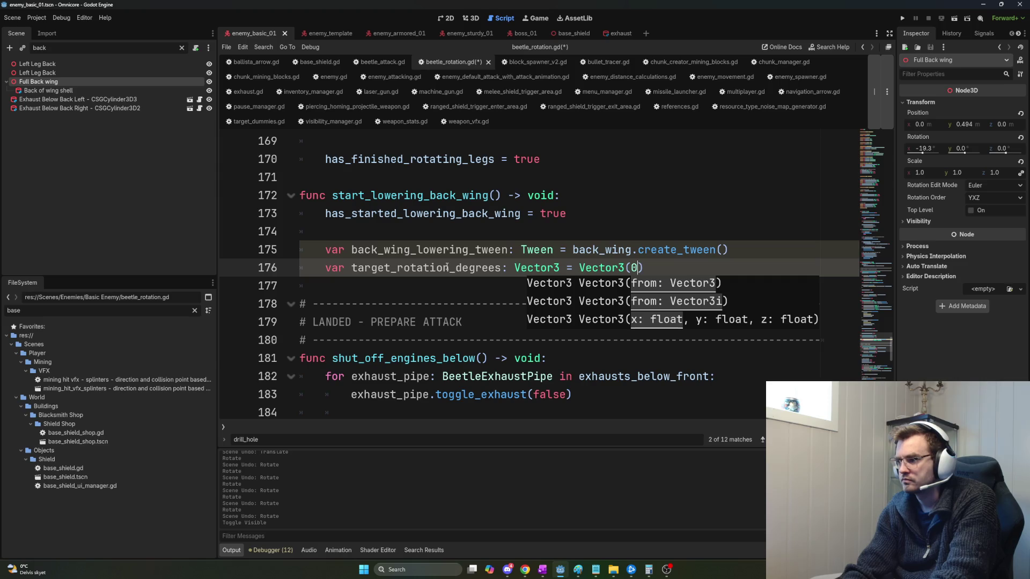
key(BackSpace)
text(.Z)
key(Return)
key(Return)
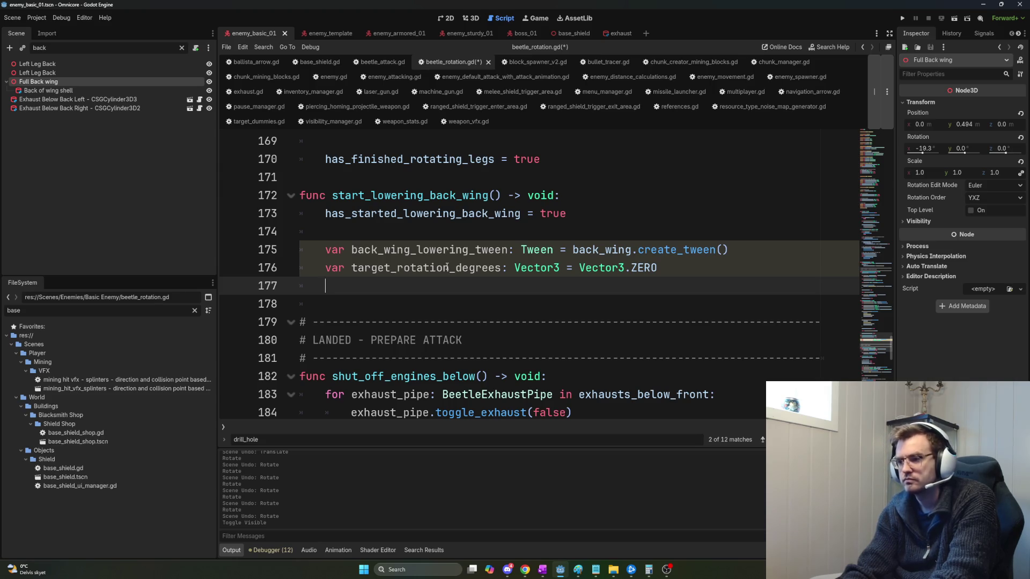
Write back_wing_lowering_tween.tween_property(back_wing, "rotation_degrees", target_rotation_degrees) on line 177
text(back_)
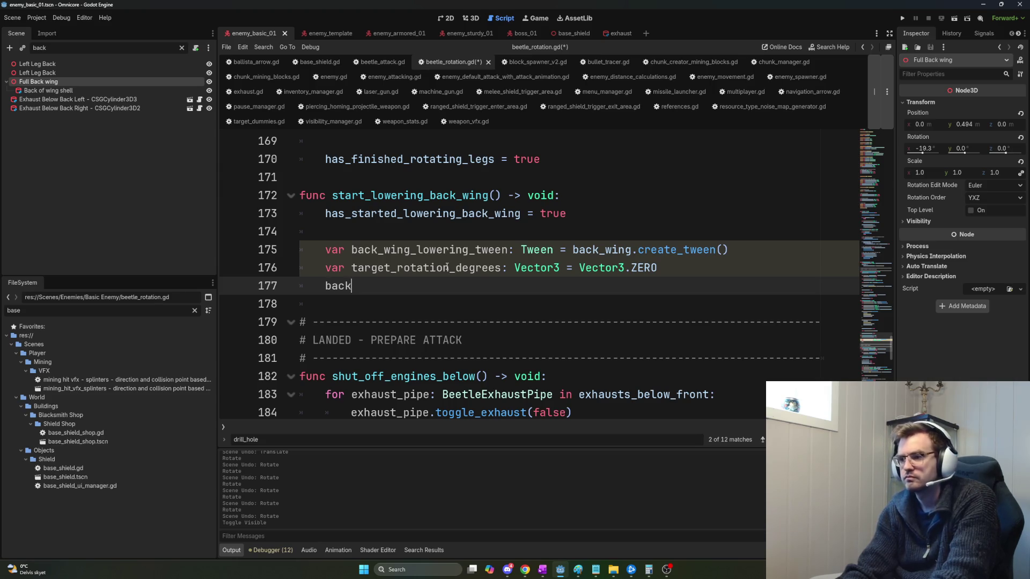
key(Down)
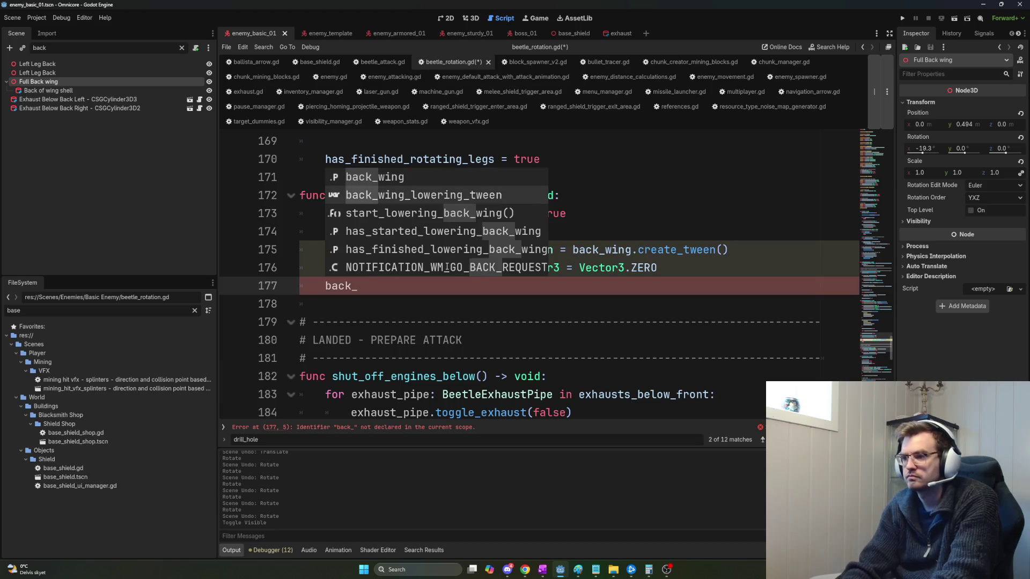
key(Return)
text(.pro)
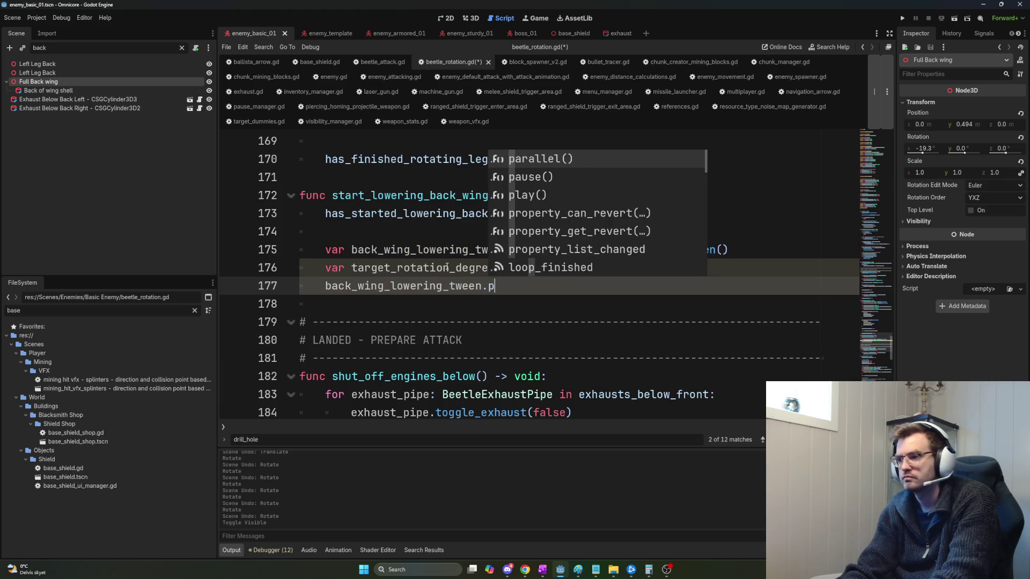
text(perty)
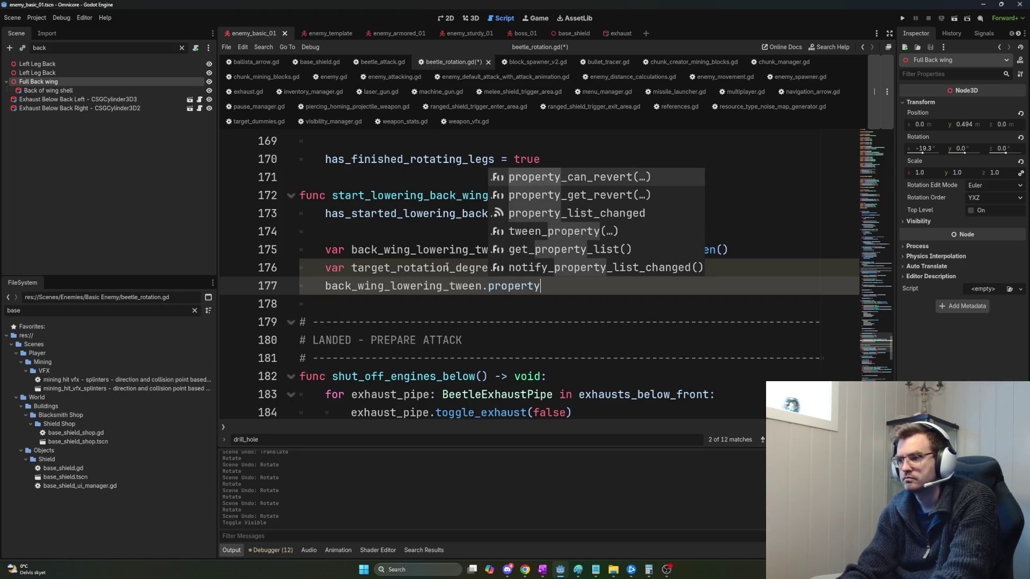
key(Down)
key(Down)
key(Down)
key(Return)
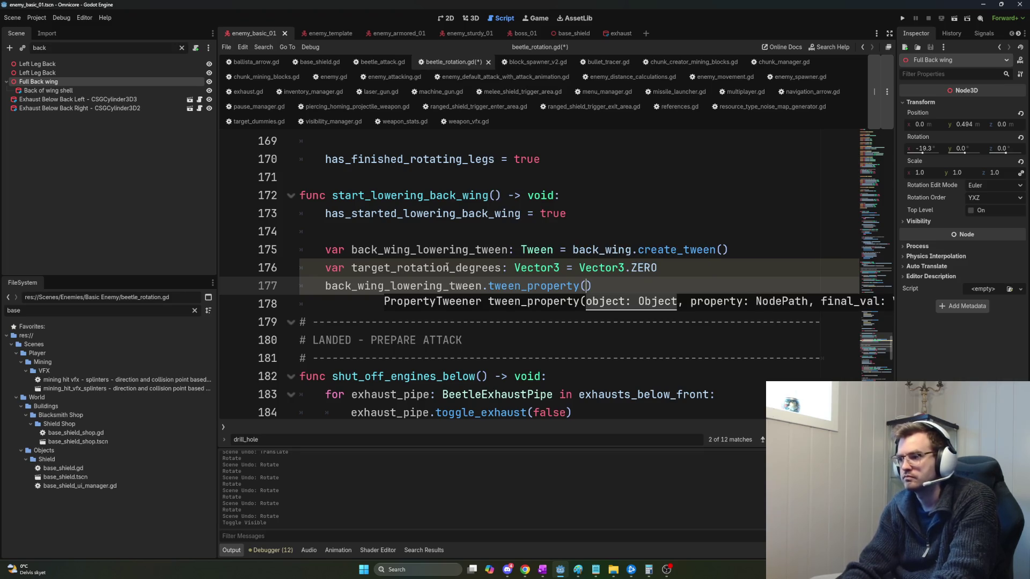
key(Return)
text(back_wing)
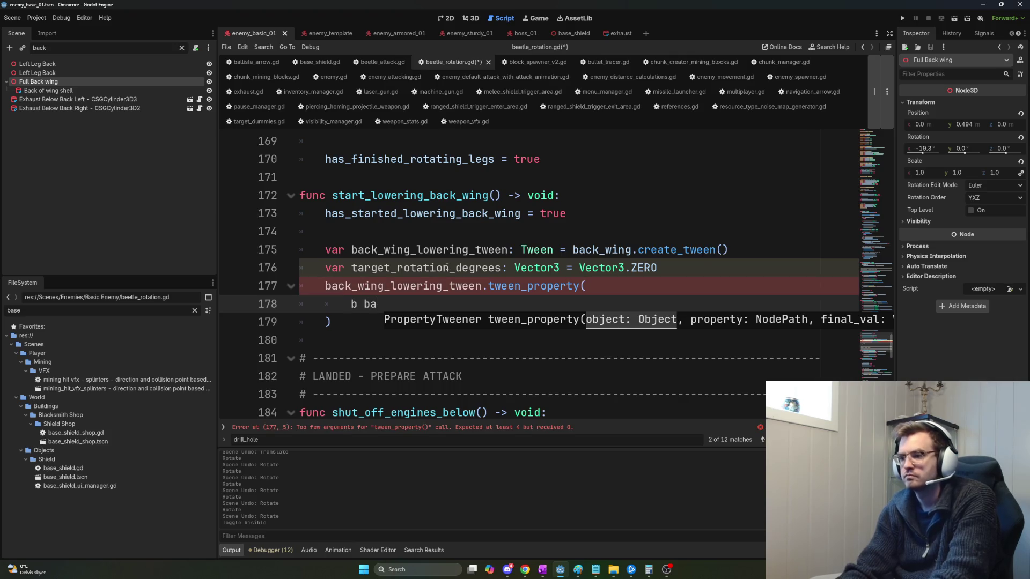
text(, )
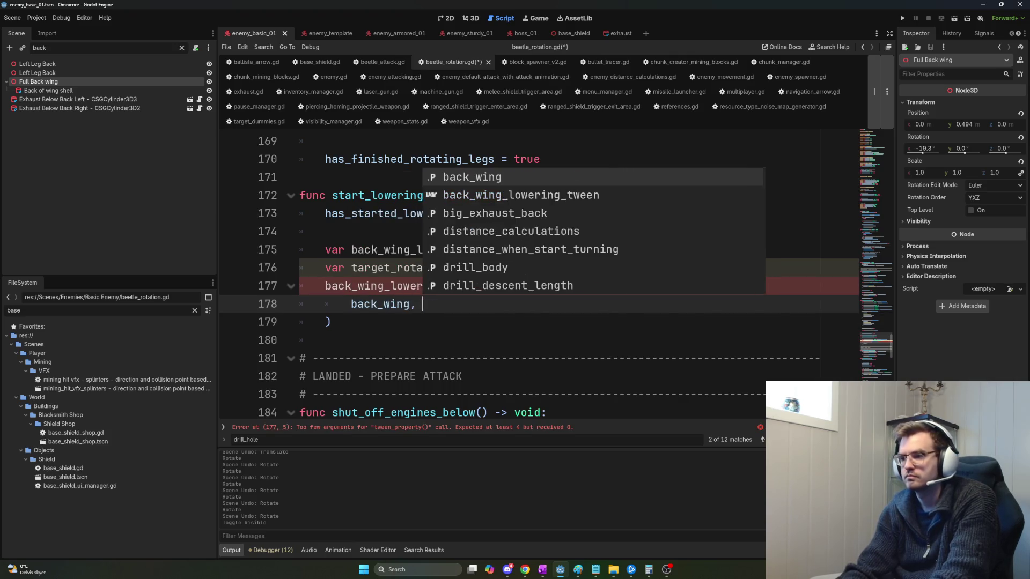
text("tran)
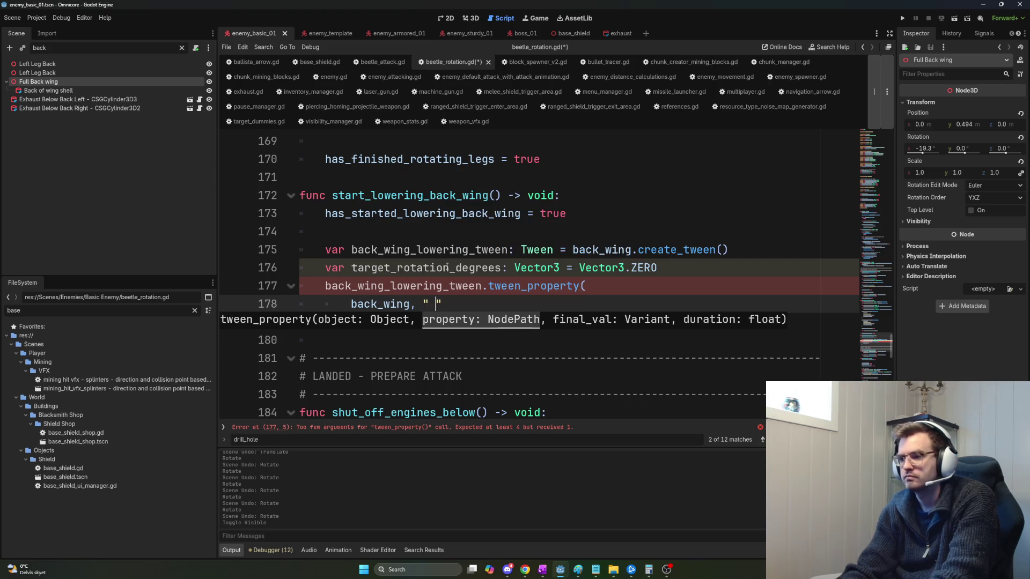
key(BackSpace)
key(BackSpace)
key(BackSpace)
key(BackSpace)
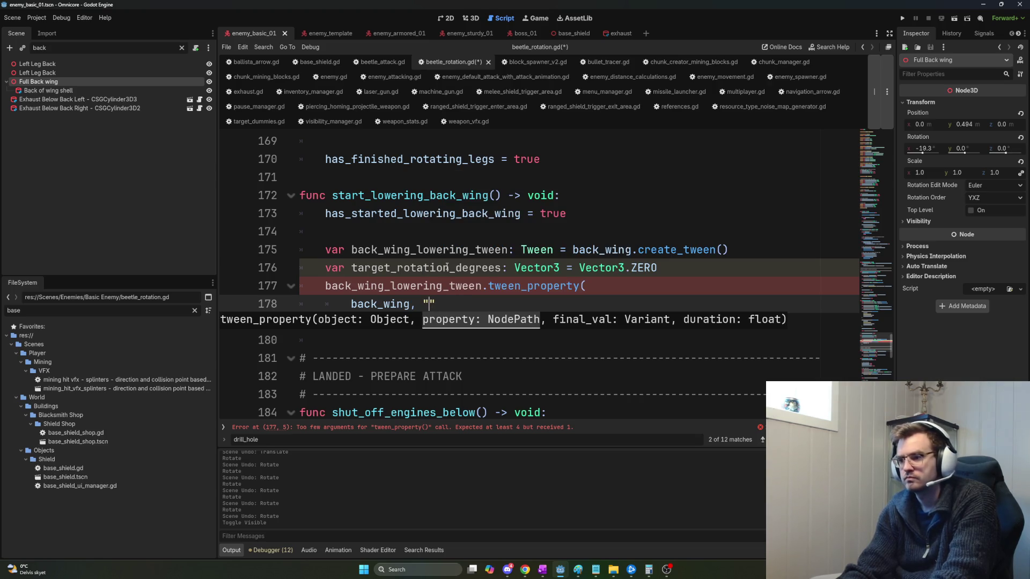
text(rotat)
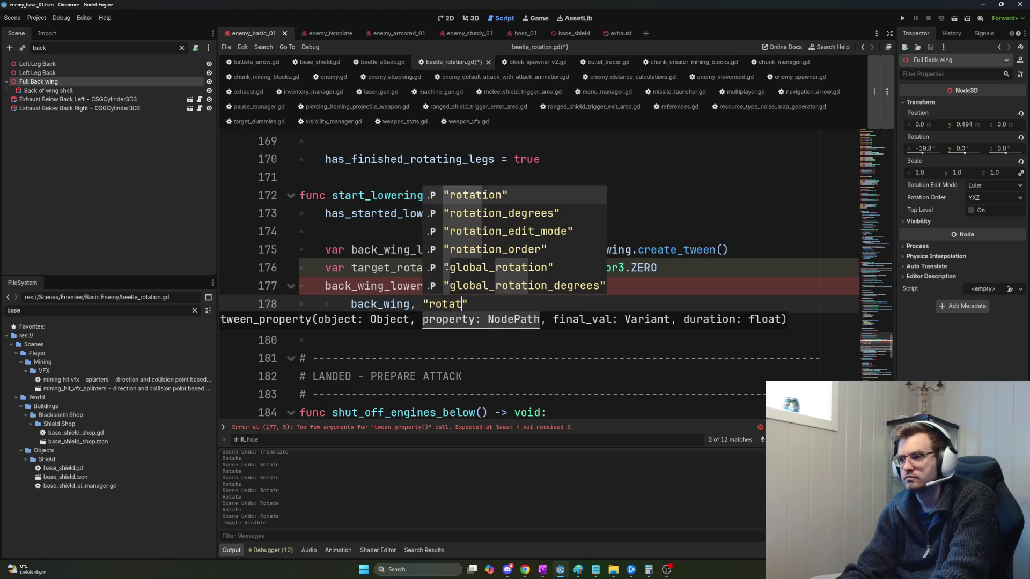
key(Down)
key(Return)
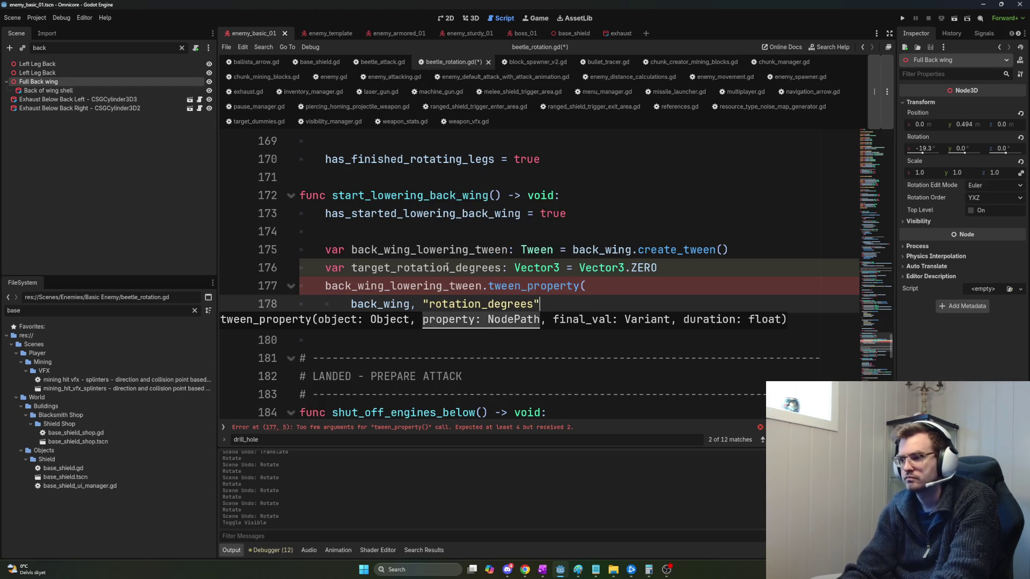
text(, )
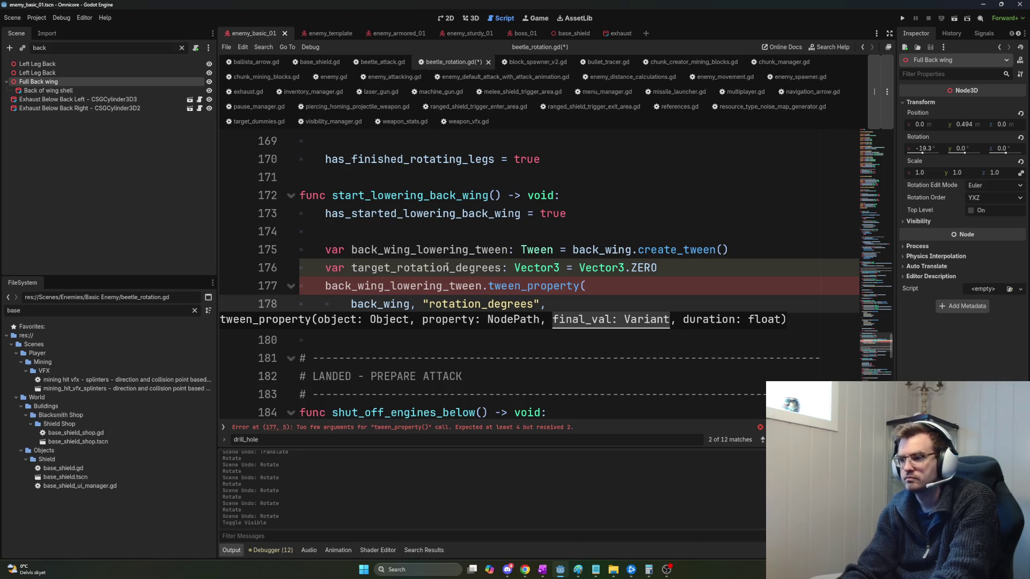
text(target_rotation)
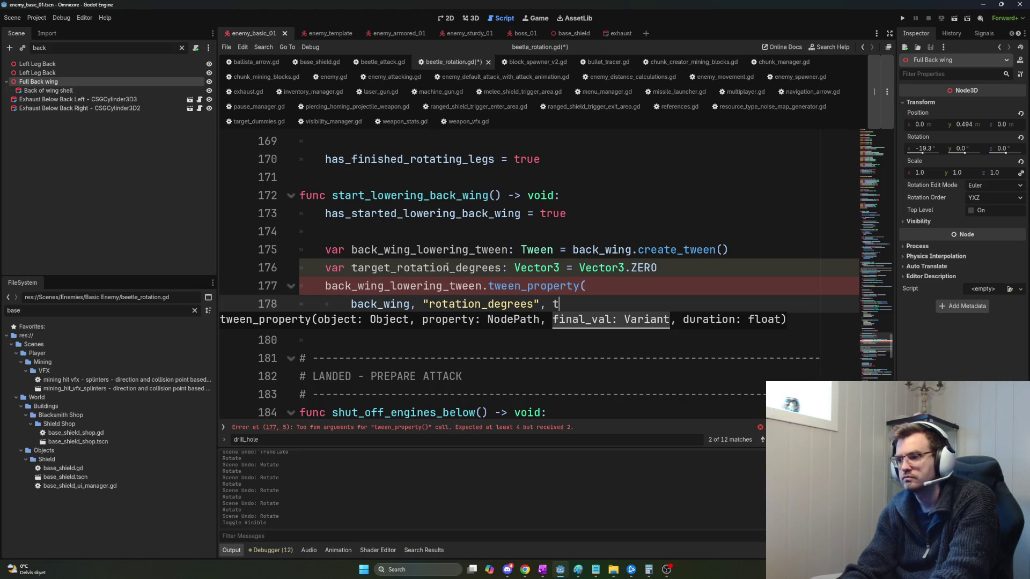
key(Return)
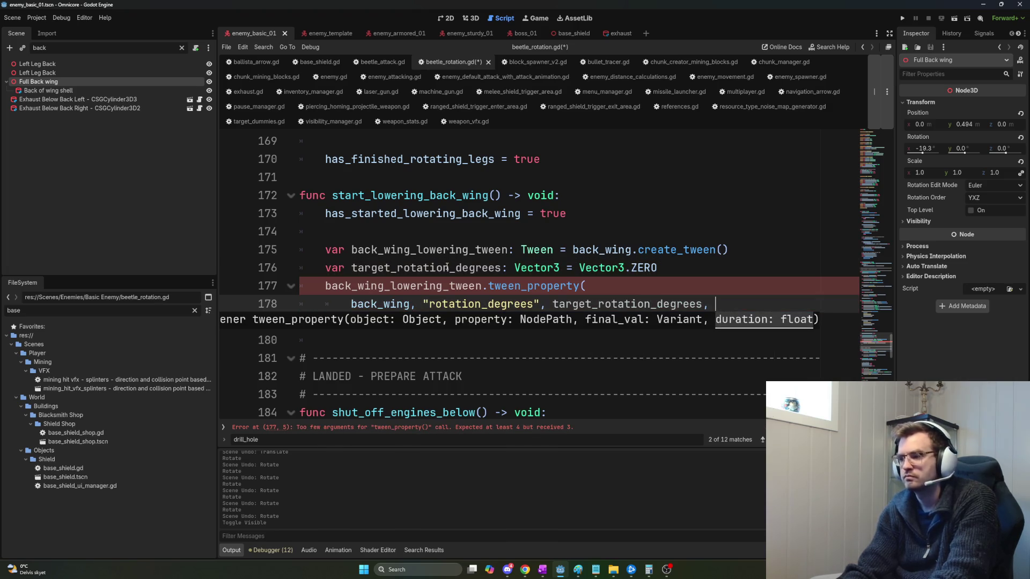
Add back_wing_lowering_time as the duration and put each tween argument on its own line
text(back_wing_)
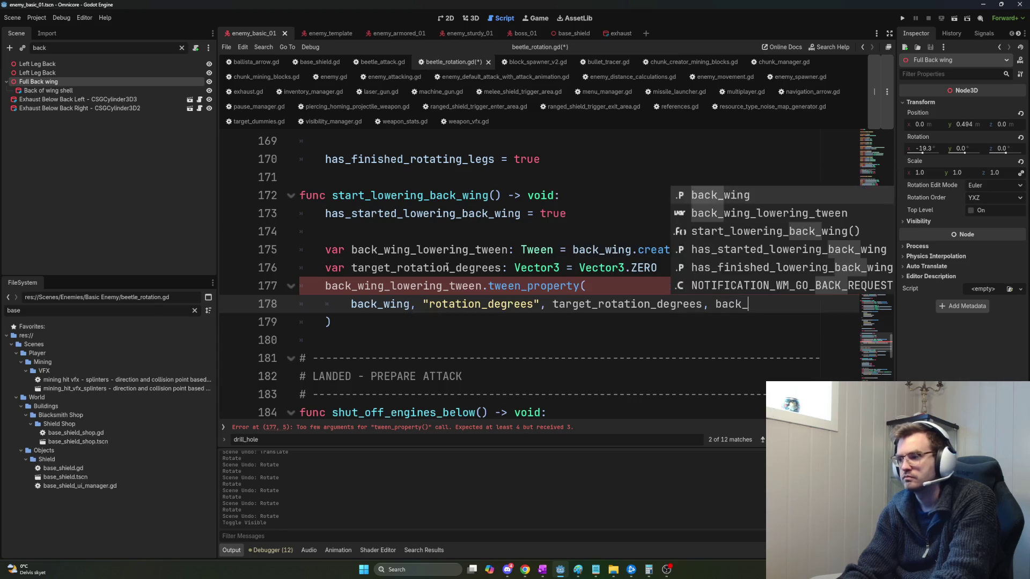
text(lowering_time)
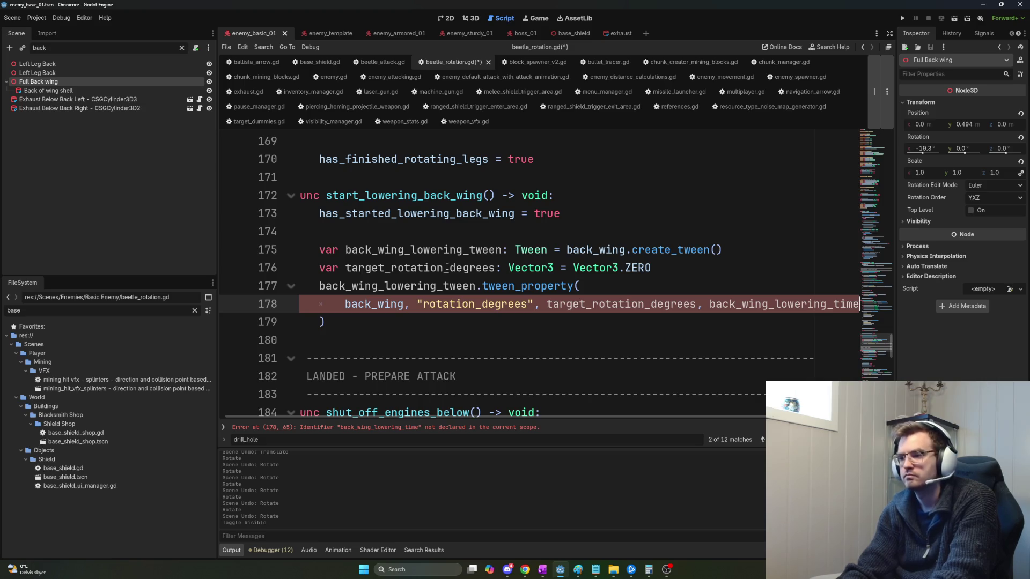
click(547, 305)
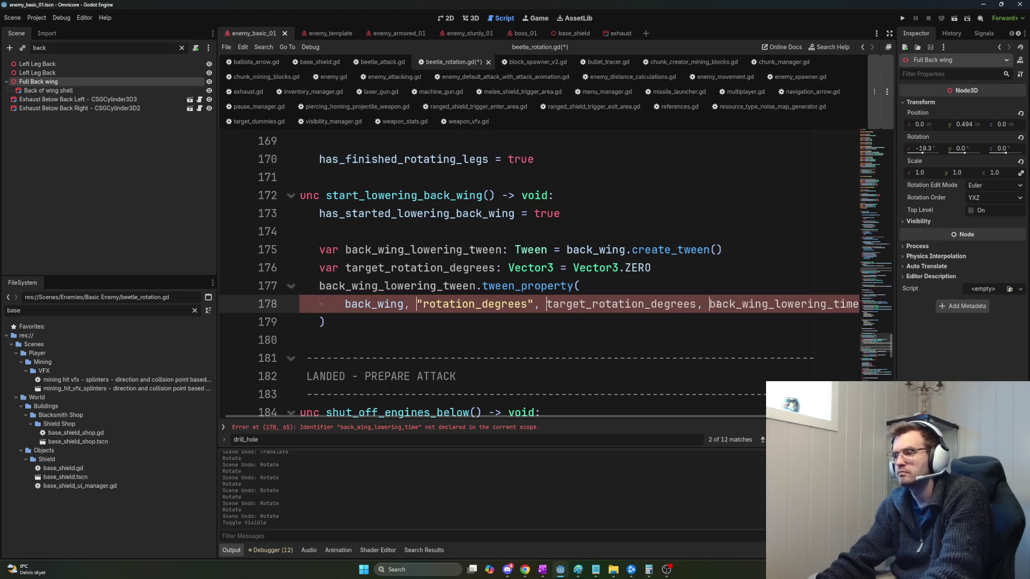
key(ctrl+alt+l)
double_click(475, 358)
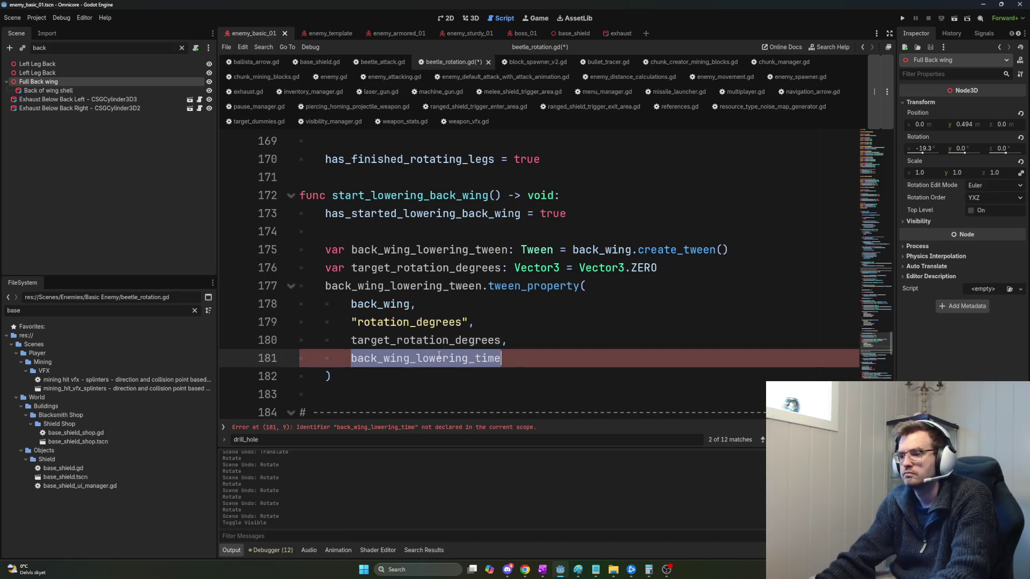
key(ctrl+f)
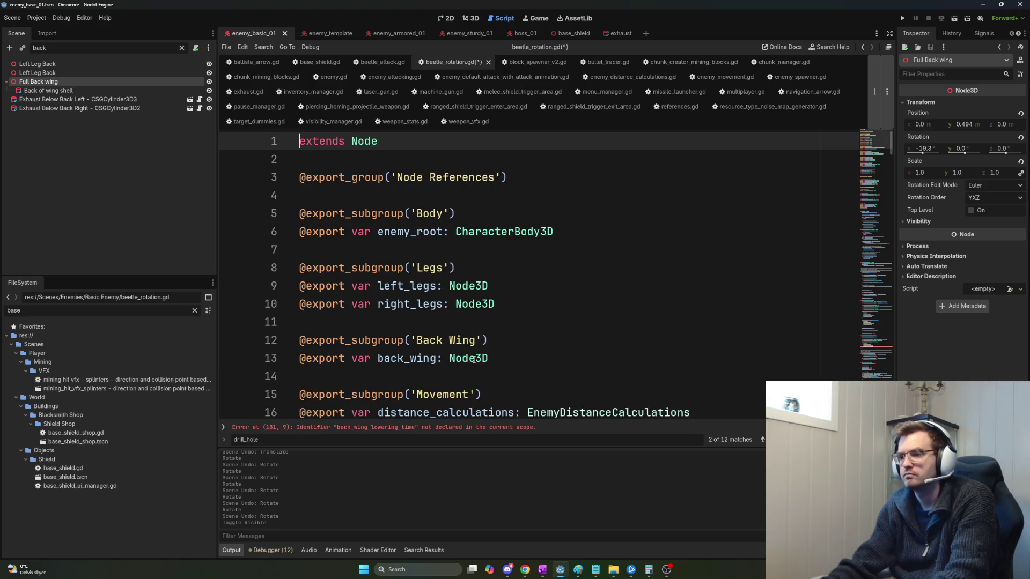
text(backwin)
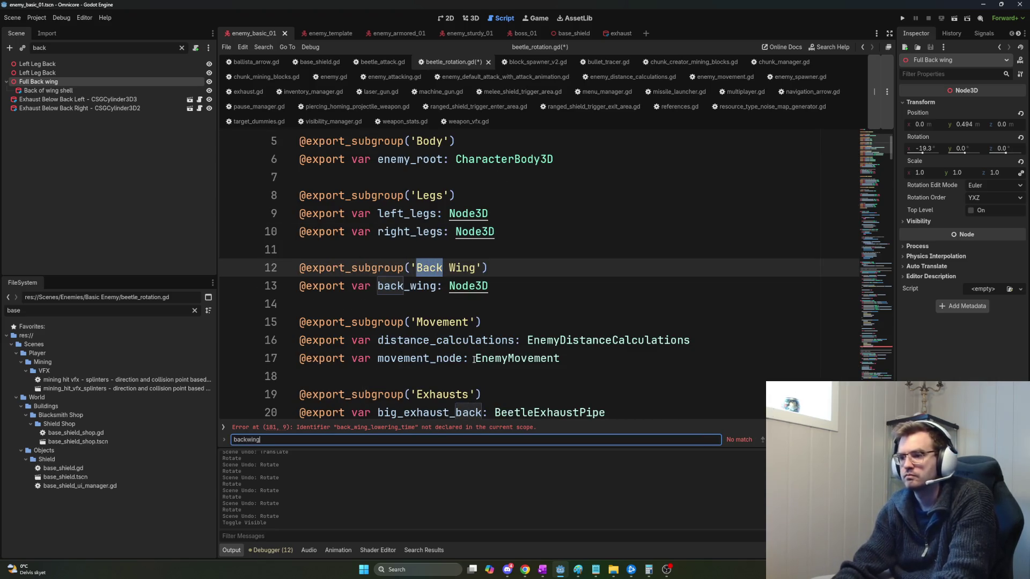
key(BackSpace)
key(Return)
key(Return)
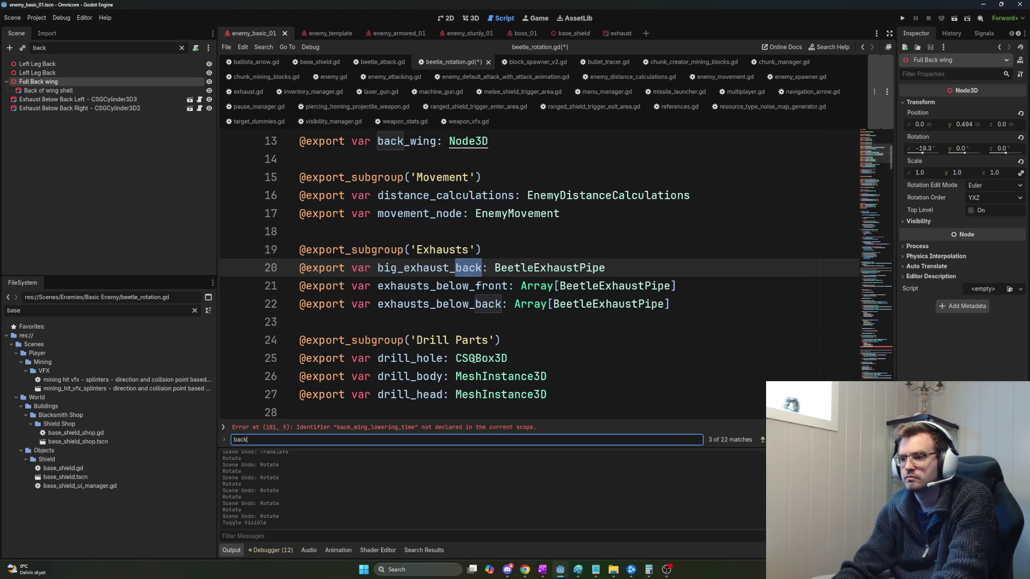
key(Return)
key(Return)
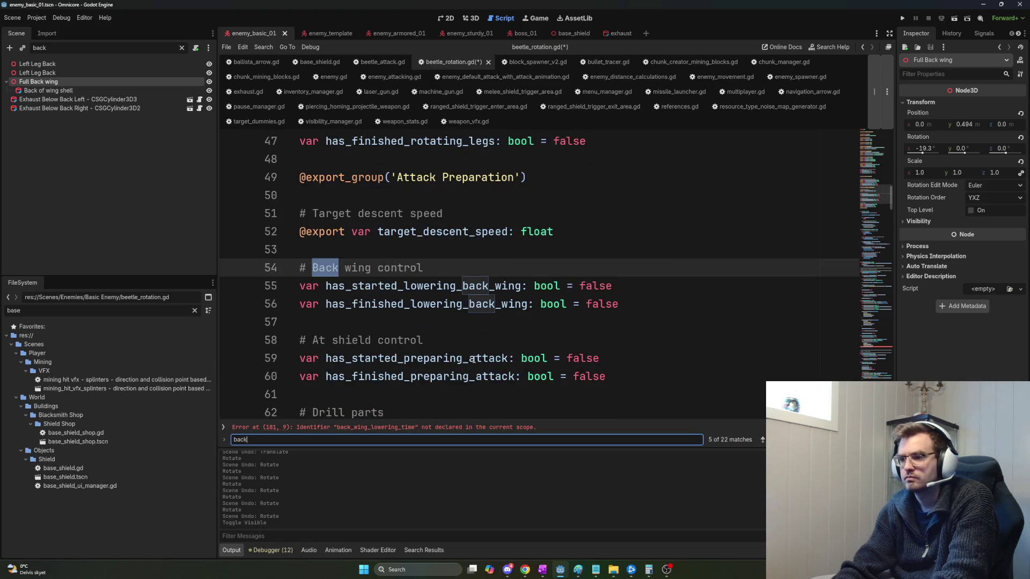
click(618, 304)
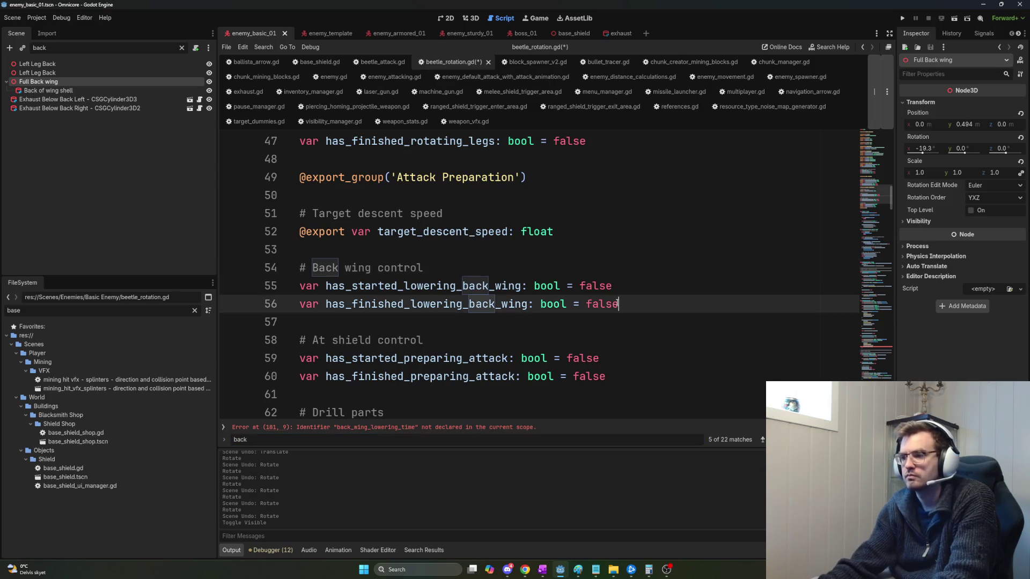
key(Return)
text(@export v)
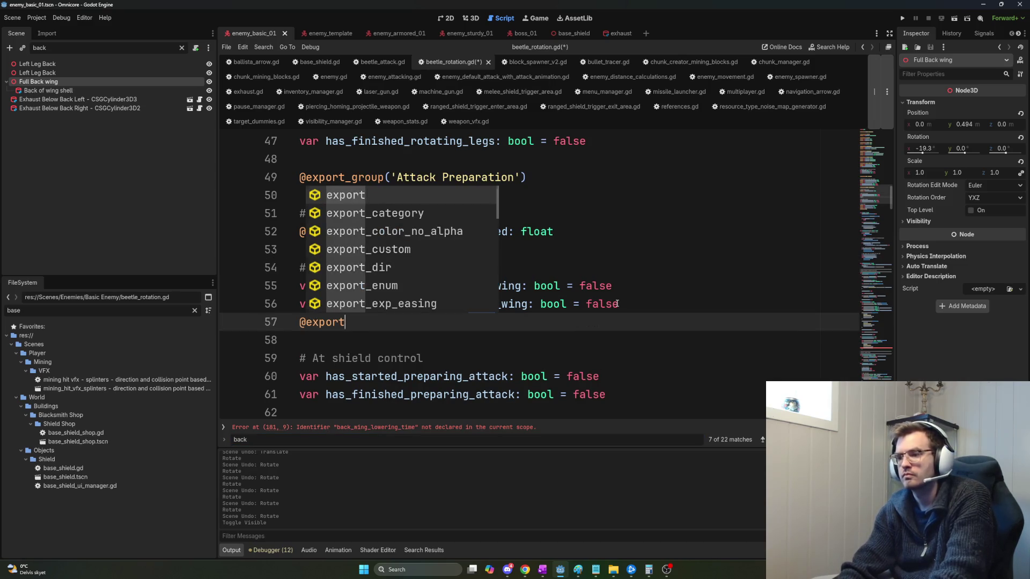
text(ar back_wing_lowering_time)
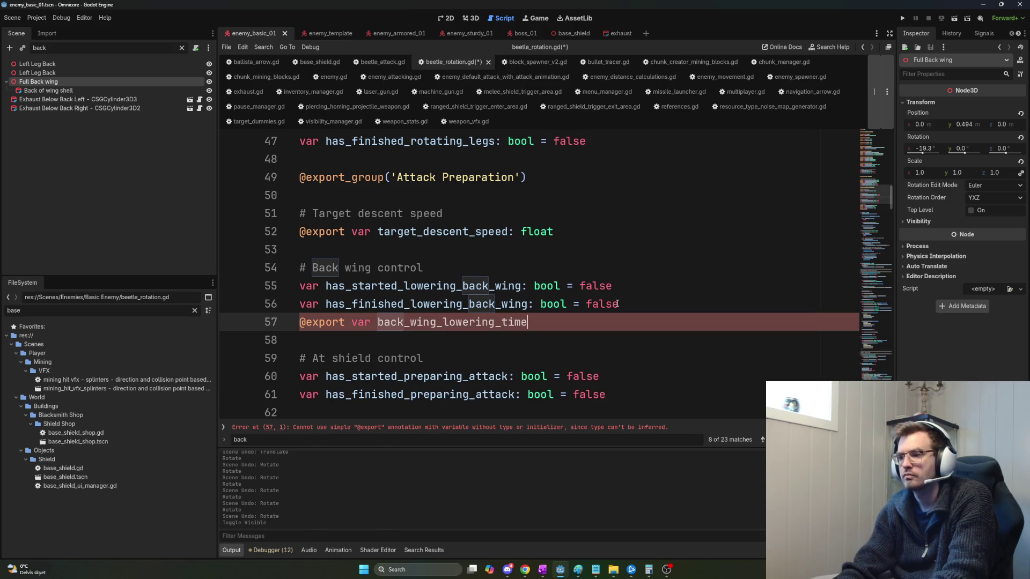
text(: float)
key(ctrl+s)
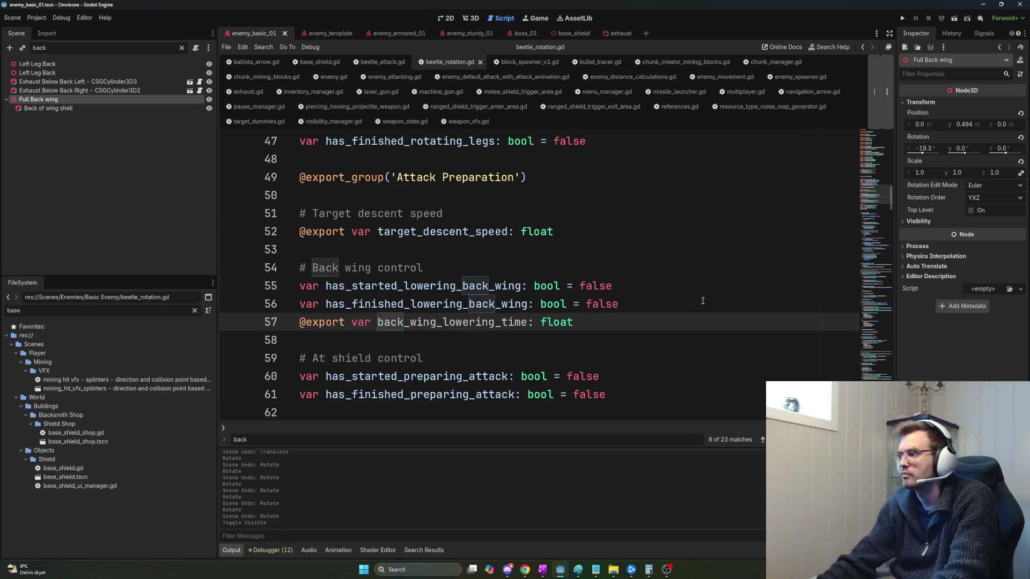
click(95, 47)
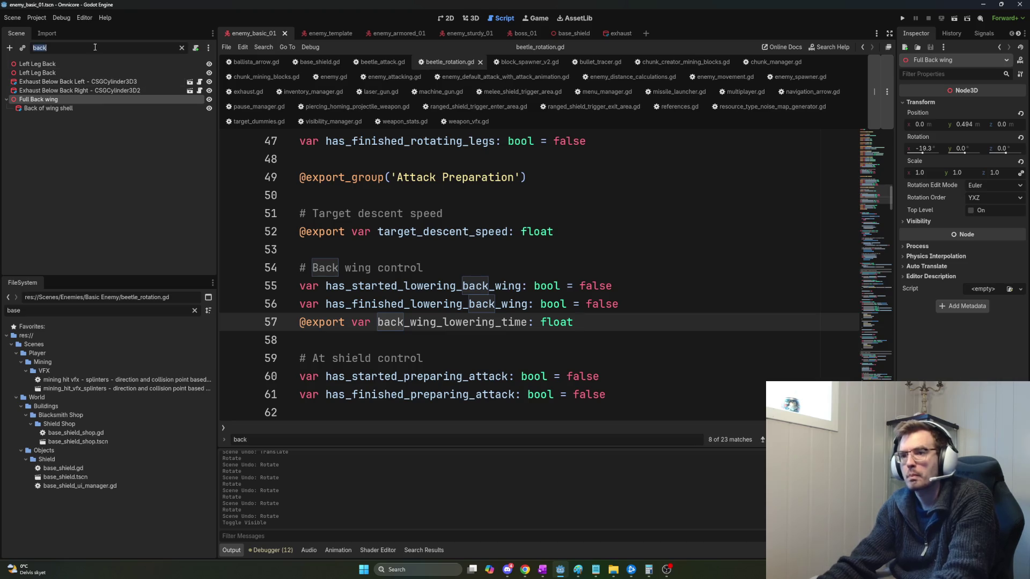
Select the Animation before attacking node and set its back wing lowering time to 3.0
key(BackSpace)
click(97, 91)
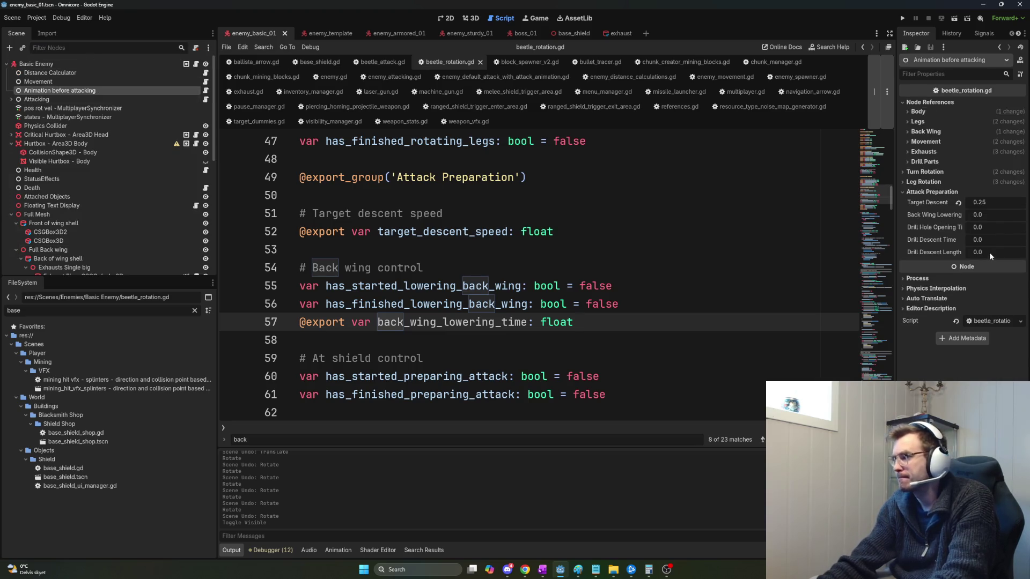
click(984, 214)
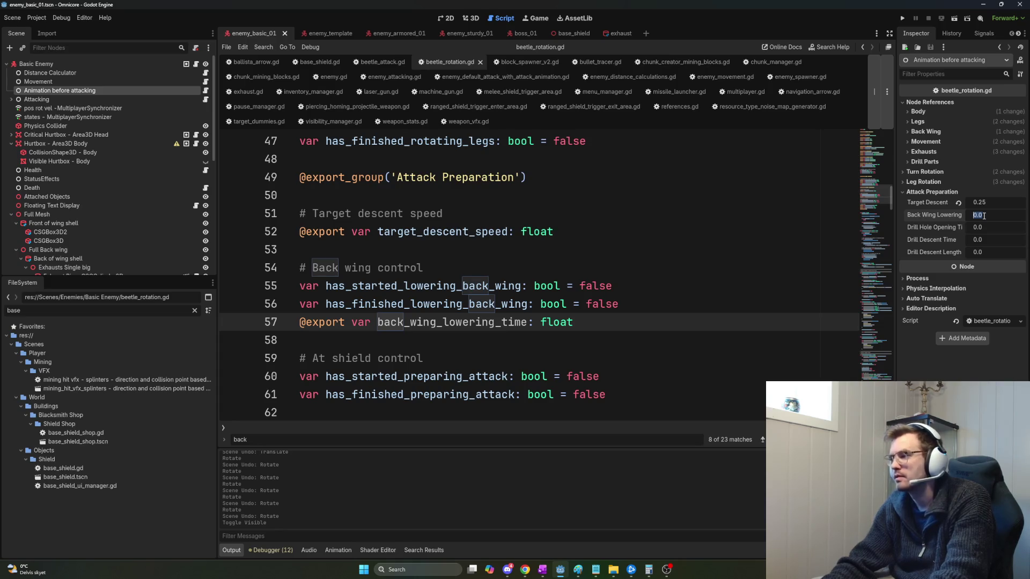
text(3)
key(Return)
key(Tab)
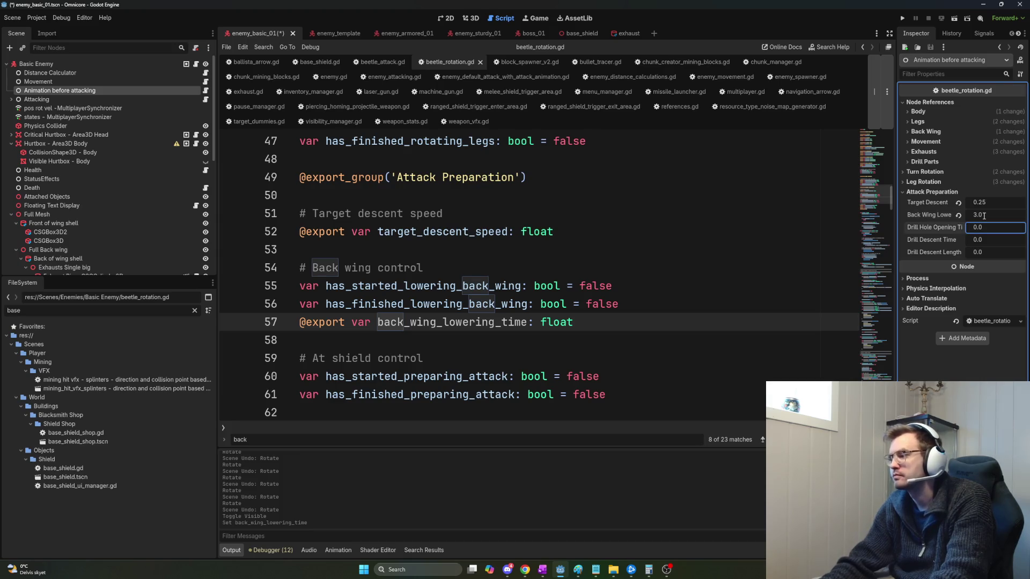
Set drill hole opening time 2.0, drill descent time 2.0, and drill descent length 0.7
click(985, 224)
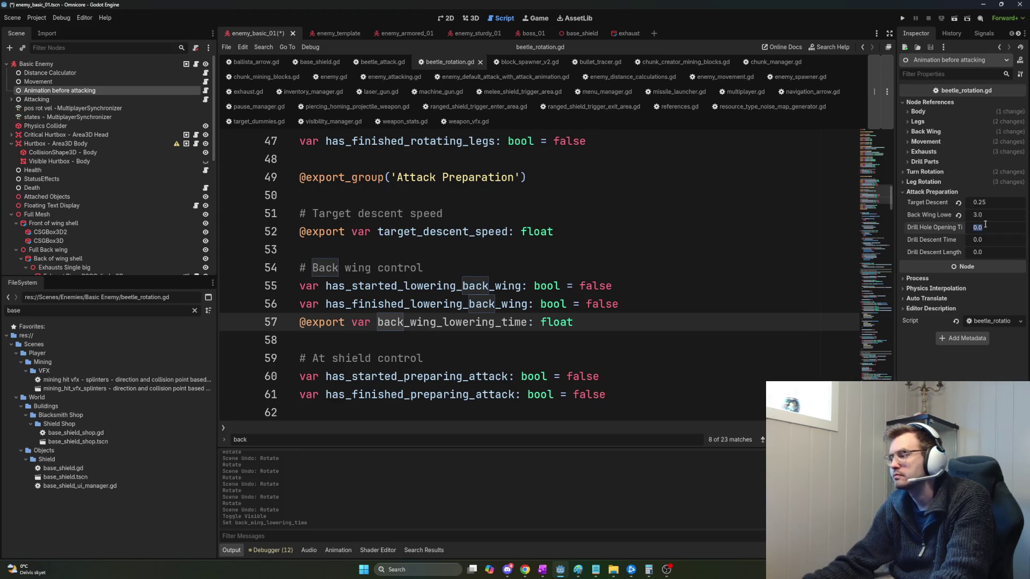
text(2)
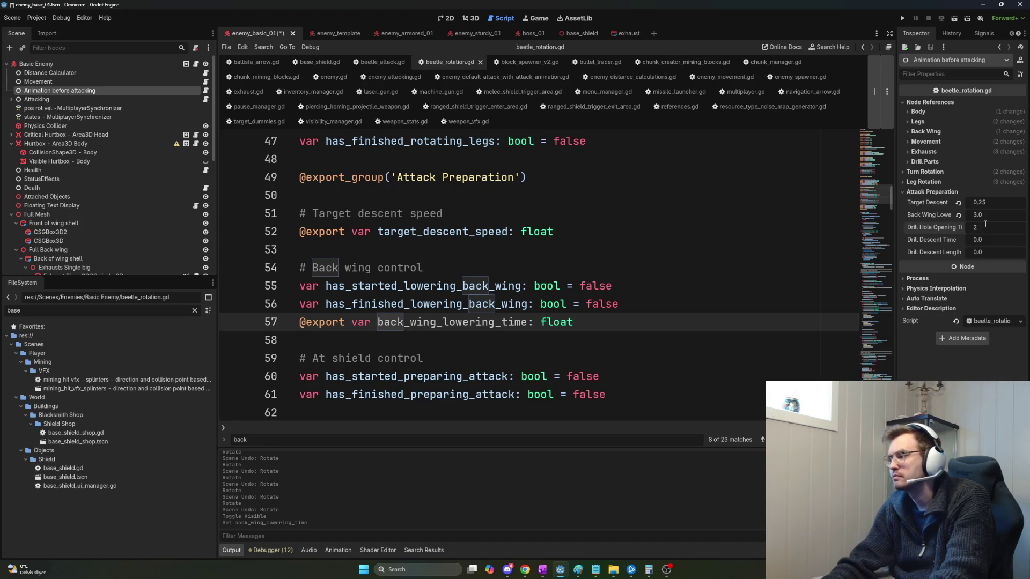
key(Tab)
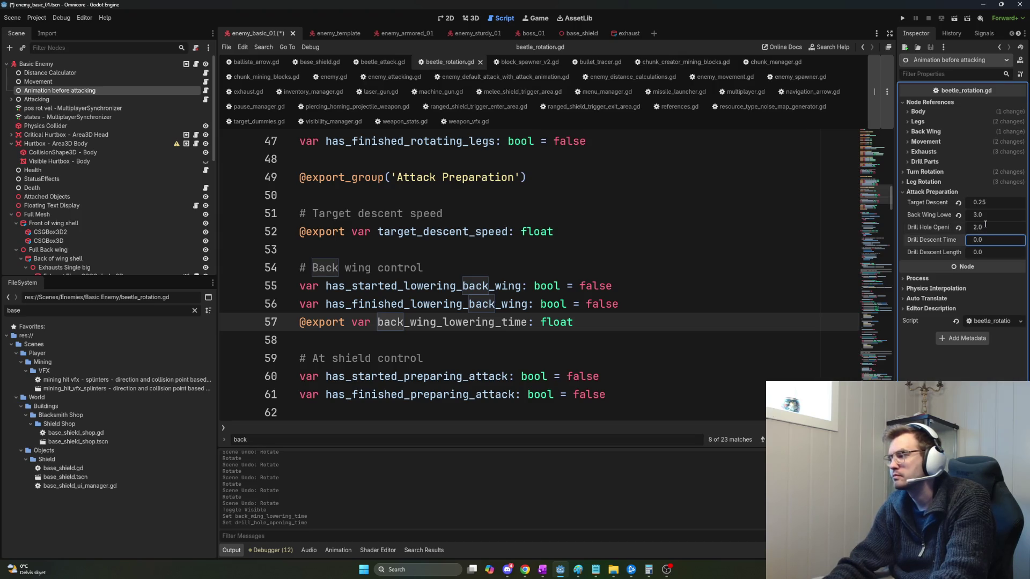
text(2)
key(Return)
key(Tab)
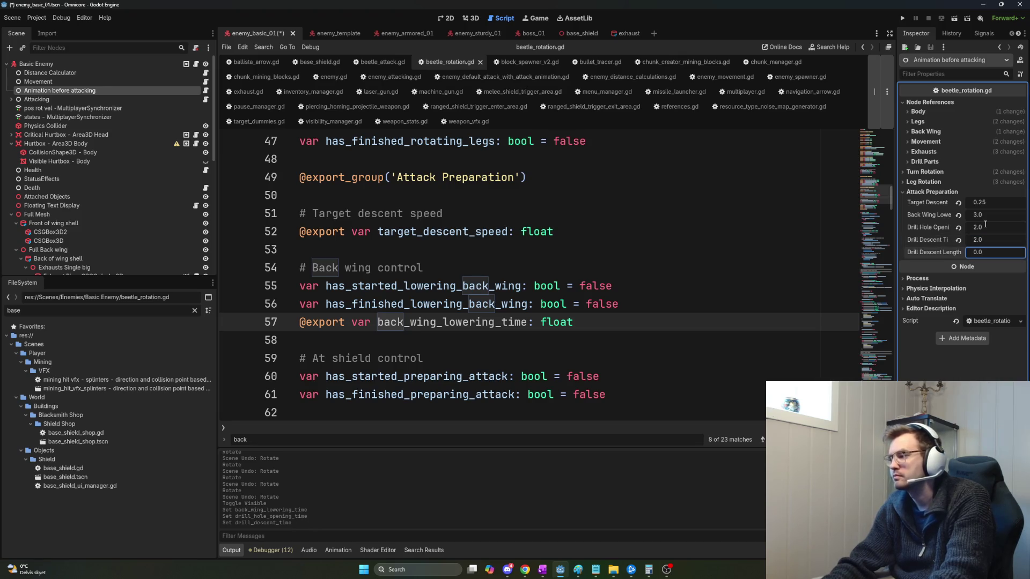
click(1001, 250)
text(0.7)
key(Return)
Search the script for the 0.7 value
click(717, 266)
key(ctrl+f)
text(0)
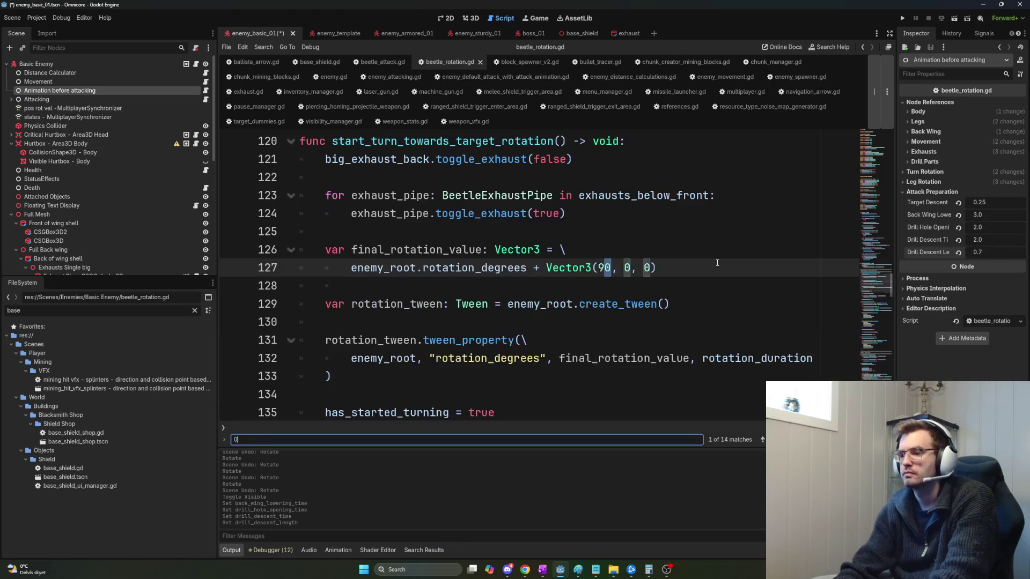
text(.7tar)
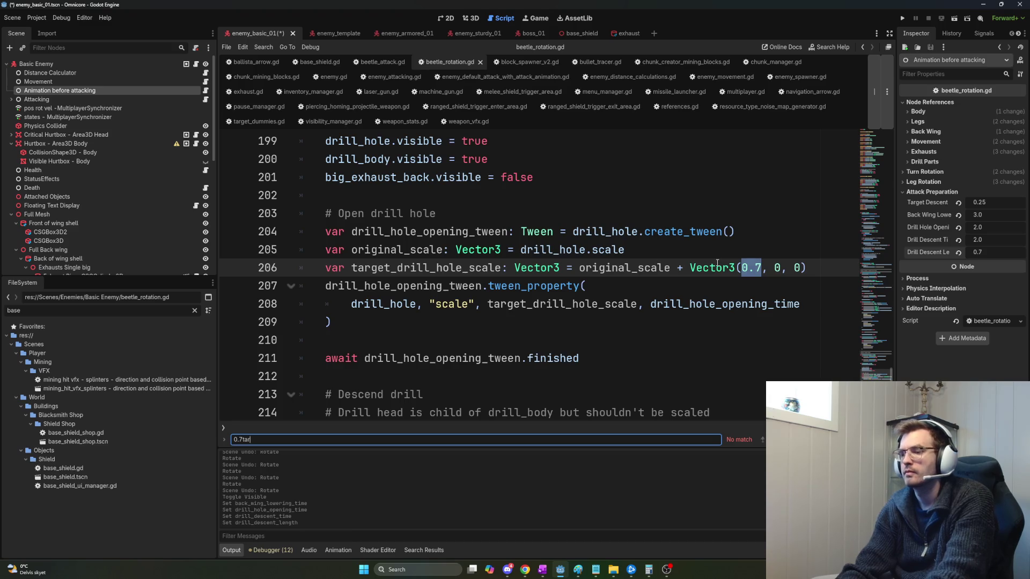
Keep line 206 at 0.7 and save both the script and the scene
key(Escape)
text(target_)
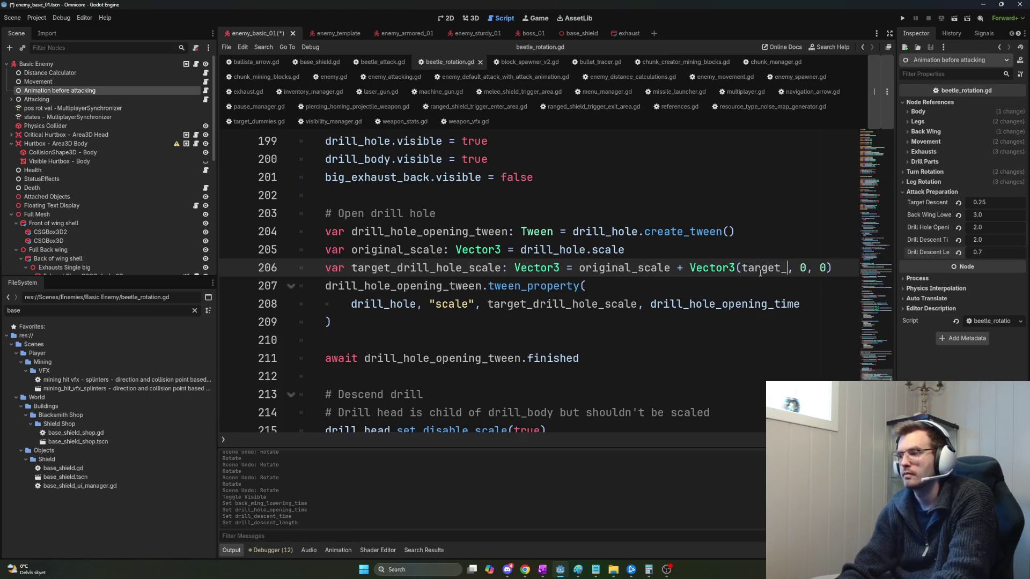
key(ctrl+alt+s)
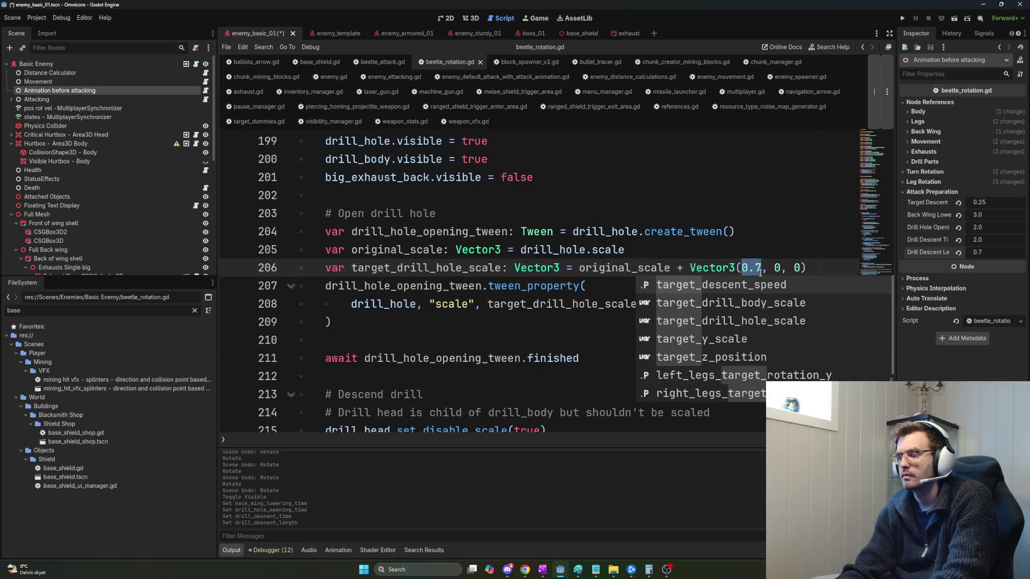
key(Escape)
key(Up)
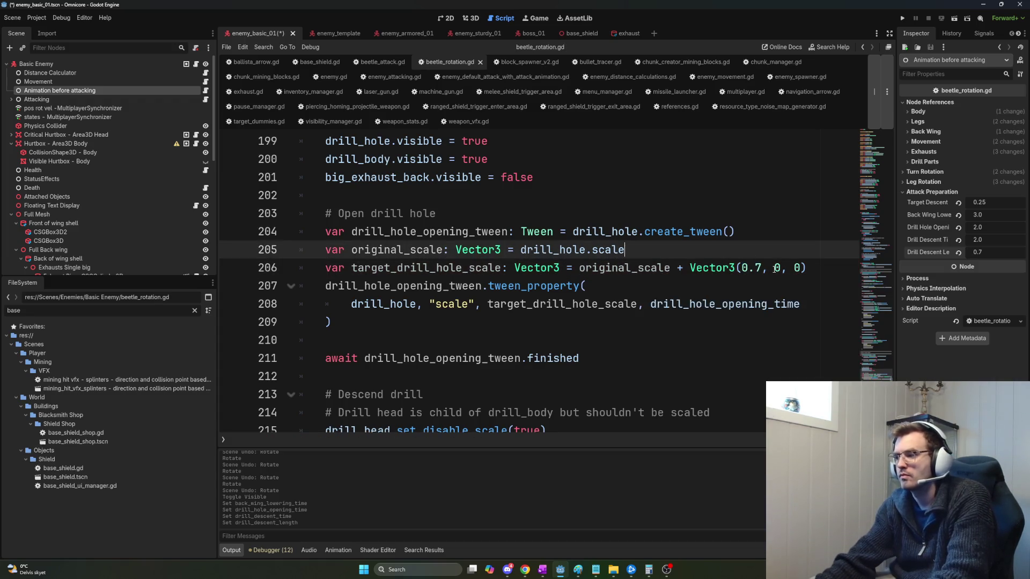
key(ctrl+s)
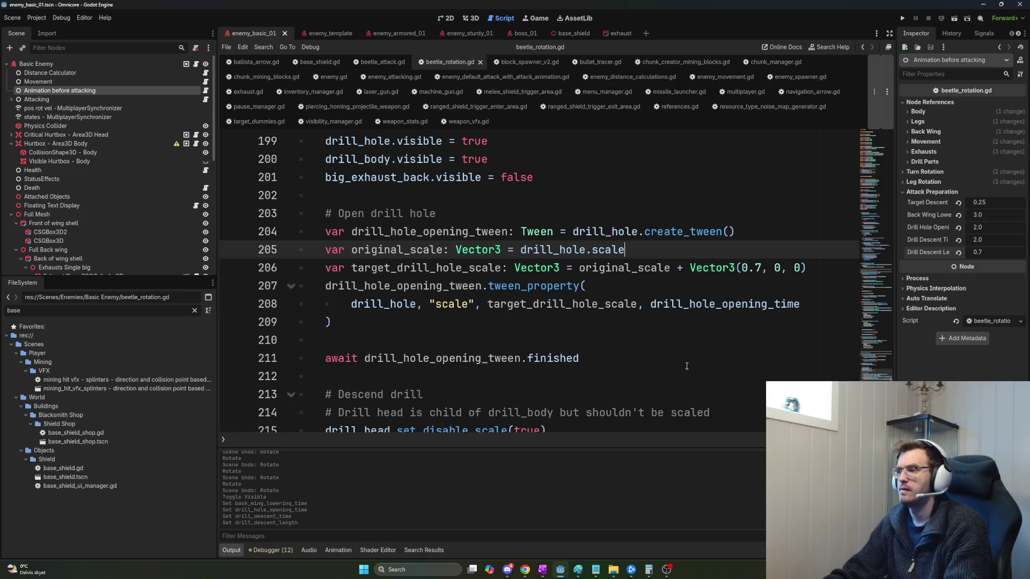
scroll(653, 352, down, 6)
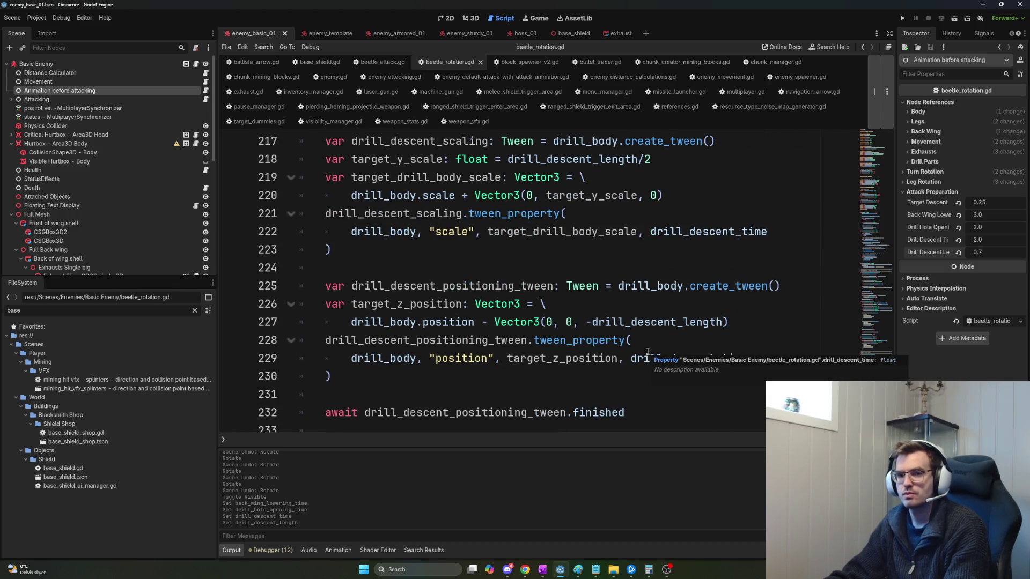
scroll(648, 352, up, 4)
key(ctrl+z)
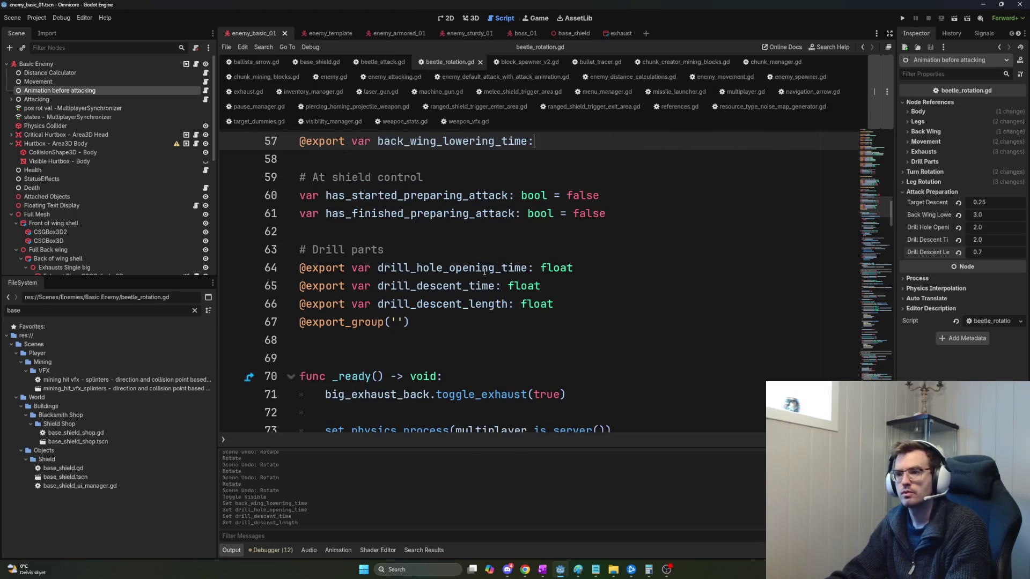
text(float)
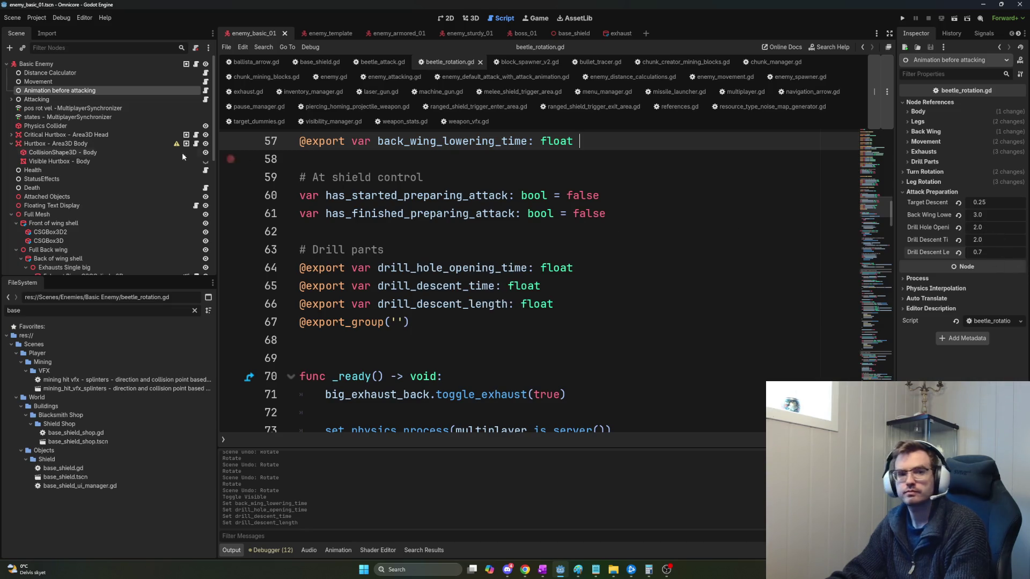
key(alt+Tab)
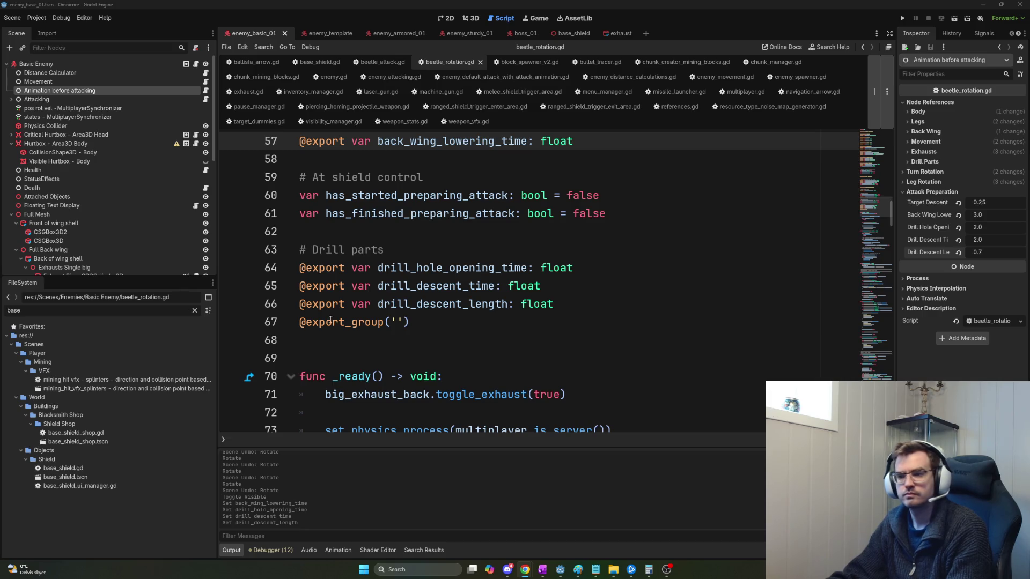
click(369, 303)
scroll(511, 338, up, 3)
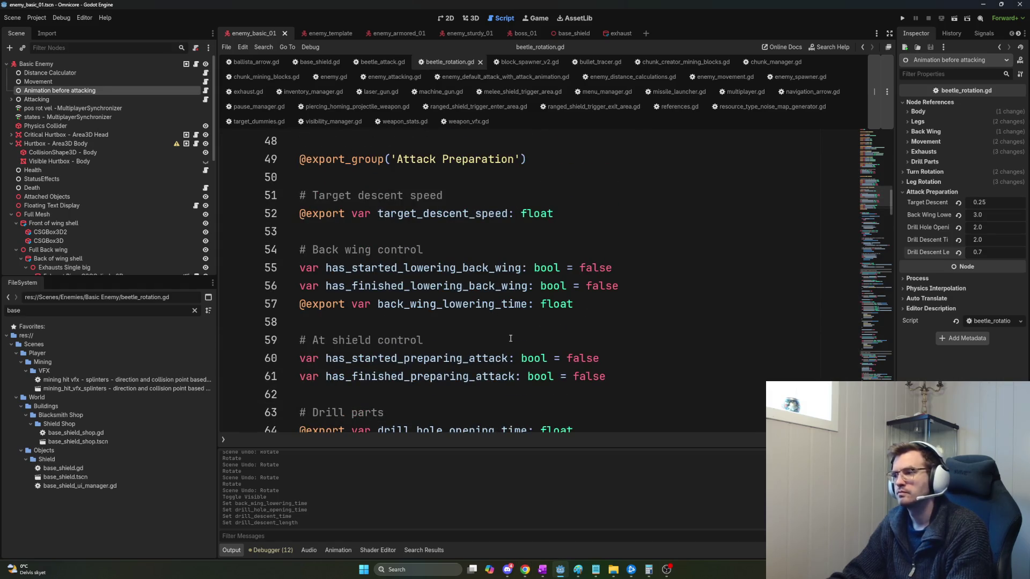
mouse_move(893, 209)
mouse_down()
mouse_move(890, 136)
mouse_move(893, 221)
mouse_up()
scroll(740, 190, down, 5)
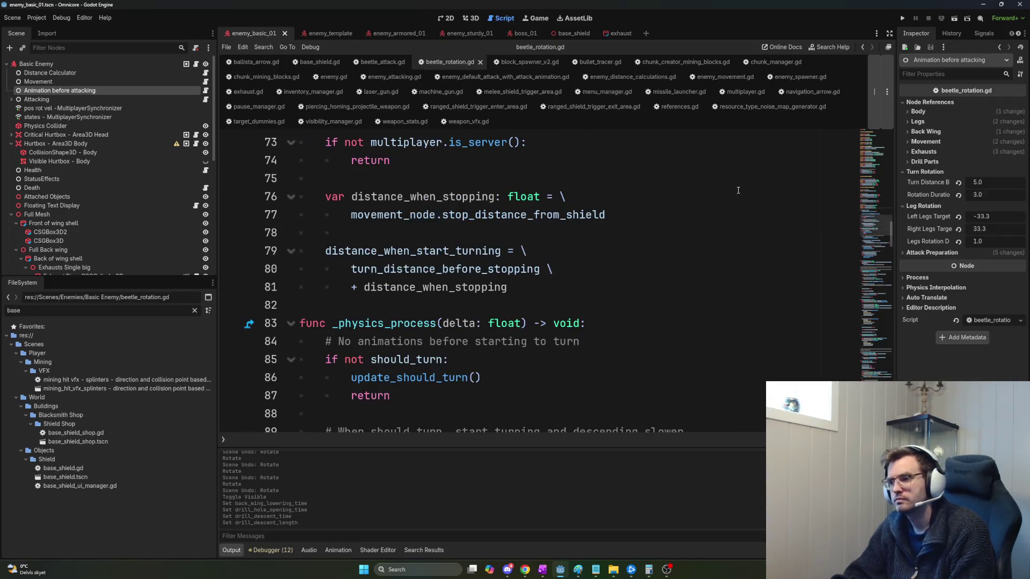
scroll(740, 190, down, 14)
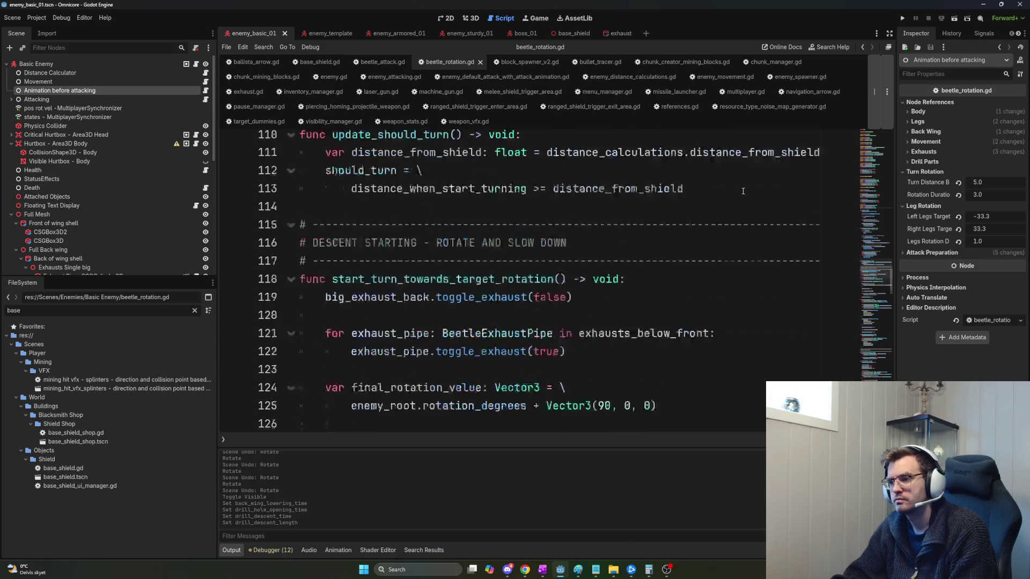
scroll(743, 192, down, 17)
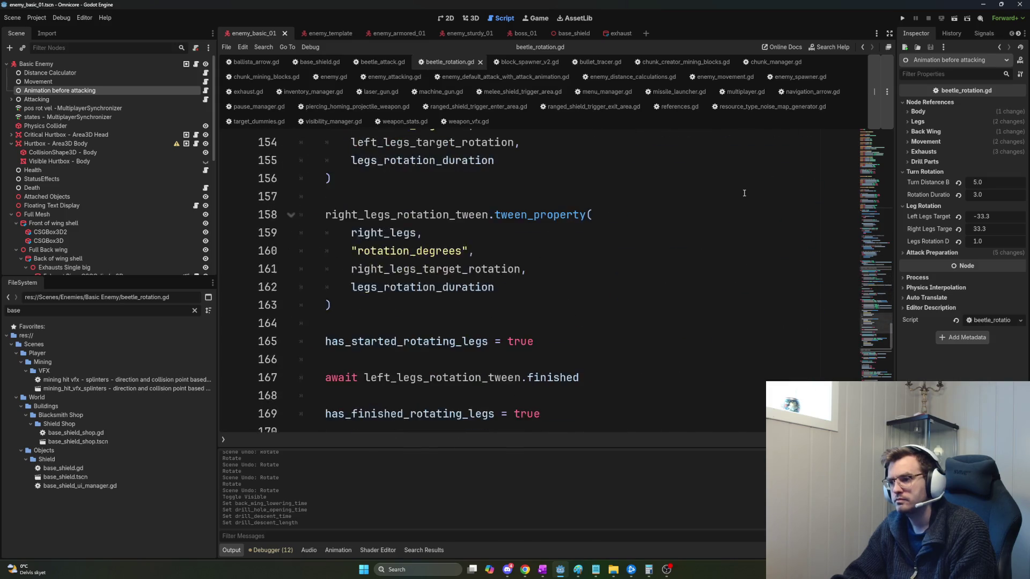
scroll(746, 194, down, 4)
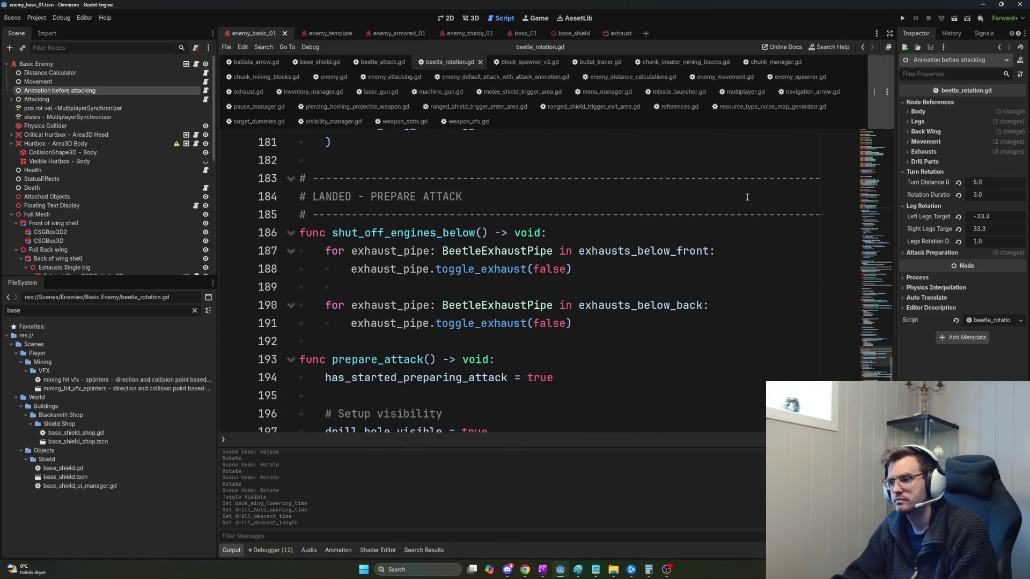
scroll(760, 198, up, 10)
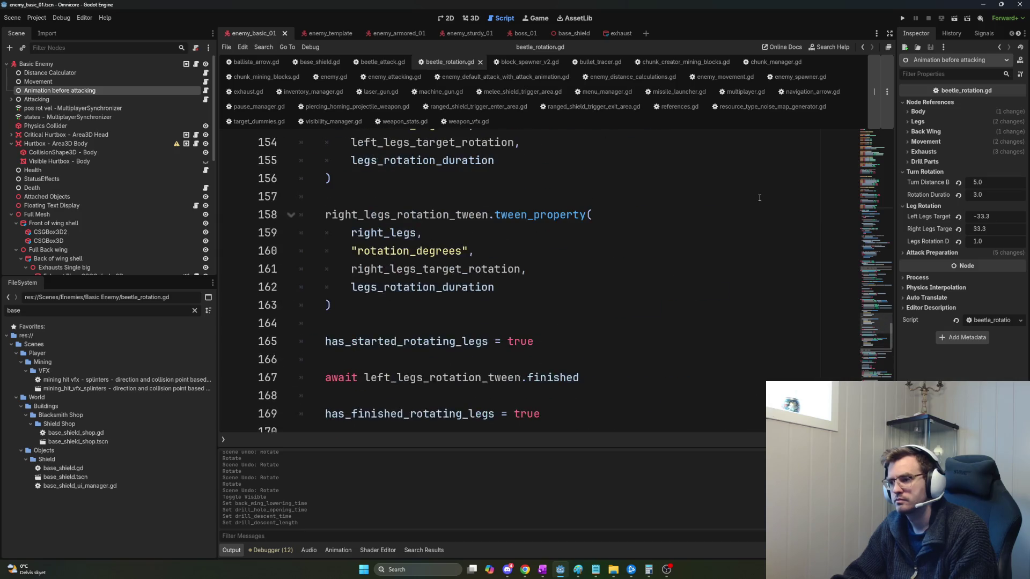
scroll(761, 200, down, 6)
scroll(761, 200, down, 4)
scroll(772, 211, up, 8)
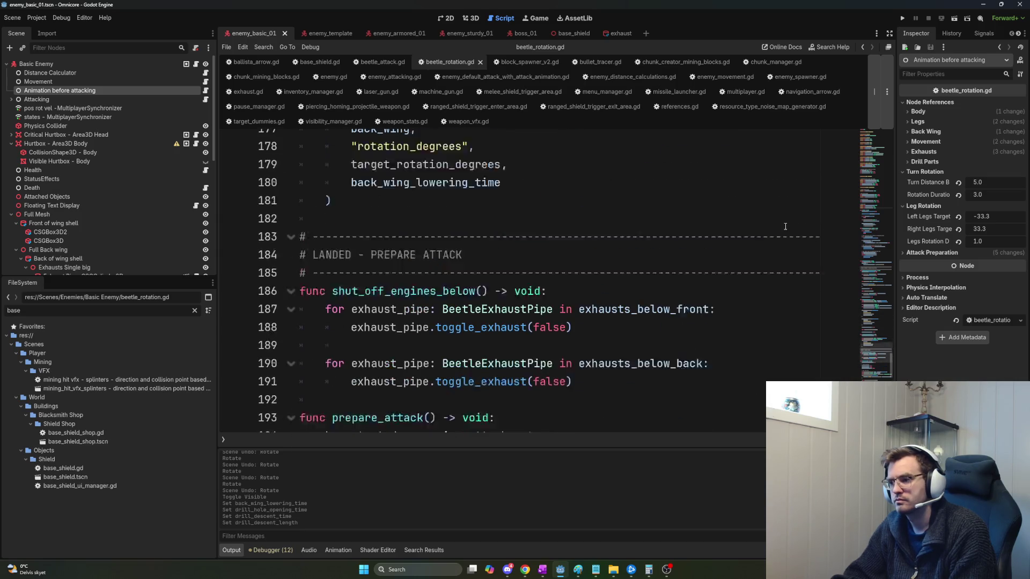
scroll(785, 224, up, 7)
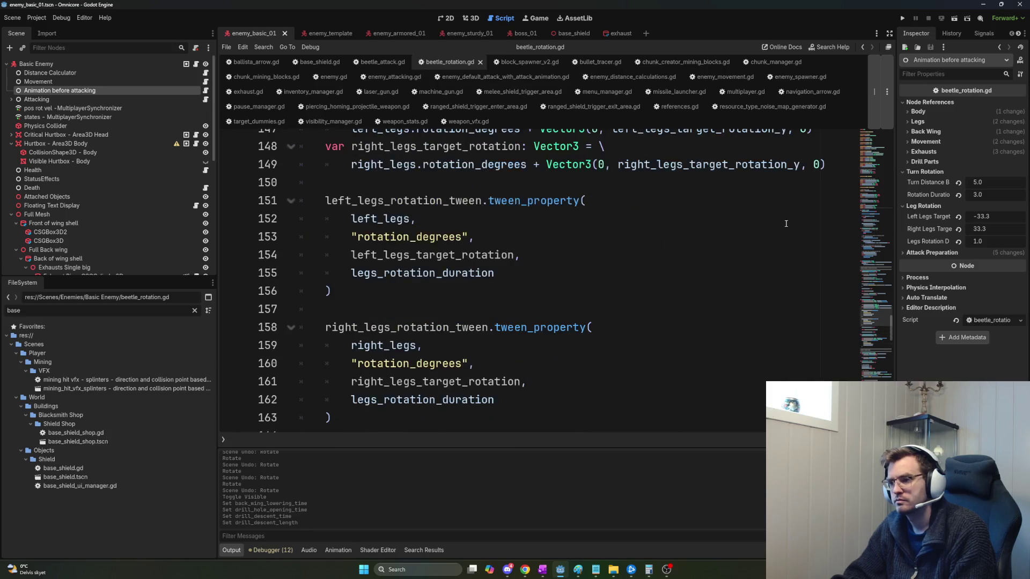
scroll(787, 224, down, 9)
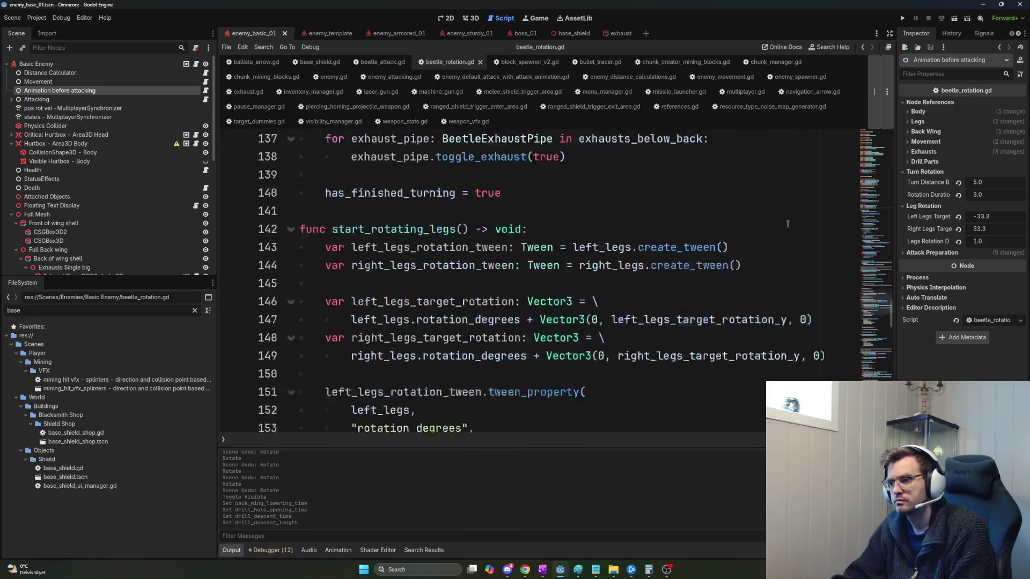
scroll(787, 224, down, 4)
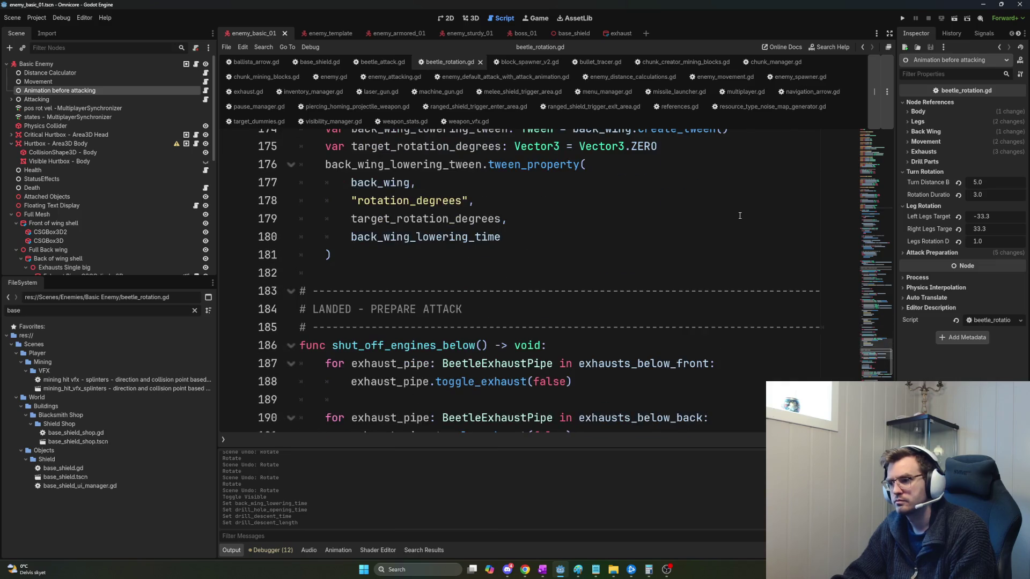
click(538, 246)
scroll(563, 247, up, 1)
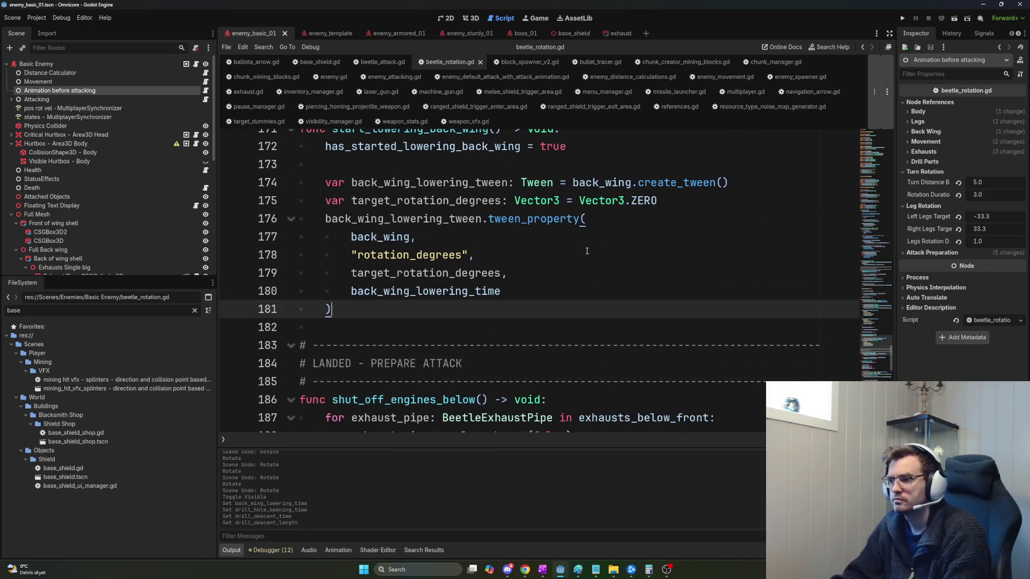
Add 'await back_wing_lowering_tween.finished' below the tween_property call
key(Return)
key(Return)
text(awit)
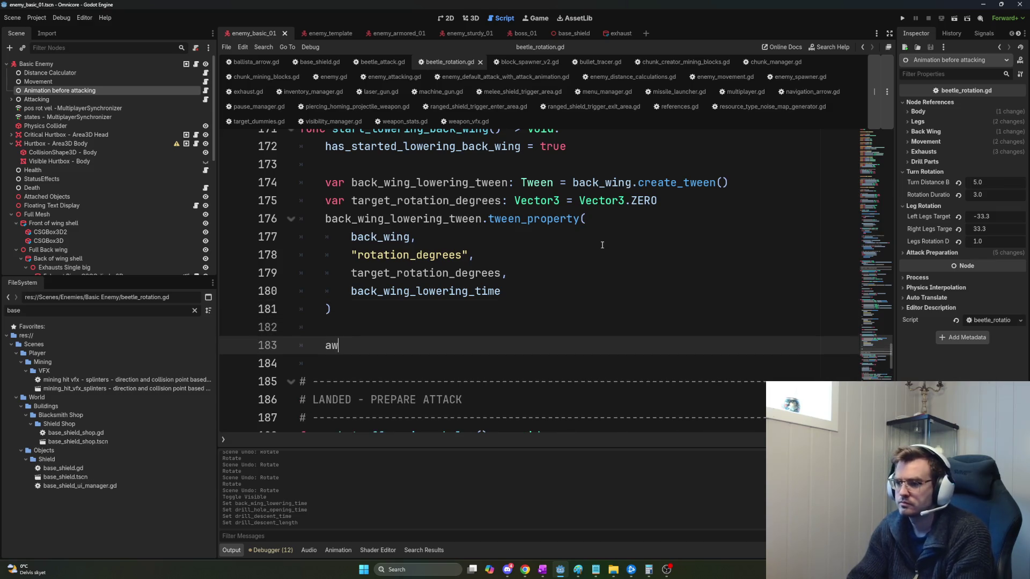
key(BackSpace)
key(BackSpace)
key(BackSpace)
text(ait back_wing)
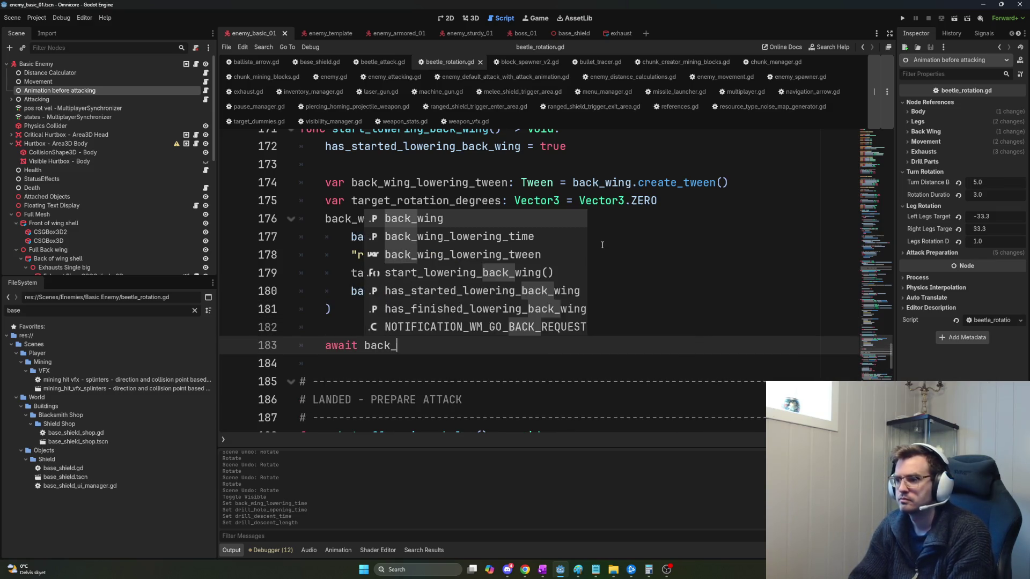
key(Down)
key(Down)
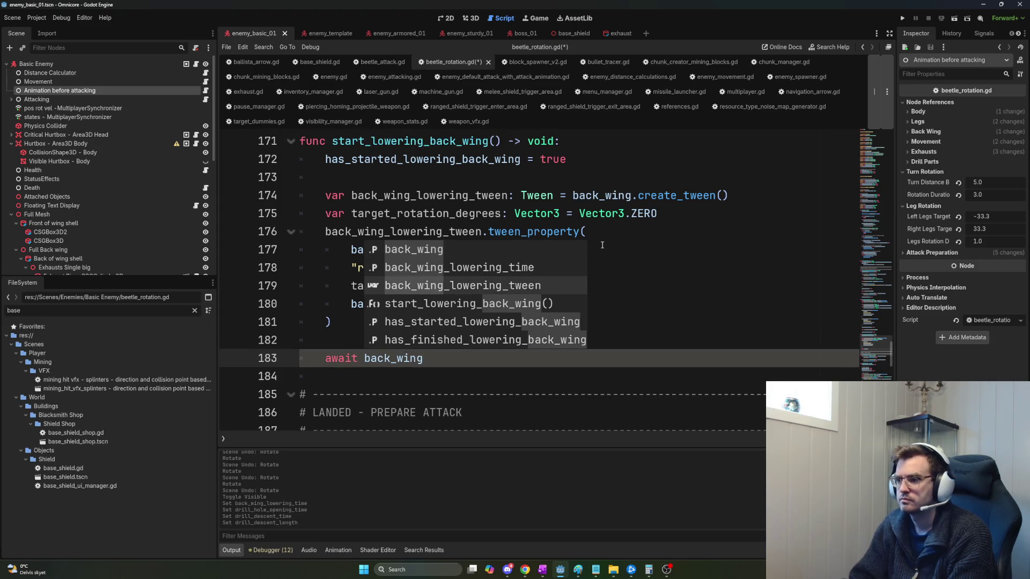
key(Return)
text(finished)
key(Return)
key(Return)
key(Return)
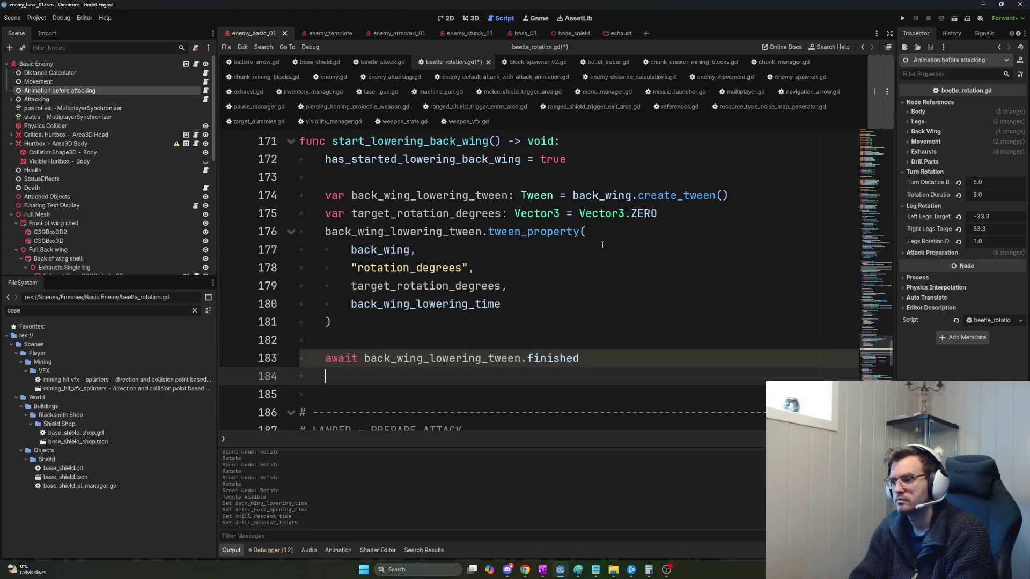
Set has_finished_lowering_back_wing = true after the await and save beetle_rotation.gd
text(hast_fi)
key(BackSpace)
key(BackSpace)
key(BackSpace)
key(BackSpace)
text(_finished)
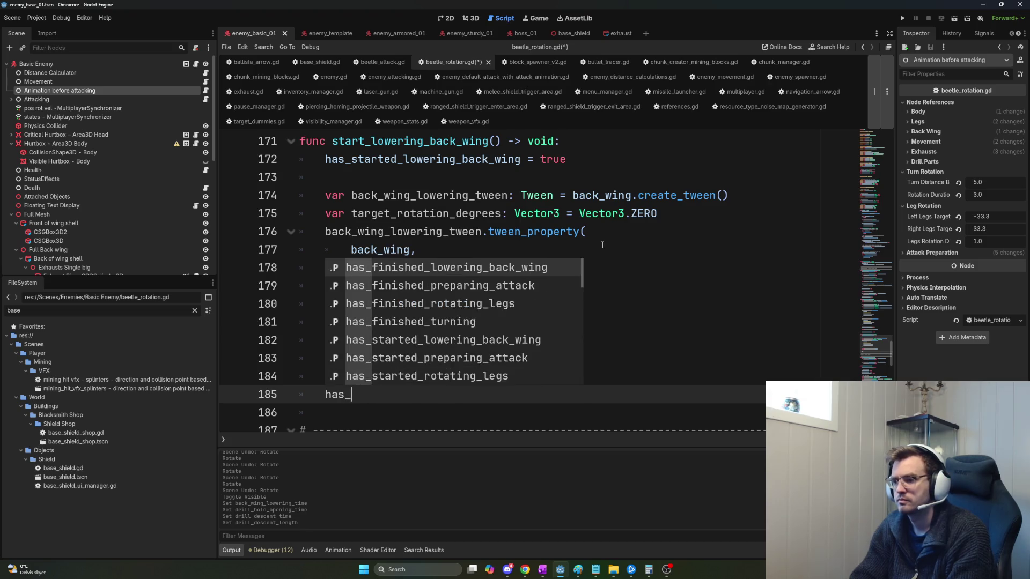
key(Return)
text(= true)
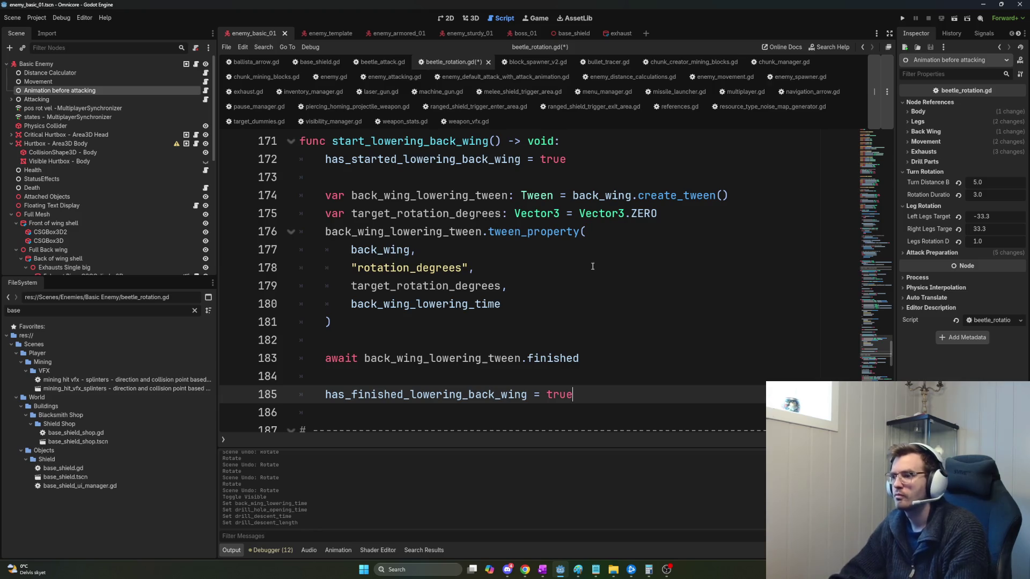
scroll(491, 305, down, 2)
key(ctrl+s)
scroll(528, 328, down, 14)
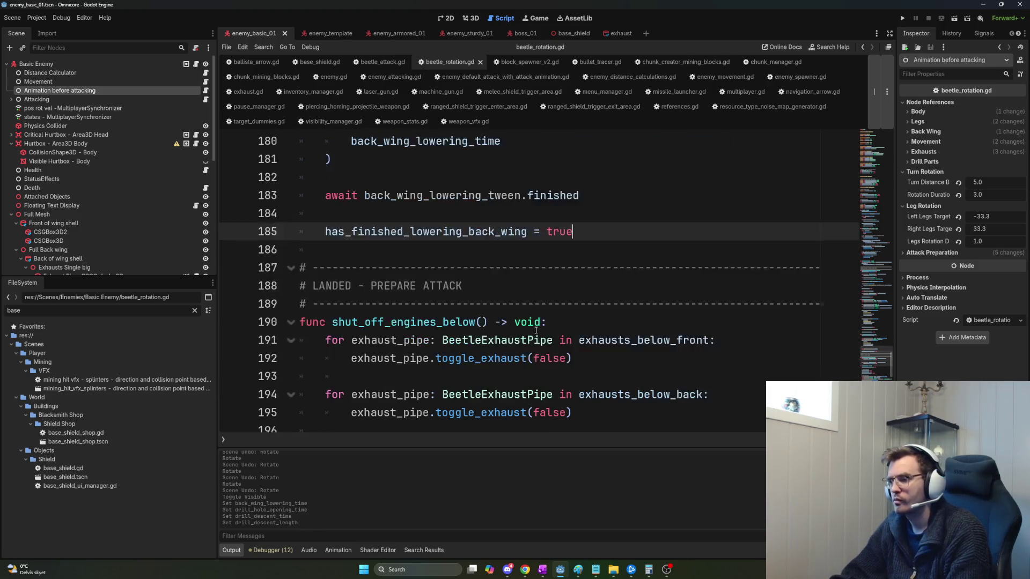
scroll(557, 328, down, 1)
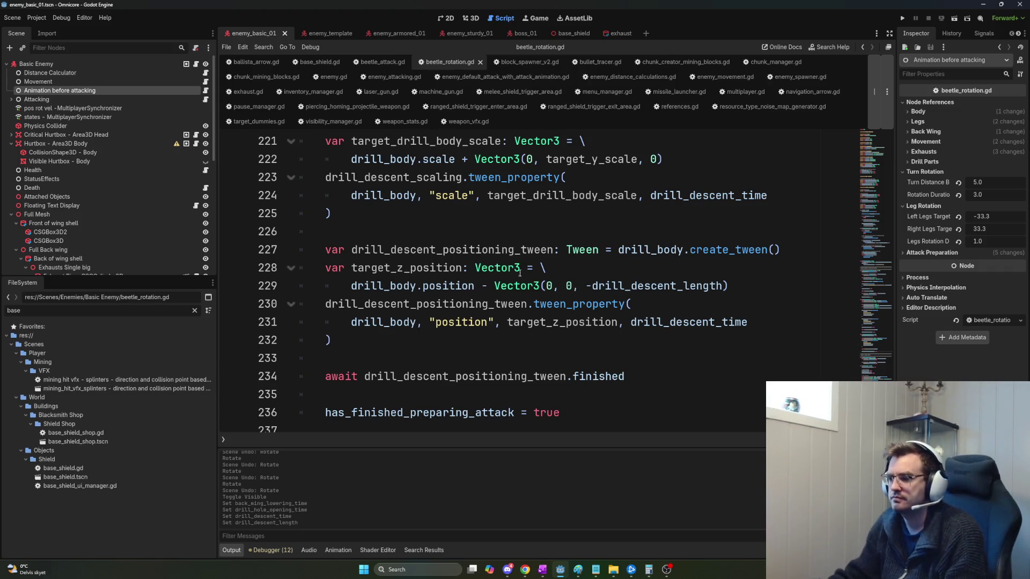
scroll(612, 337, up, 9)
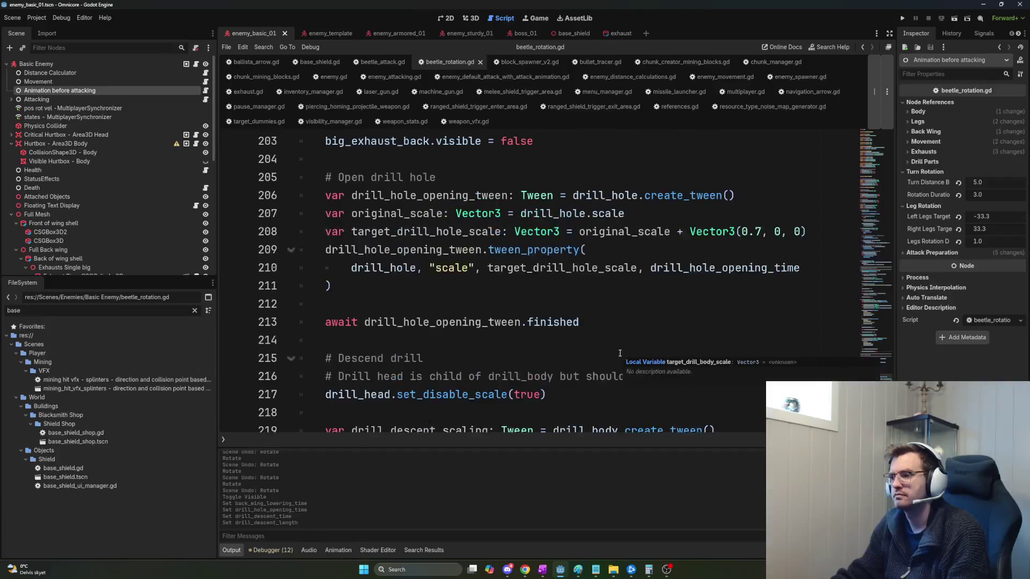
scroll(624, 351, up, 9)
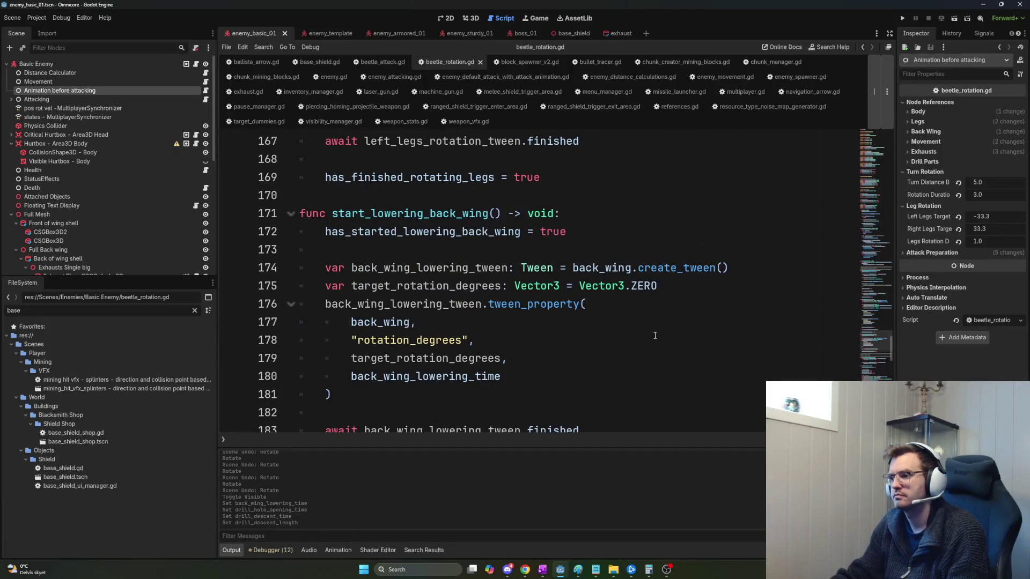
scroll(655, 337, down, 3)
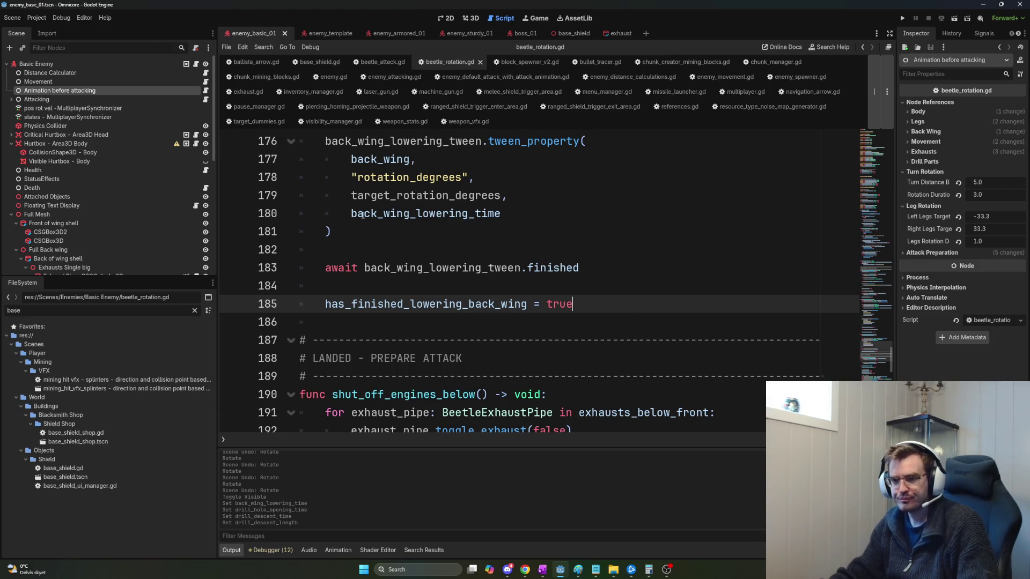
scroll(572, 289, down, 10)
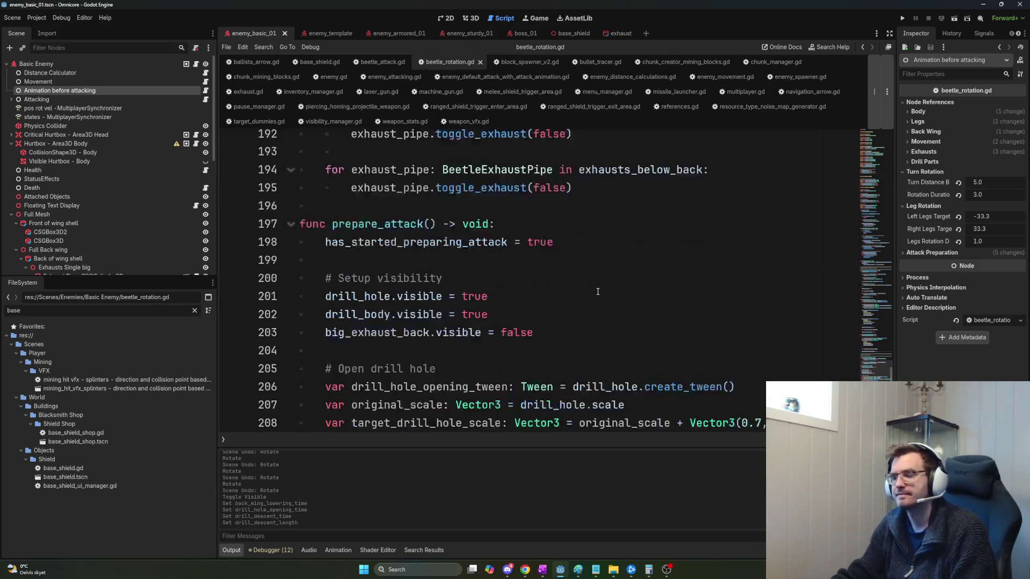
scroll(573, 289, down, 5)
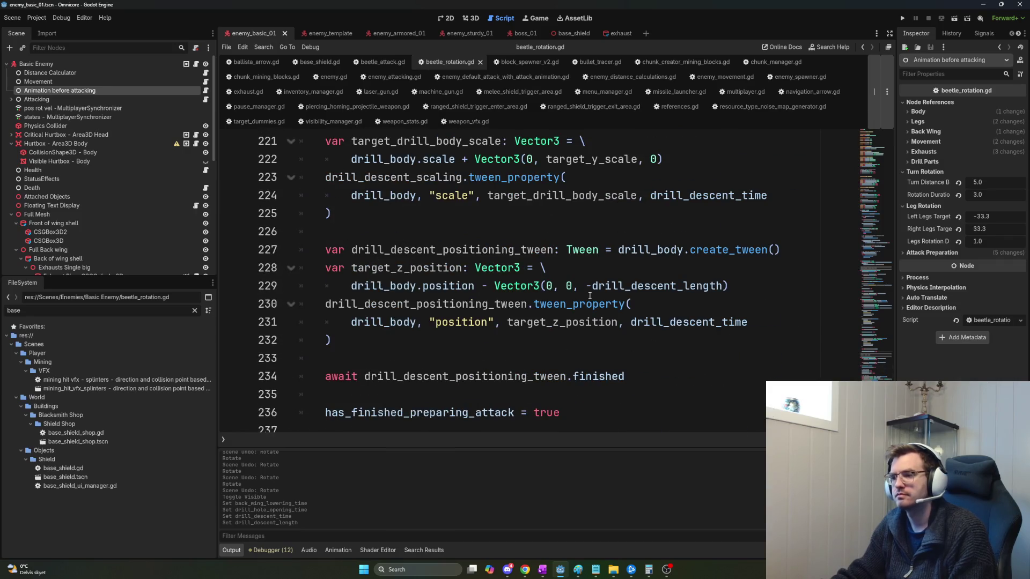
key(alt+Tab)
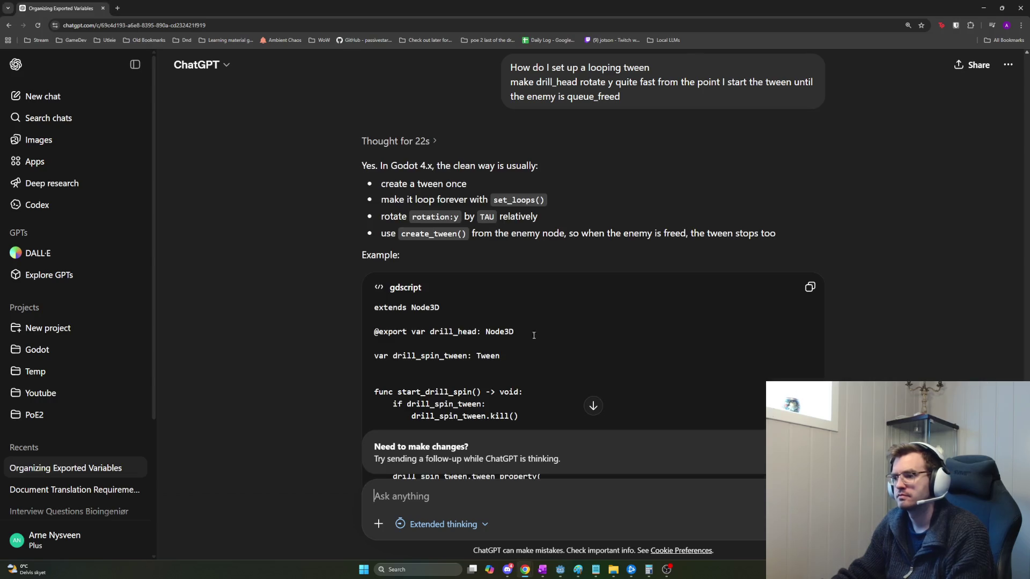
Scroll ChatGPT's start_drill_spin() example and highlight its create_tween and set_loops lines
scroll(531, 331, down, 3)
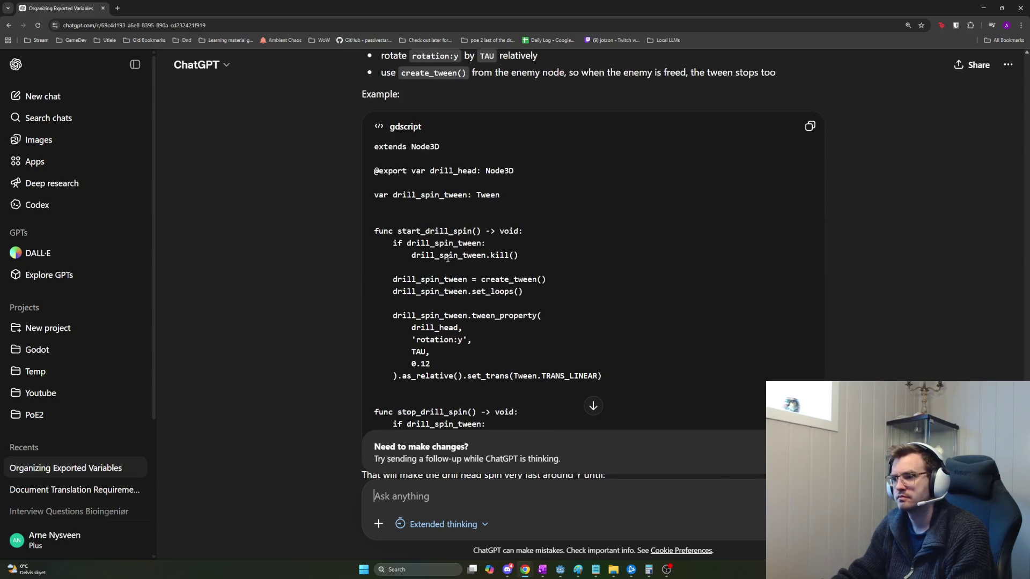
scroll(447, 258, down, 1)
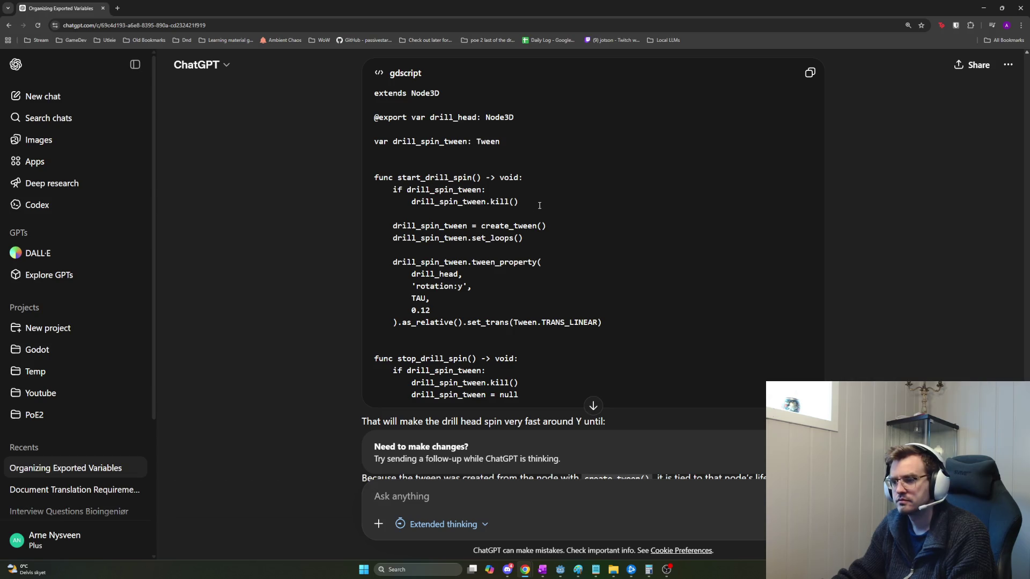
drag(394, 226, 555, 234)
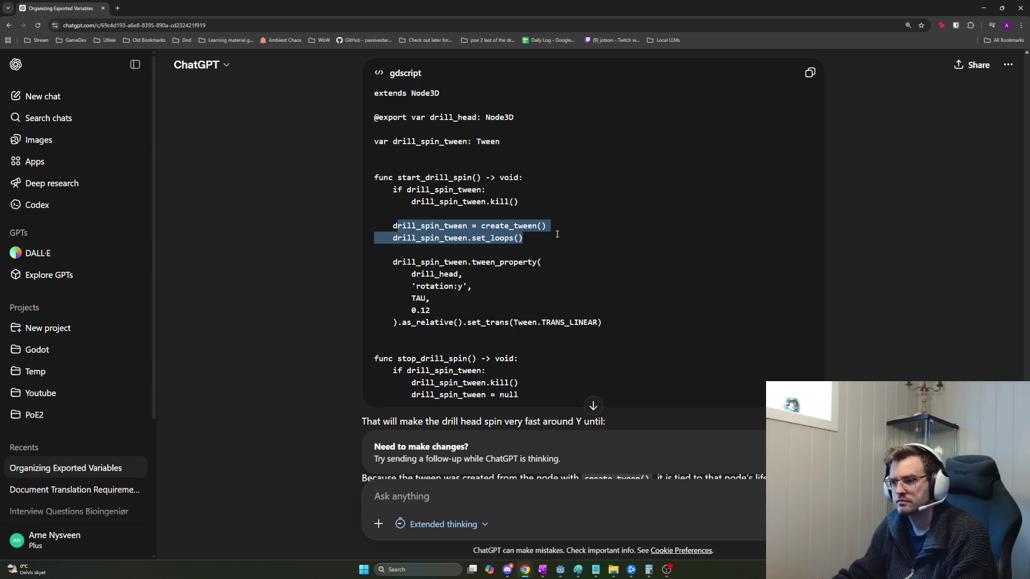
click(557, 233)
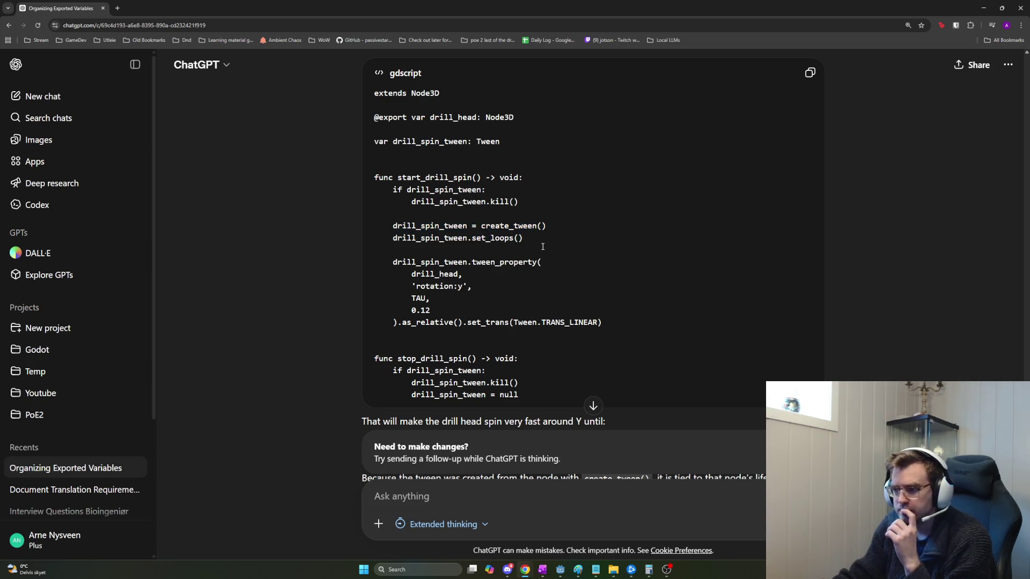
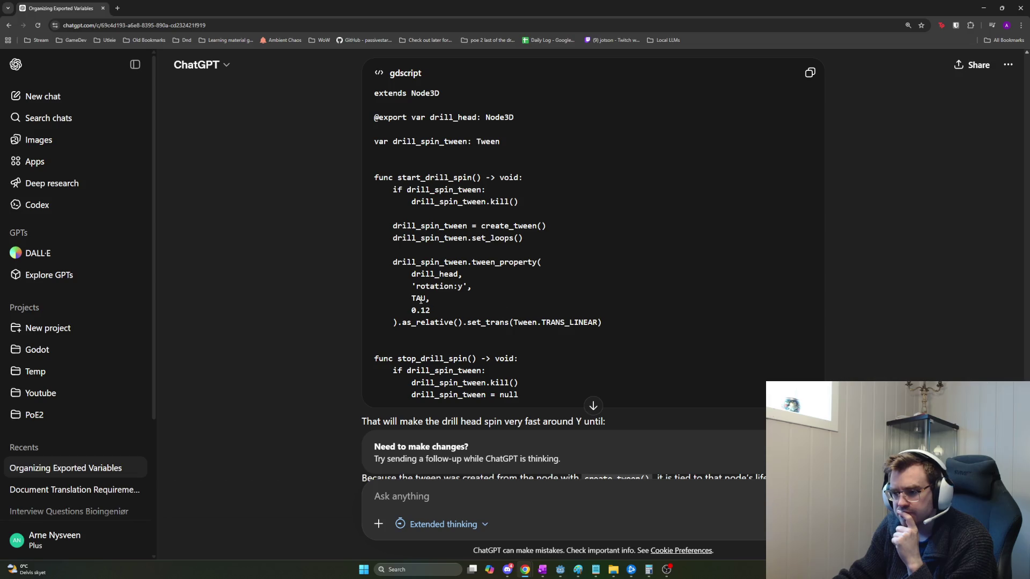
In ChatGPT's suggested code, highlight the TAU value and the as_relative linear transition line
mouse_move(410, 296)
mouse_down()
mouse_move(425, 307)
mouse_move(430, 300)
mouse_up()
click(429, 299)
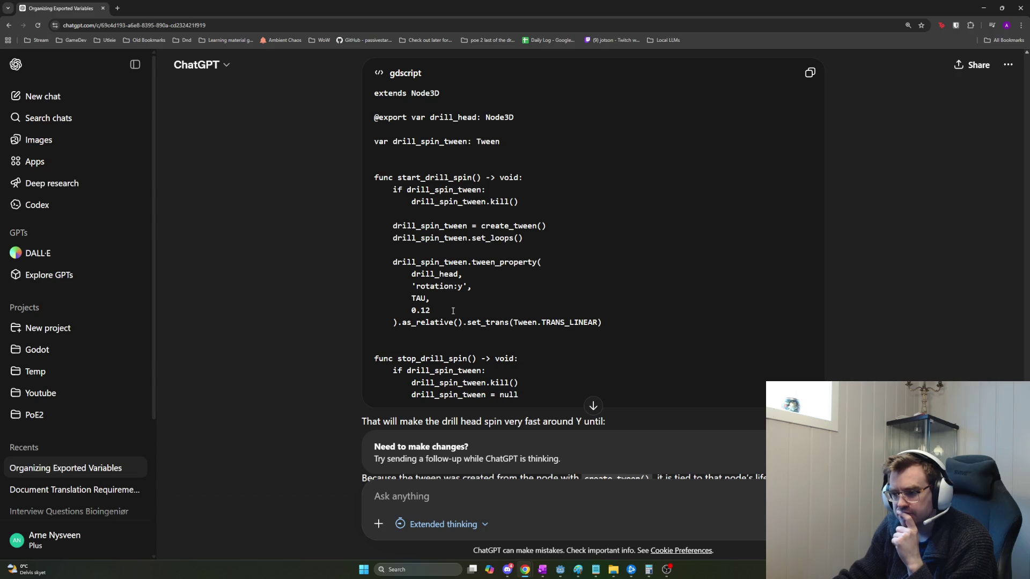
mouse_move(608, 323)
mouse_down()
mouse_move(413, 311)
mouse_move(399, 321)
mouse_move(515, 332)
mouse_up()
click(515, 332)
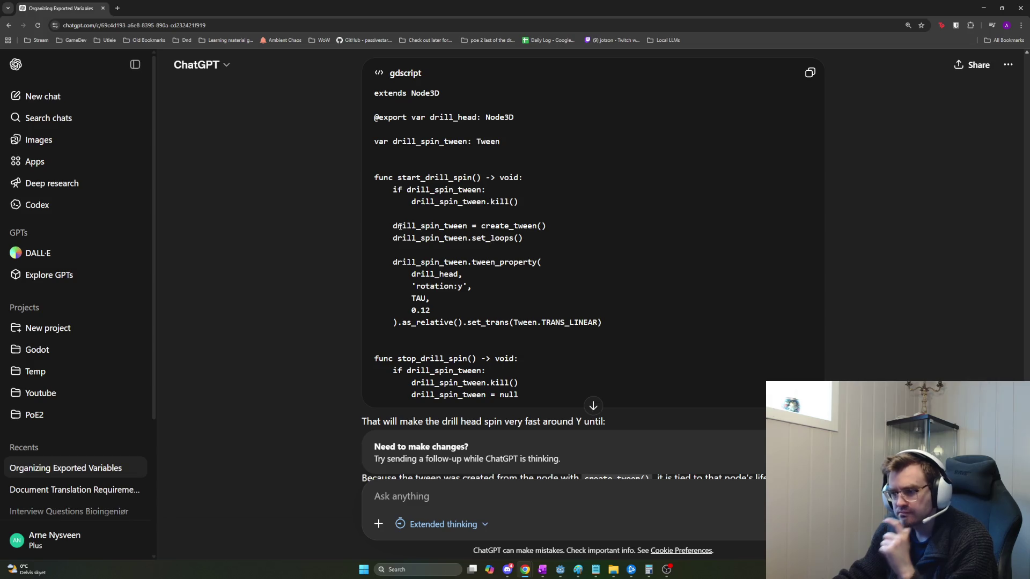
Copy the drill_spin_tween lines through the closing parenthesis and return to beetle_rotation.gd
mouse_move(394, 225)
mouse_down()
mouse_move(395, 322)
mouse_move(529, 331)
mouse_up()
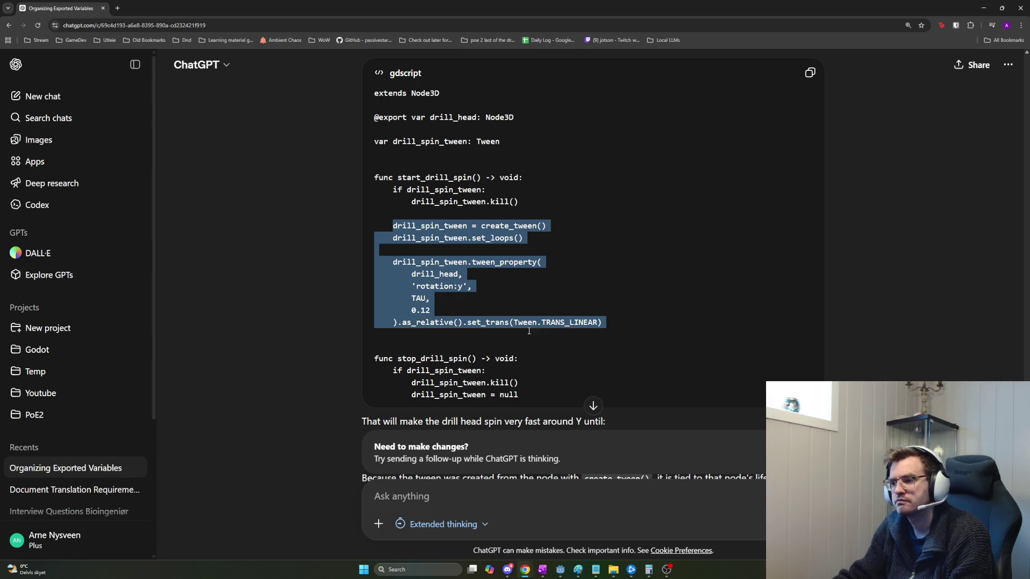
drag(601, 329, 622, 326)
key(ctrl+c)
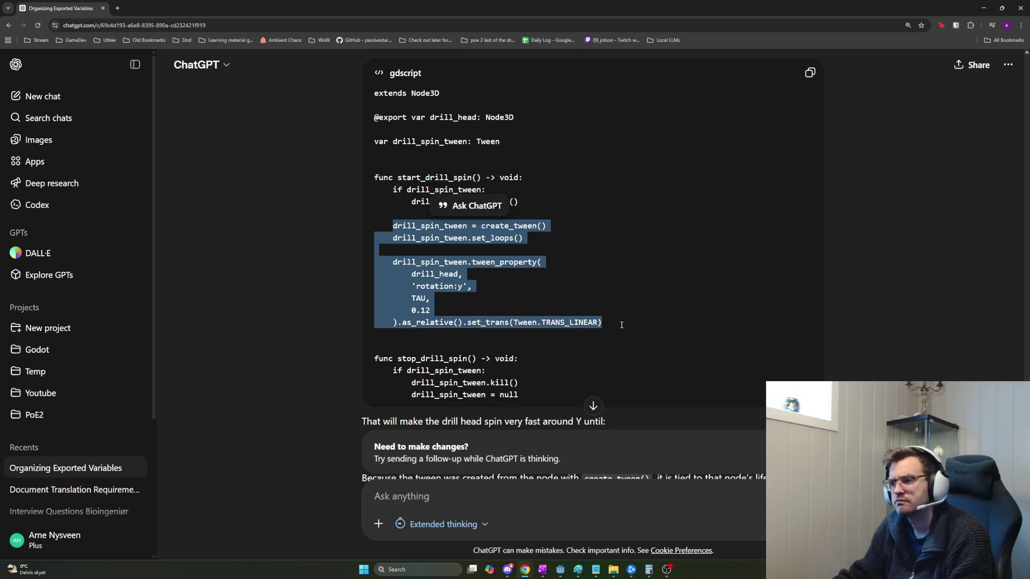
key(alt+Tab)
click(608, 331)
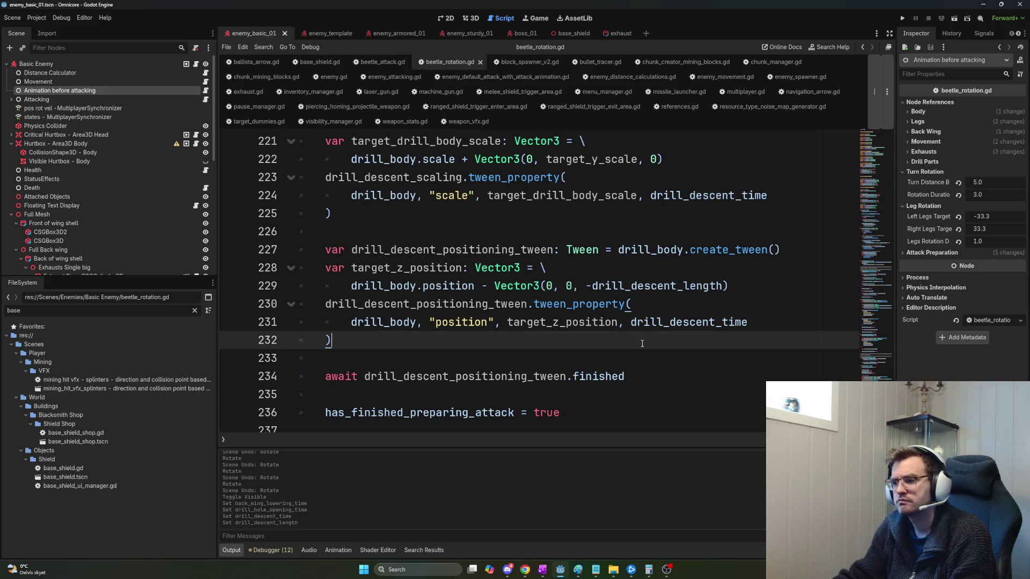
Search the script for 'drill_sp', then start and remove a comment below the visibility setup
key(ctrl+f)
text(drill_sp)
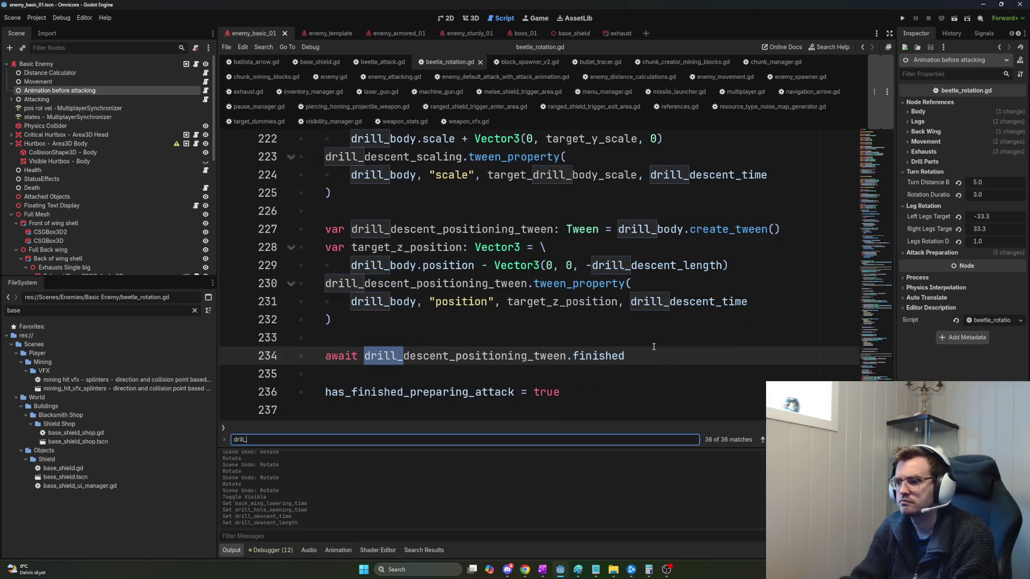
key(BackSpace)
key(BackSpace)
key(BackSpace)
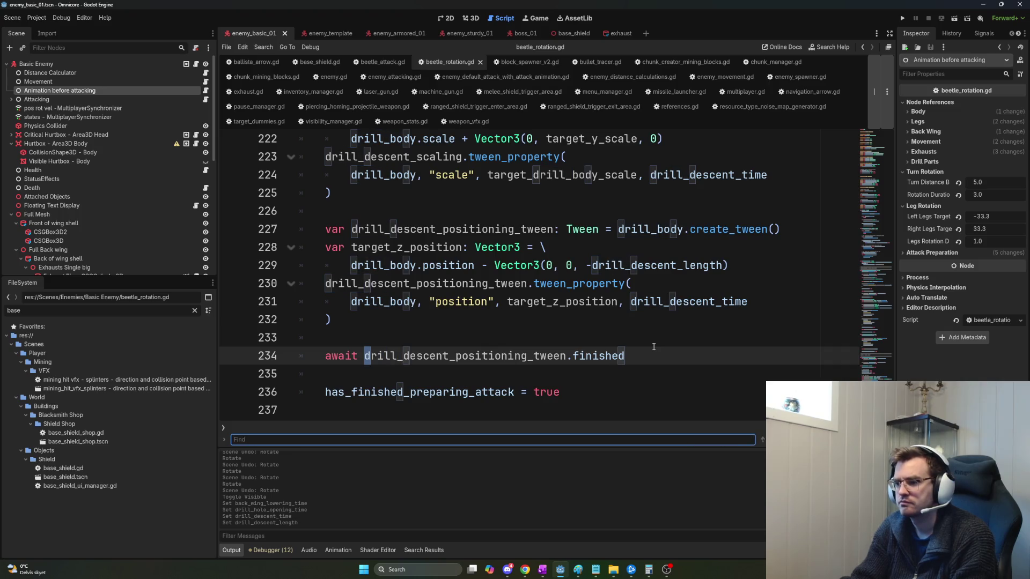
scroll(656, 345, up, 5)
scroll(657, 342, up, 5)
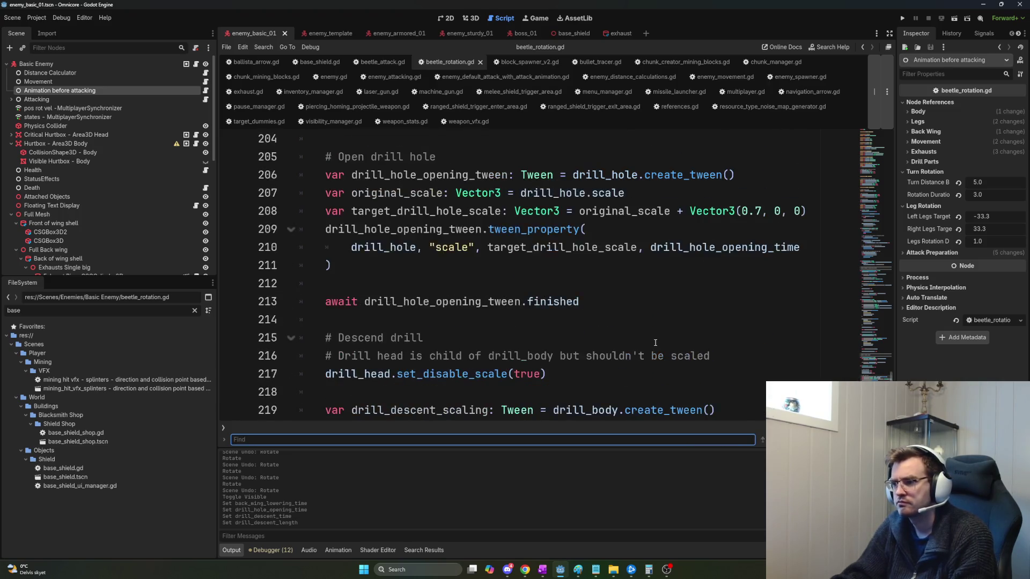
click(607, 285)
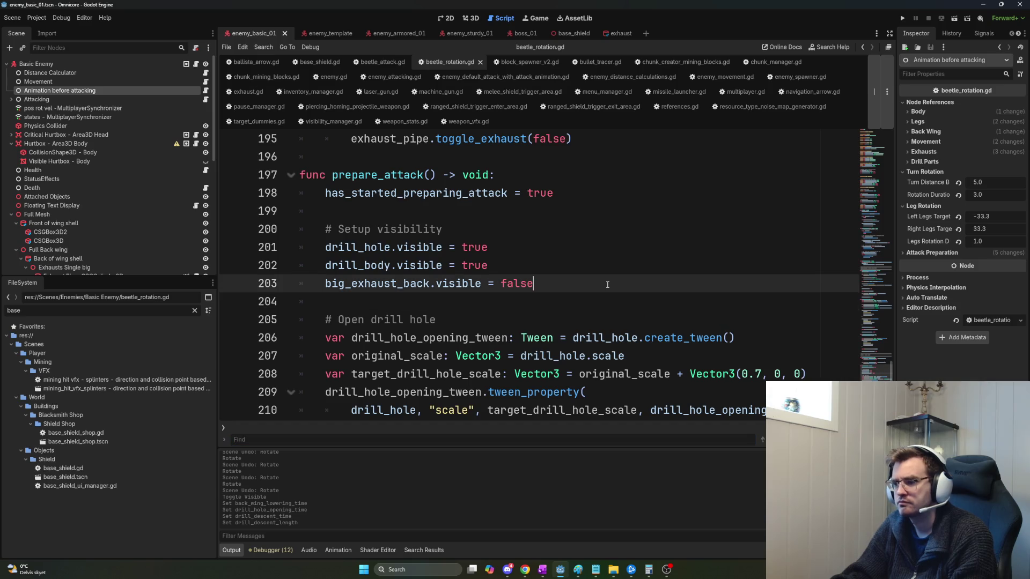
key(Return)
key(Return)
text(# S)
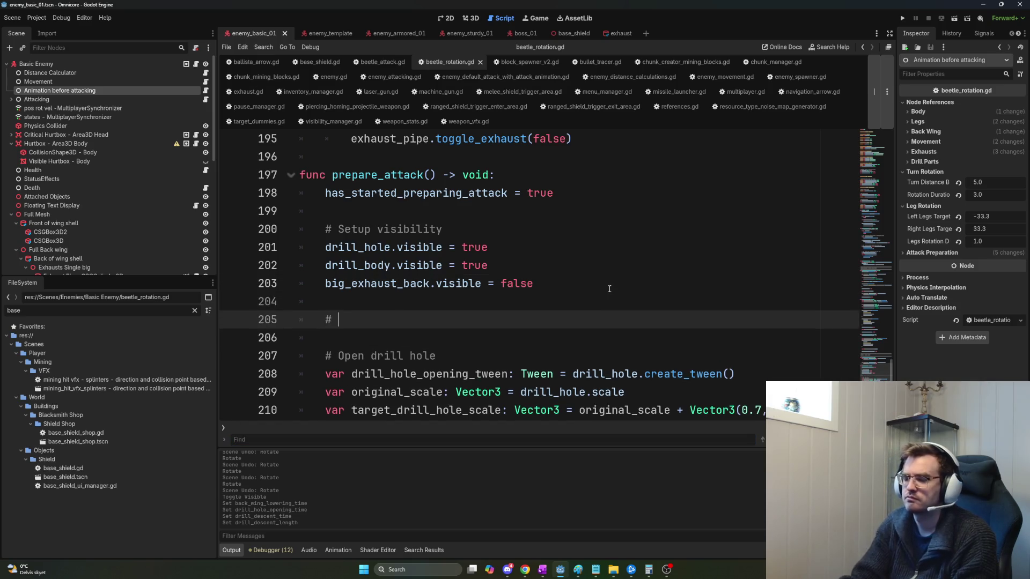
key(BackSpace)
key(BackSpace)
key(BackSpace)
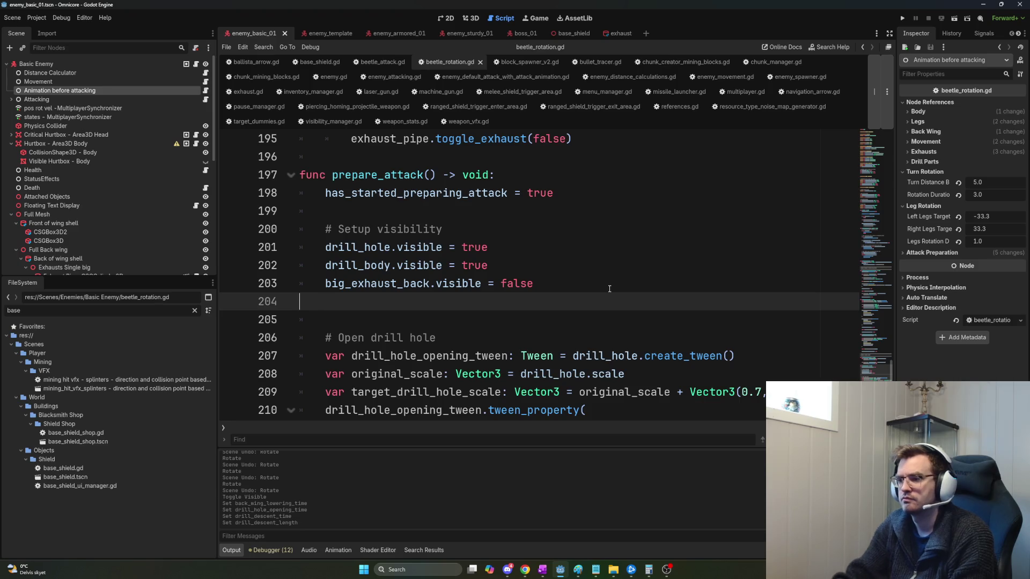
Open a blank line directly after the await on the hole-opening tween
scroll(610, 288, down, 3)
click(492, 268)
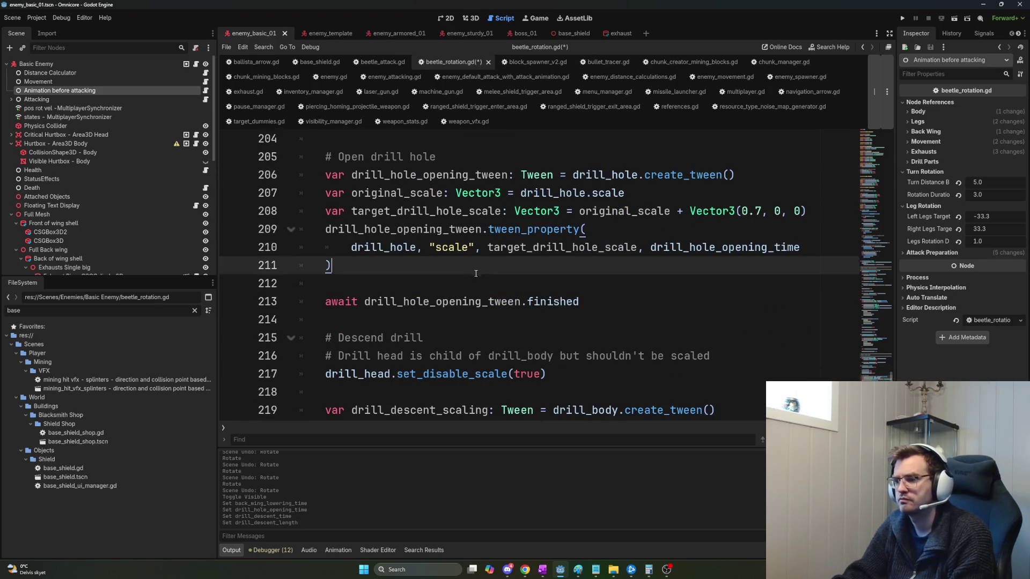
key(Return)
key(Down)
key(Up)
key(BackSpace)
key(Down)
key(Down)
key(Down)
key(Down)
key(Up)
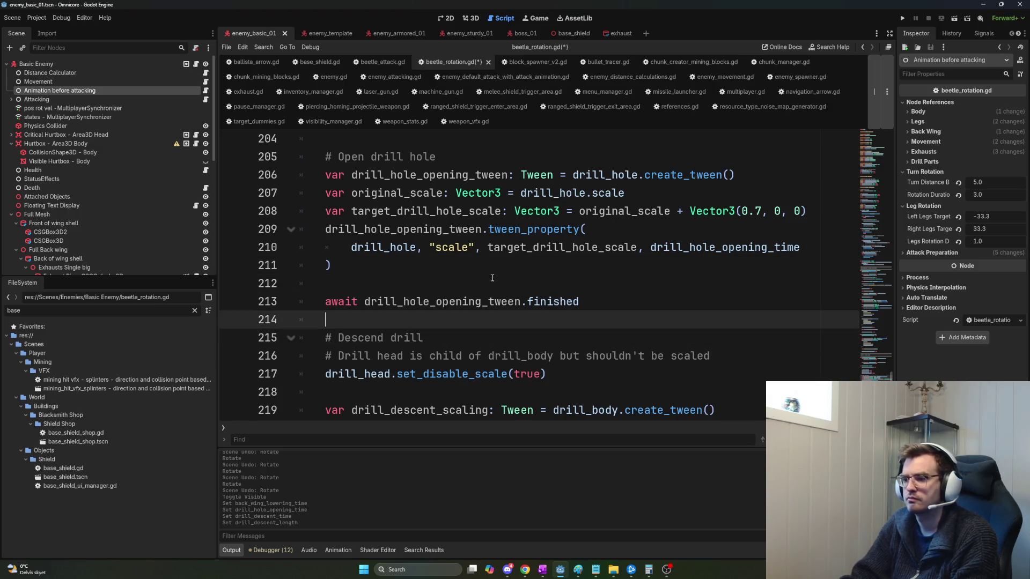
key(Return)
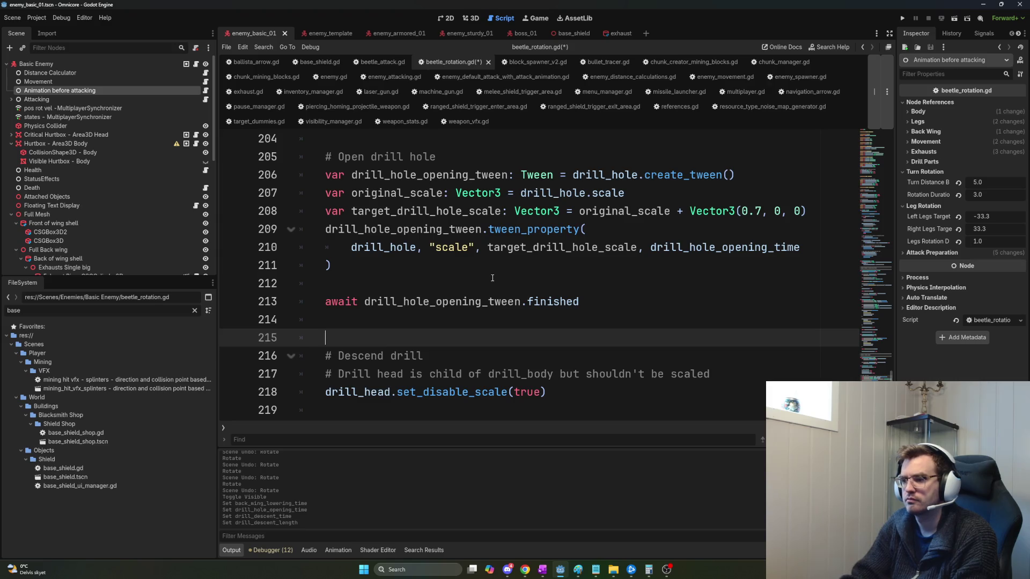
key(BackSpace)
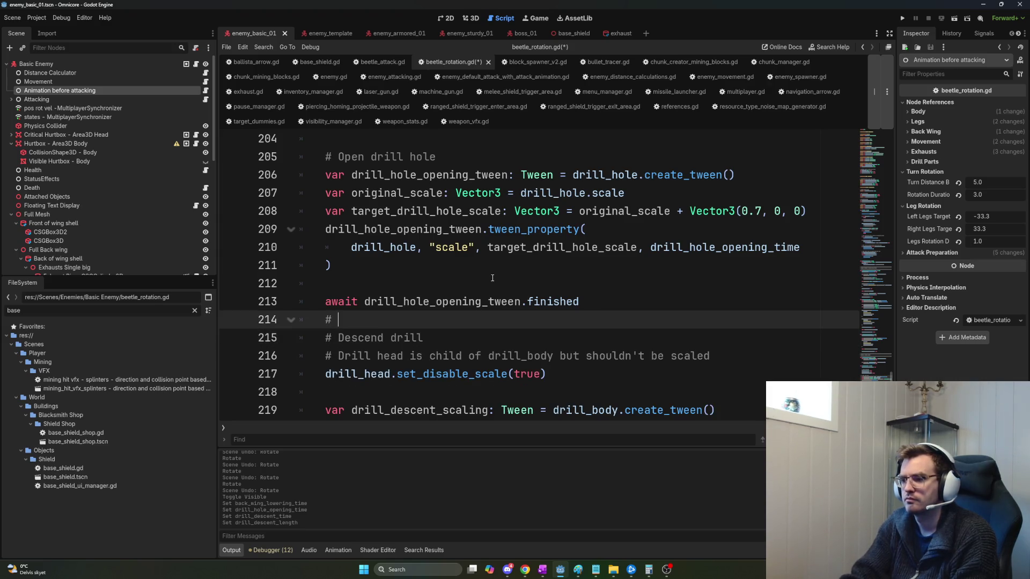
Add the '# Start drill' comment and paste the drill spin tween code beneath it
key(Return)
text(# Start)
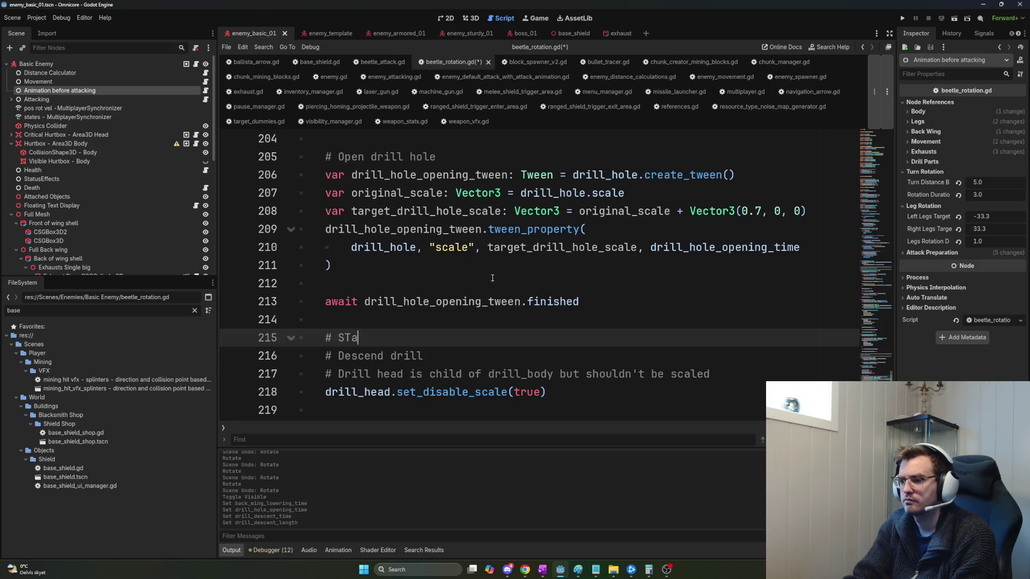
text( drill)
key(Return)
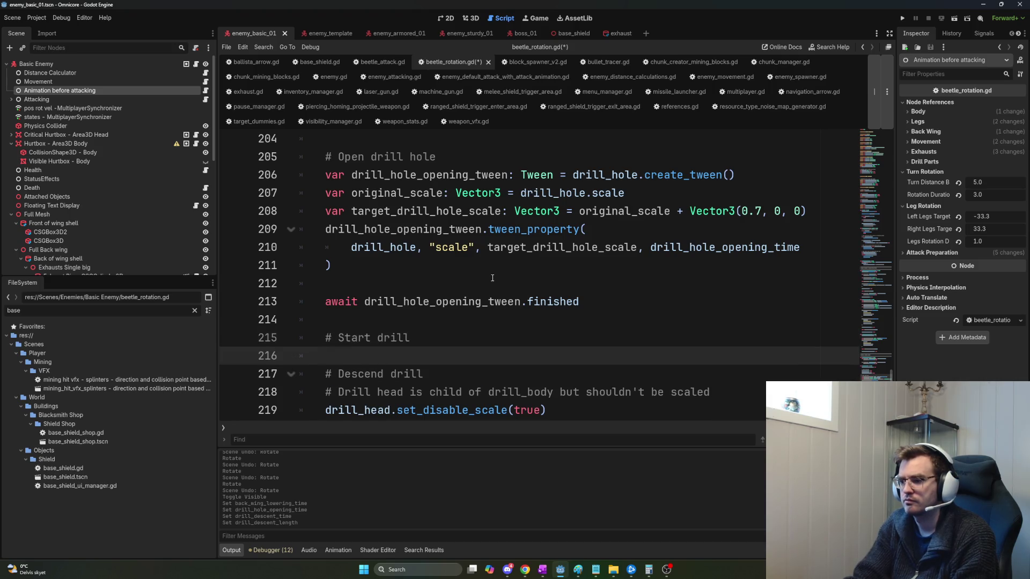
key(ctrl+v)
key(ctrl+z)
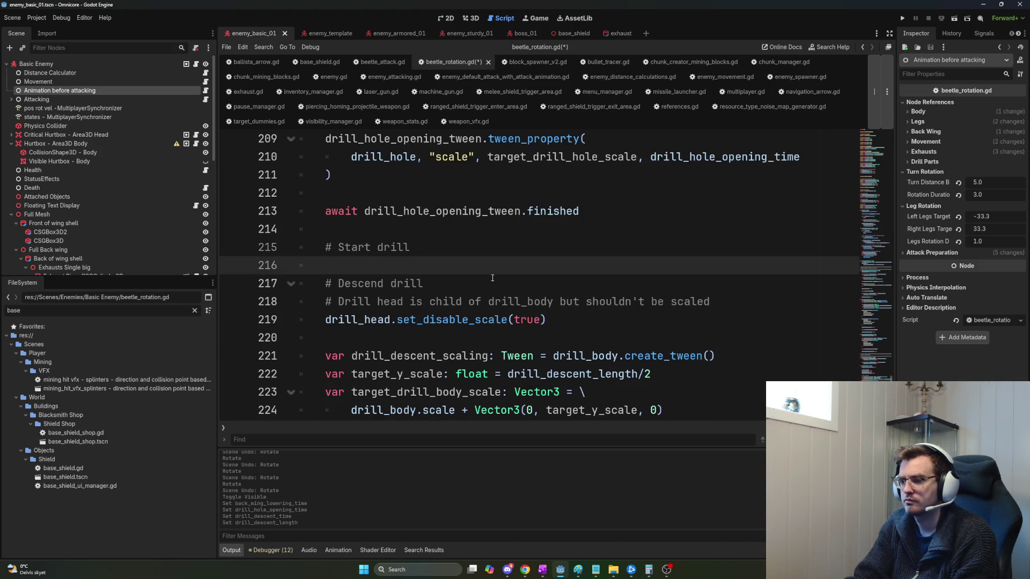
key(ctrl+v)
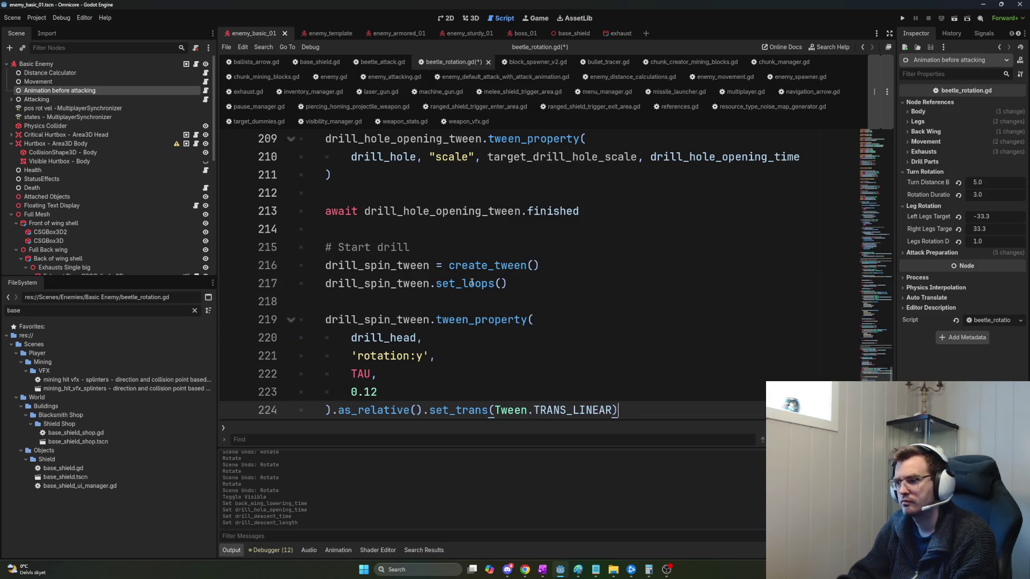
Declare drill_spin_tween with 'var' and build it from drill_head.create_tween() on line 216
scroll(421, 260, down, 1)
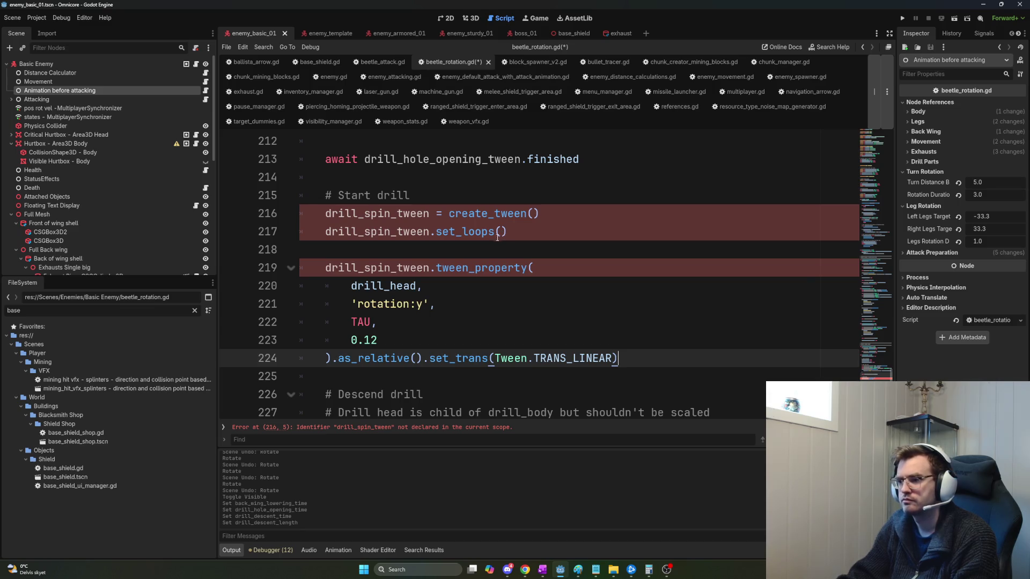
mouse_move(497, 234)
double_click(398, 215)
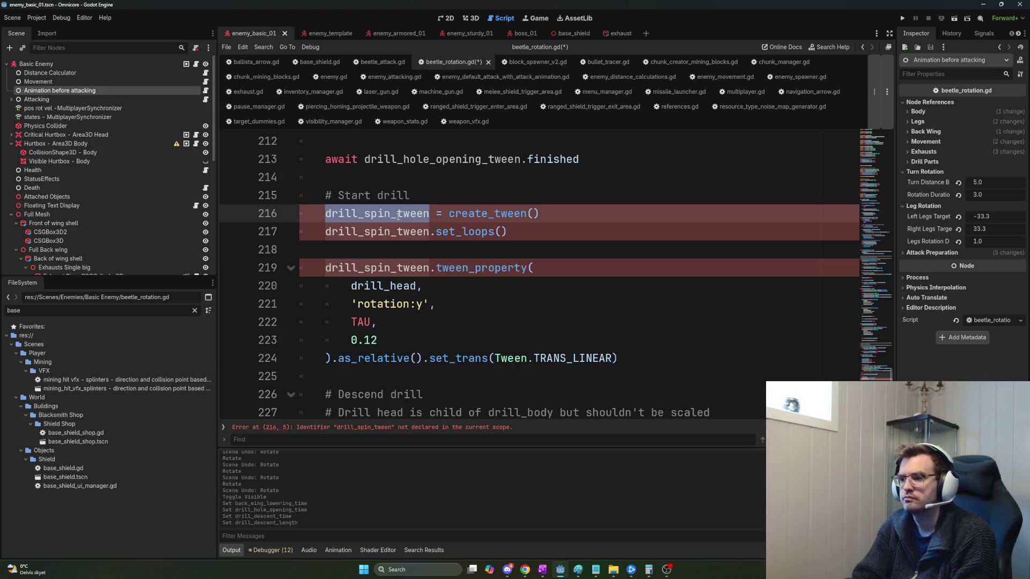
mouse_move(450, 213)
key(Home)
text(var)
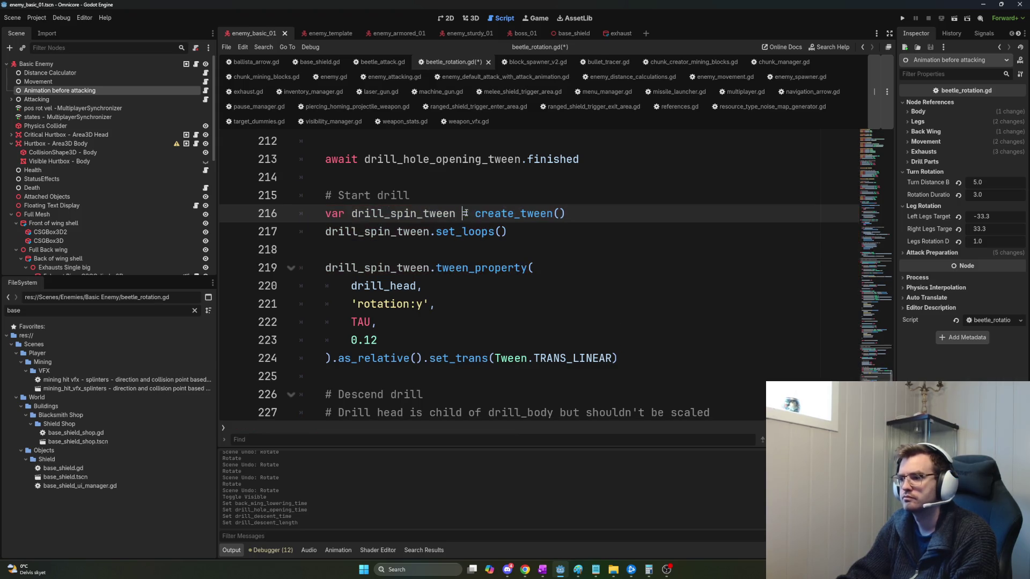
click(476, 213)
text(drill)
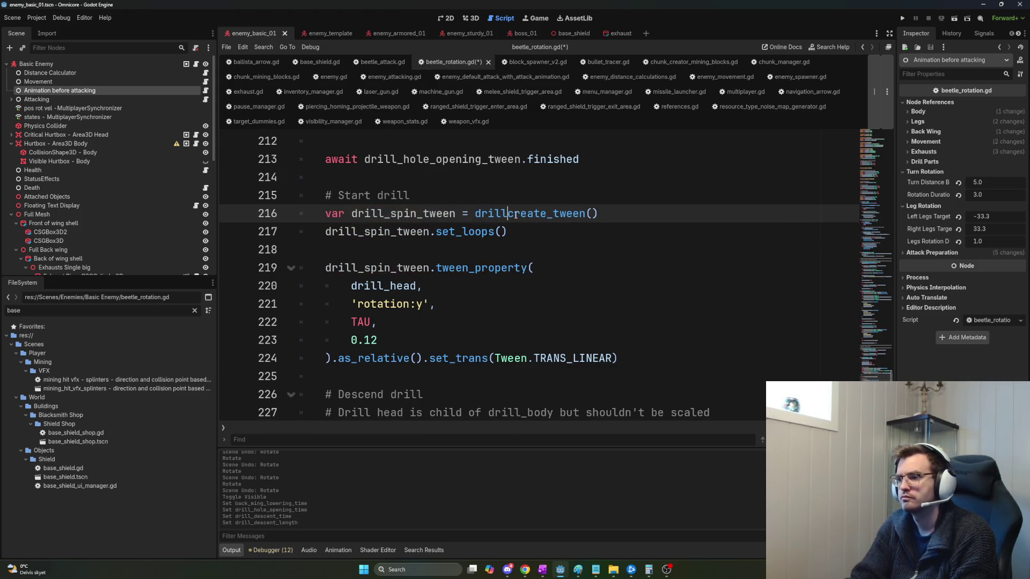
text(_head.)
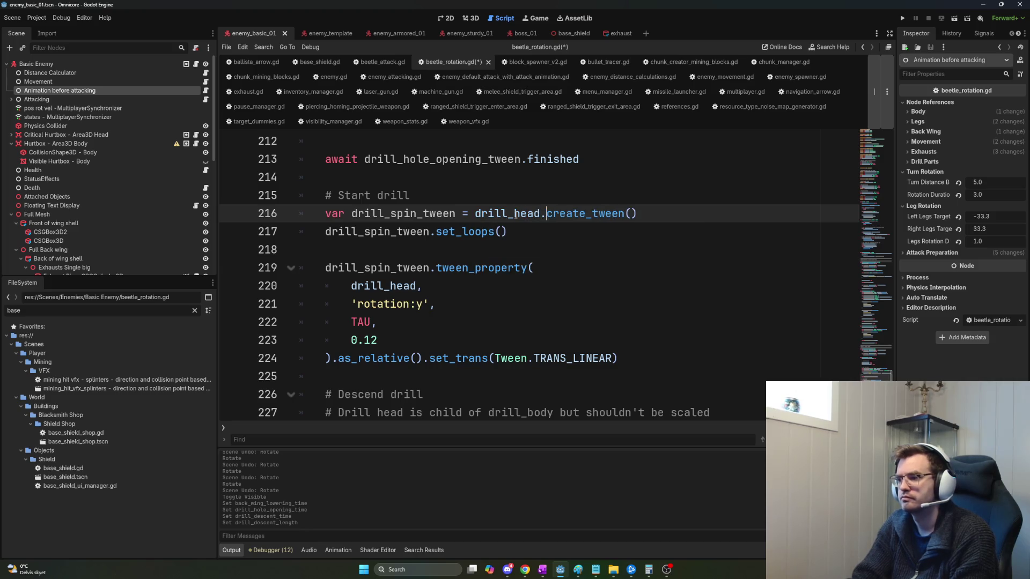
click(424, 232)
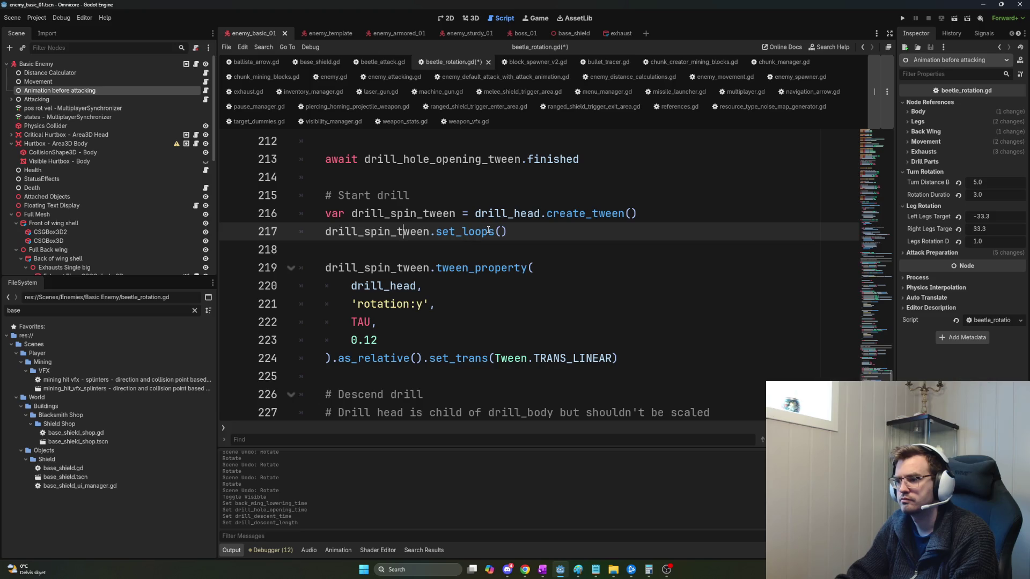
Read the documentation for set_loops and TAU in the spin tween lines
mouse_move(490, 230)
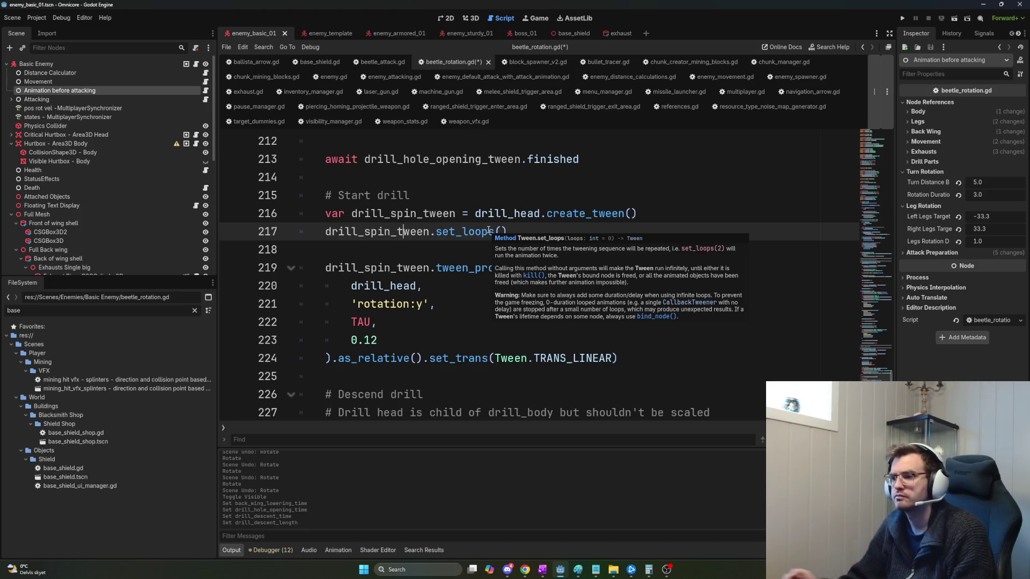
click(453, 295)
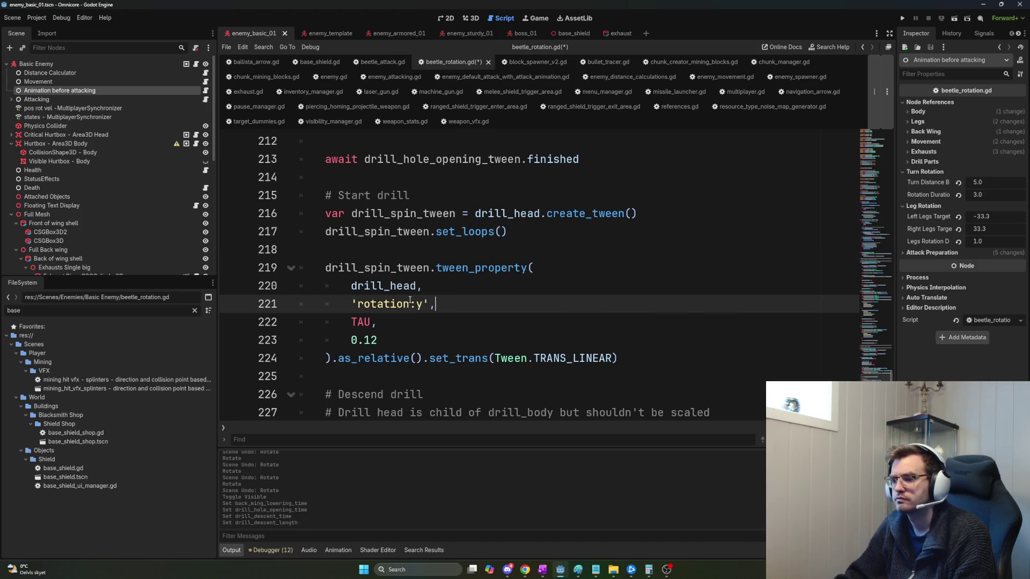
mouse_move(367, 322)
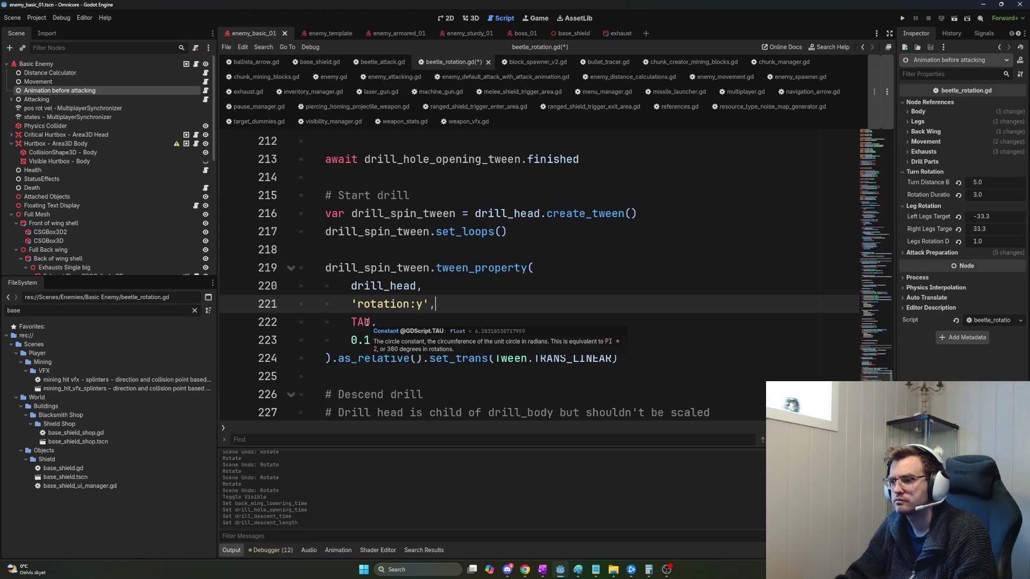
click(368, 322)
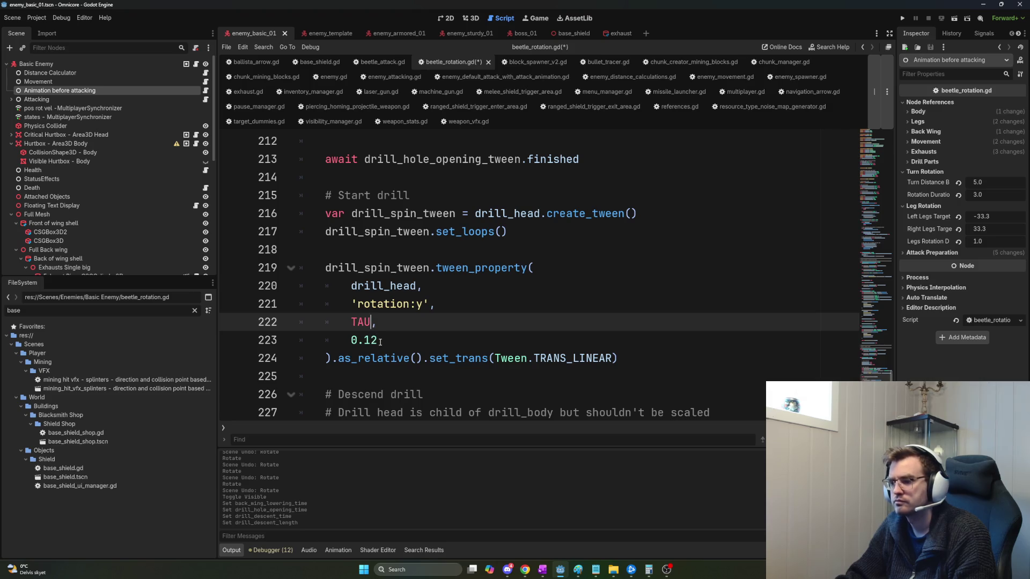
Add 'var one_round_spin_time: float = 0.12' above the drill spin tween
click(484, 258)
key(Return)
text(var )
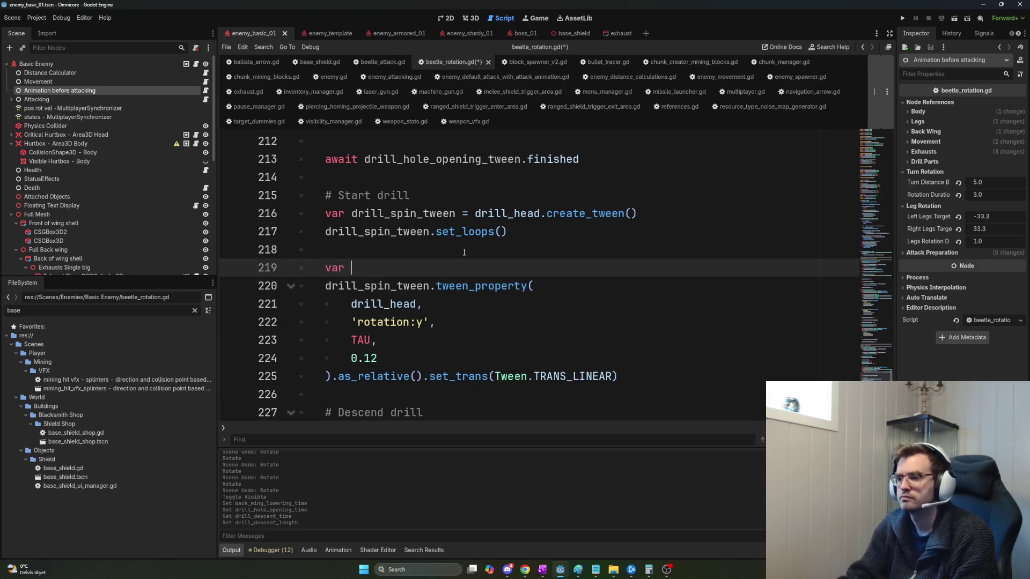
text(s)
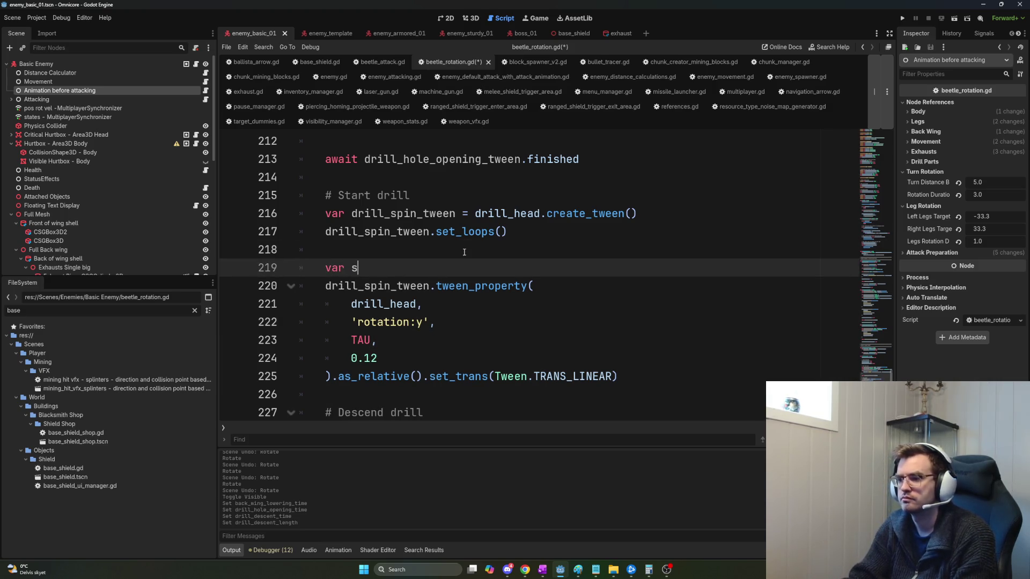
triple_click(414, 263)
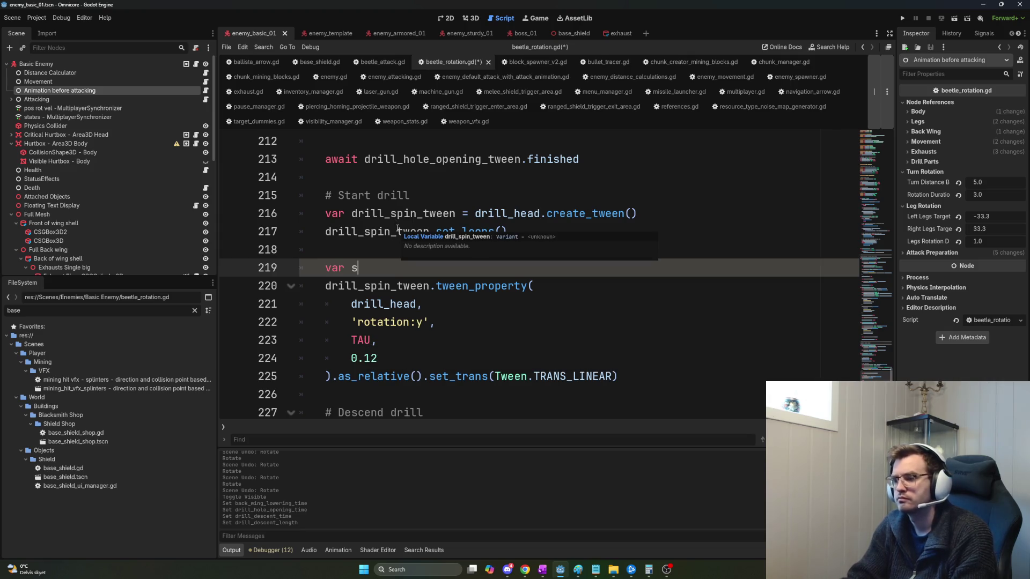
key(BackSpace)
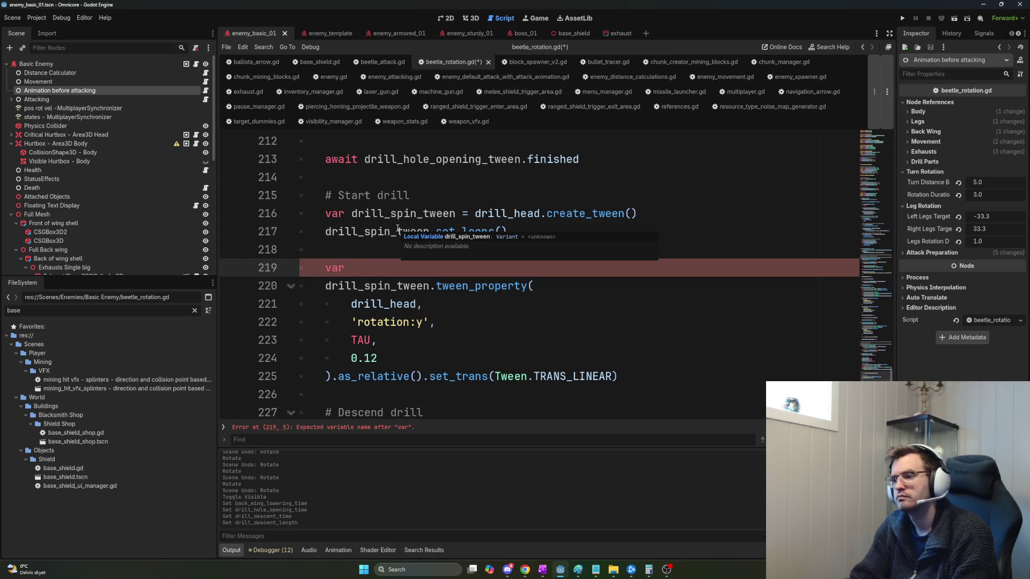
text(time_for)
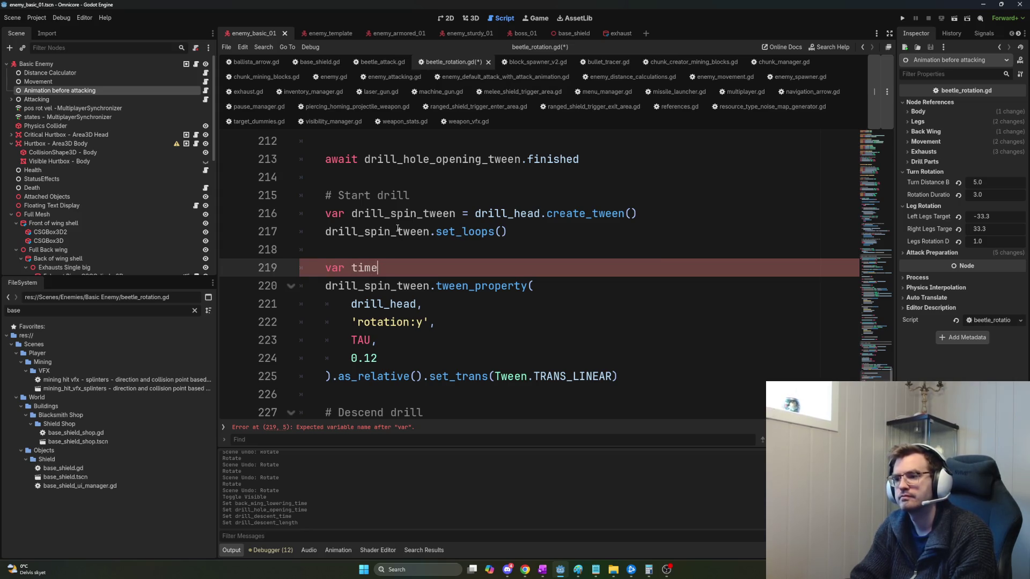
text(_one)
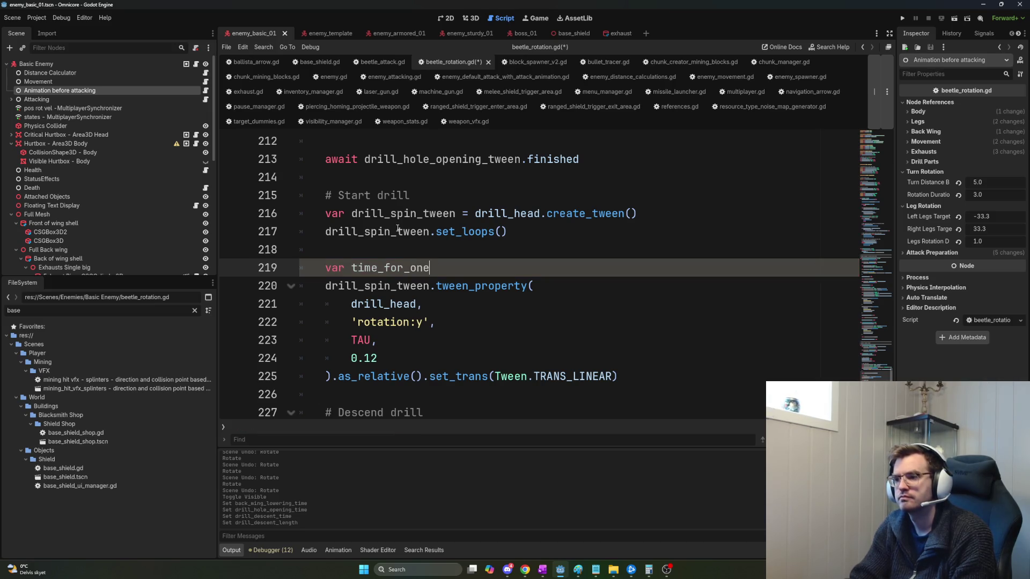
text(_round)
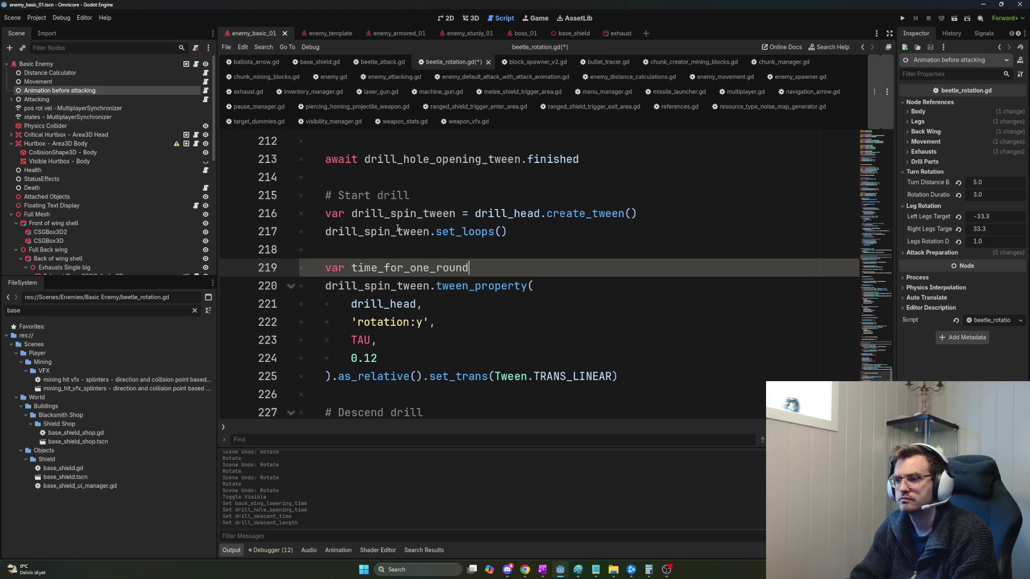
key(BackSpace)
key(BackSpace)
key(BackSpace)
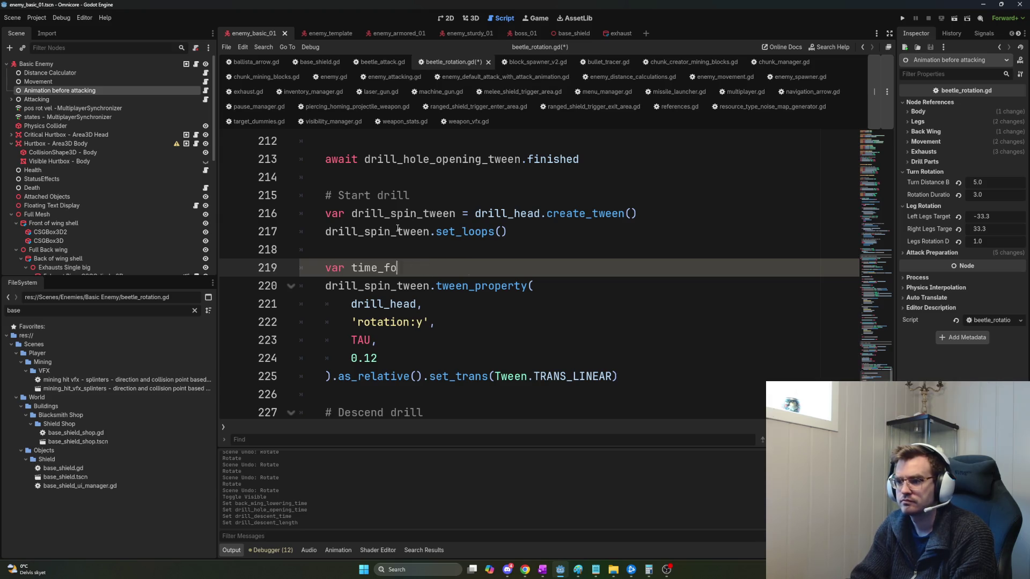
key(BackSpace)
text(one_round_)
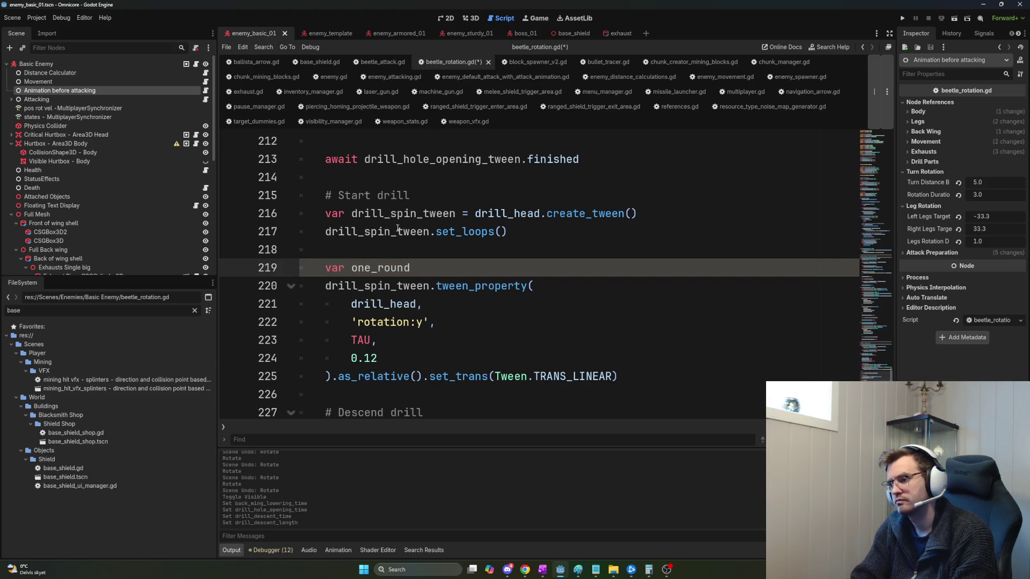
text(spin_time)
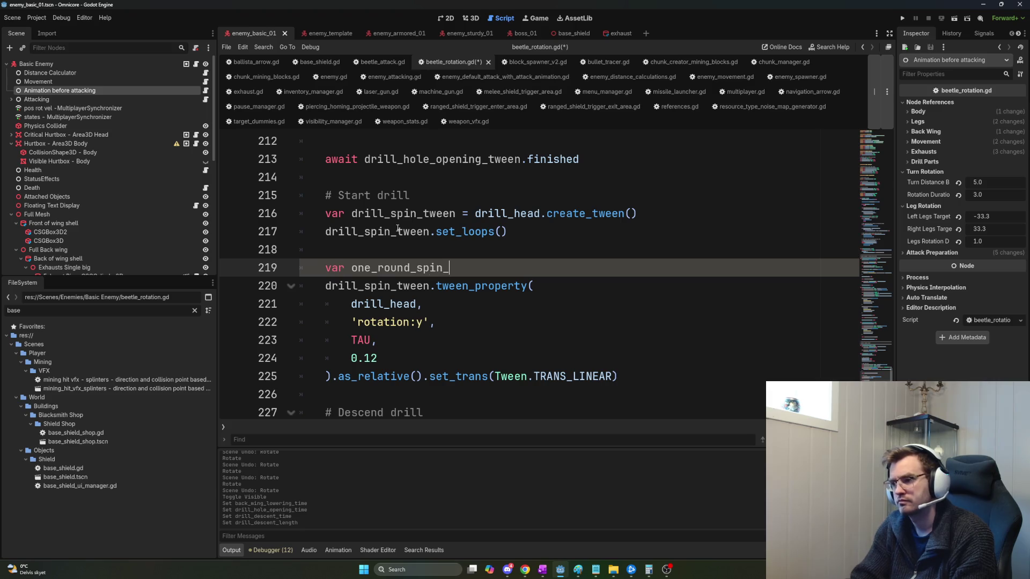
text(: float = )
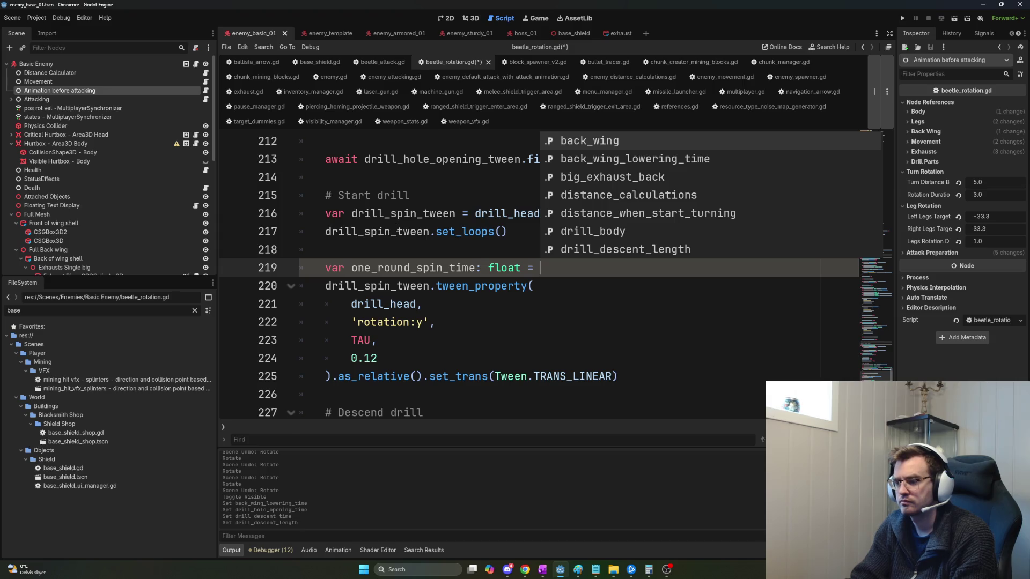
text(0.12)
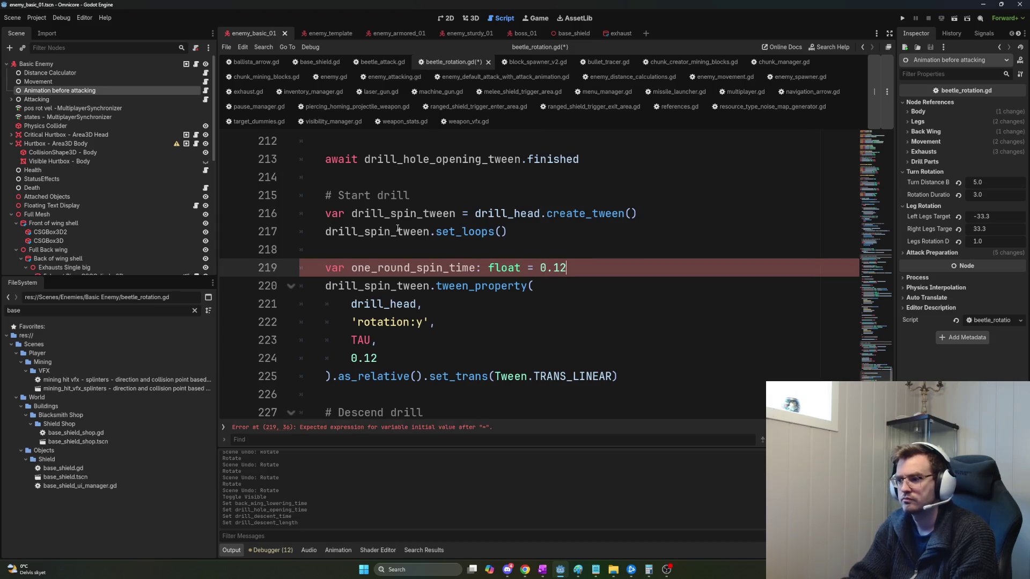
Replace the 0.12 tween duration with one_round_spin_time and save the script
double_click(400, 268)
key(ctrl+c)
double_click(364, 359)
key(ctrl+v)
click(485, 347)
key(ctrl+s)
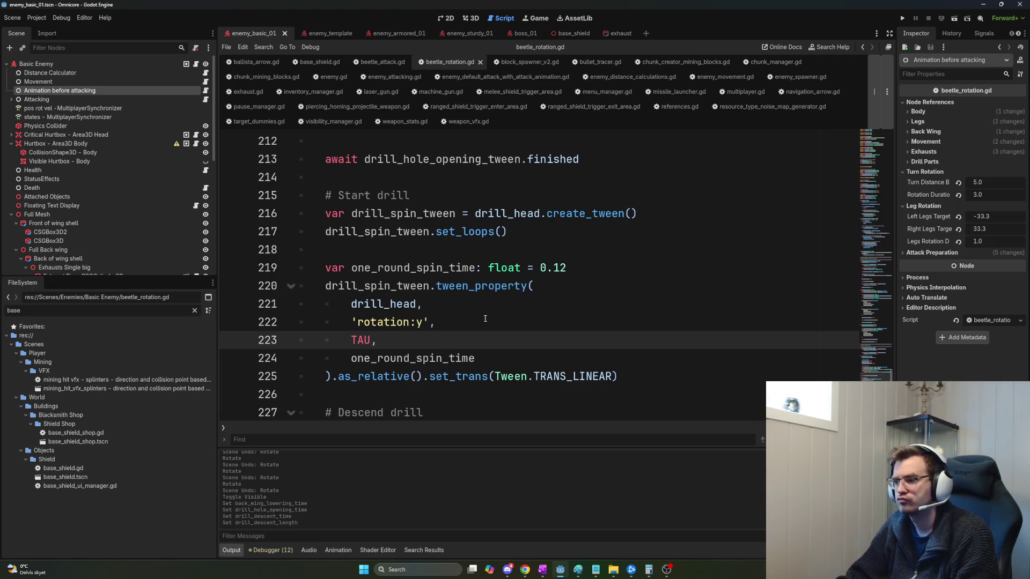
Try renaming the rotation:y property, undo it, and mark its :y suffix
click(583, 277)
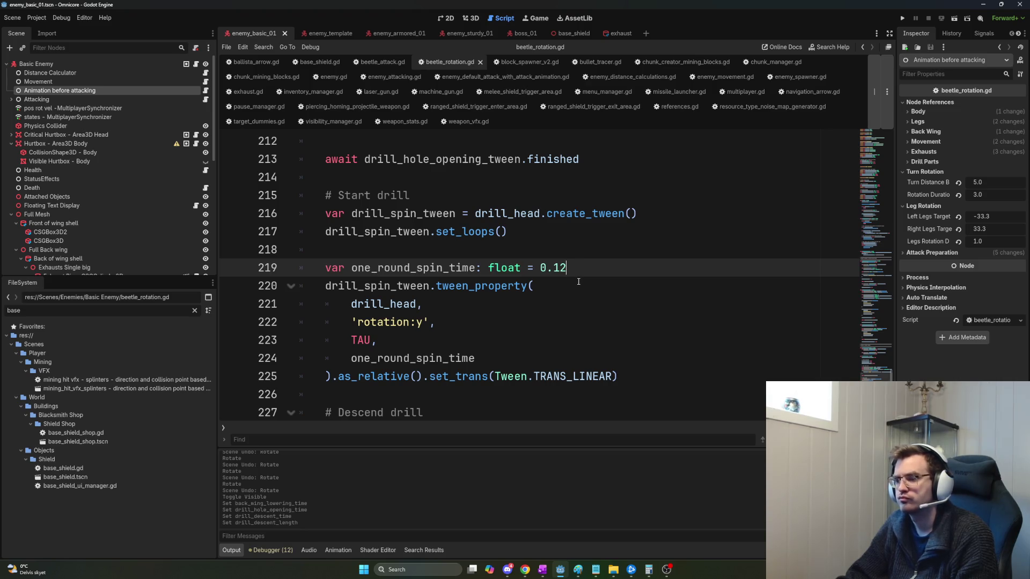
click(411, 322)
shift+click(424, 322)
text(_)
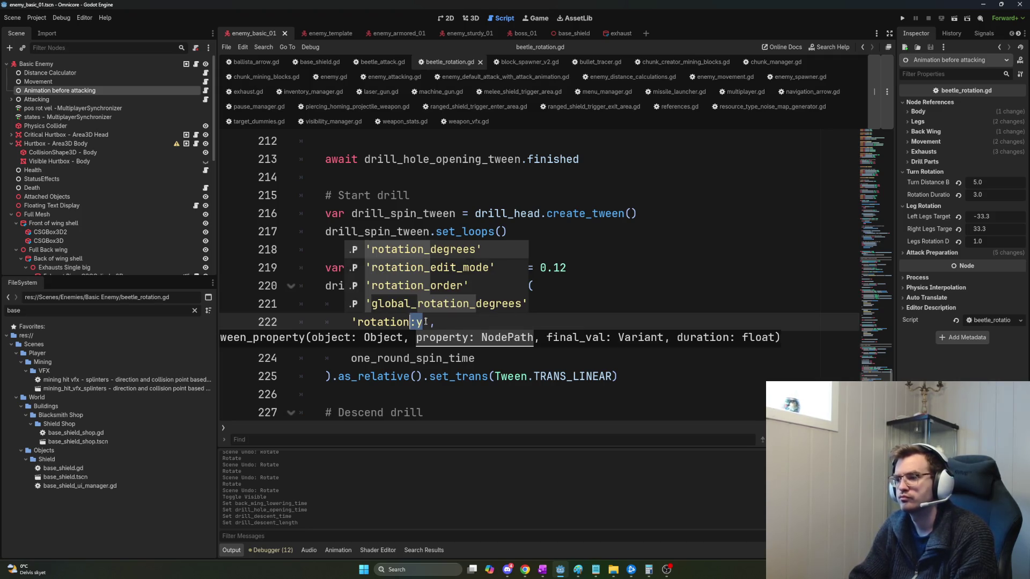
key(ctrl+z)
click(415, 333)
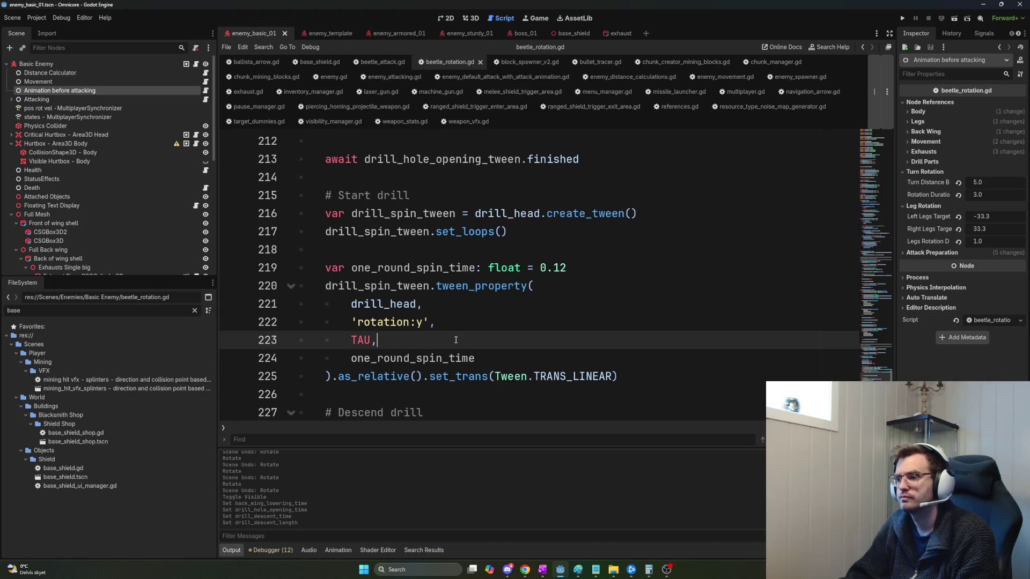
scroll(481, 341, down, 1)
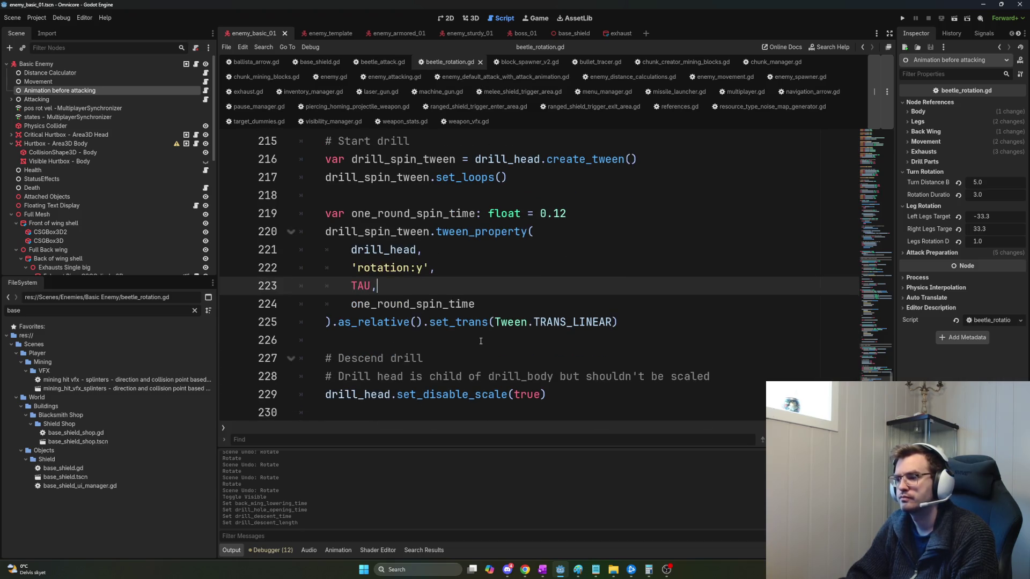
mouse_move(372, 322)
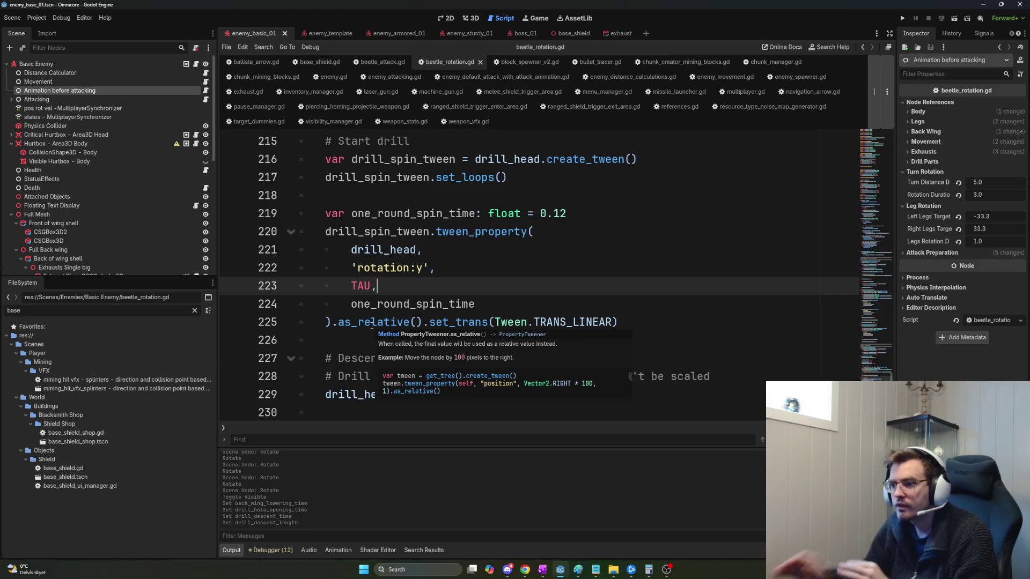
drag(423, 268, 411, 268)
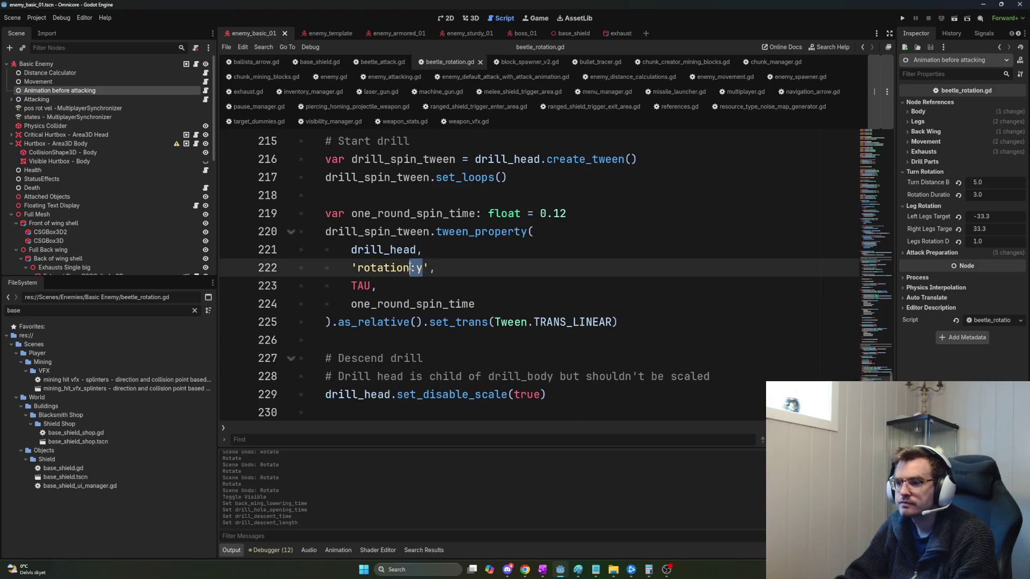
Change 'rotation:y' to 'rotation_degrees:y', replace TAU with 360, and run the project
key(Left)
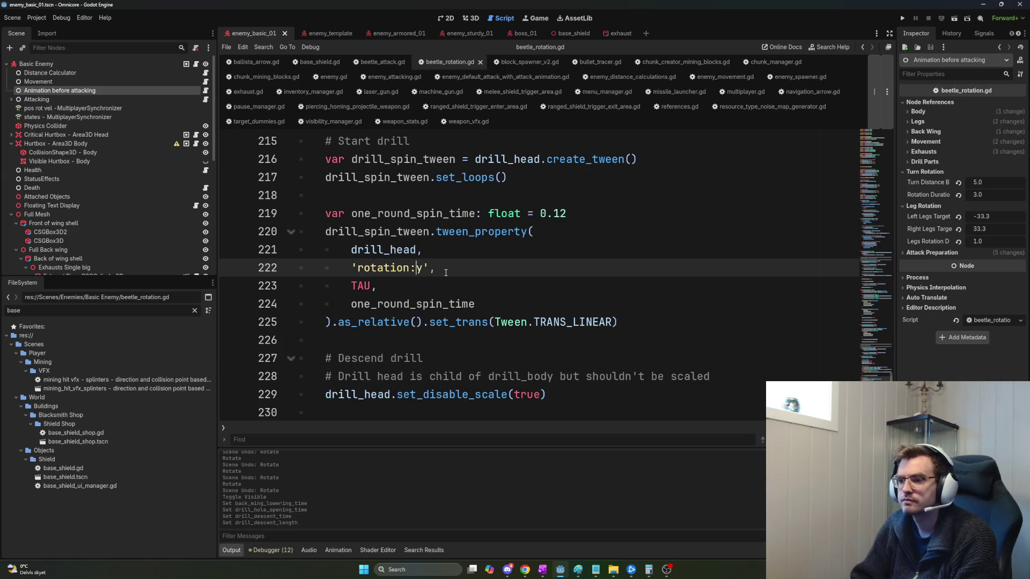
text(_degrees)
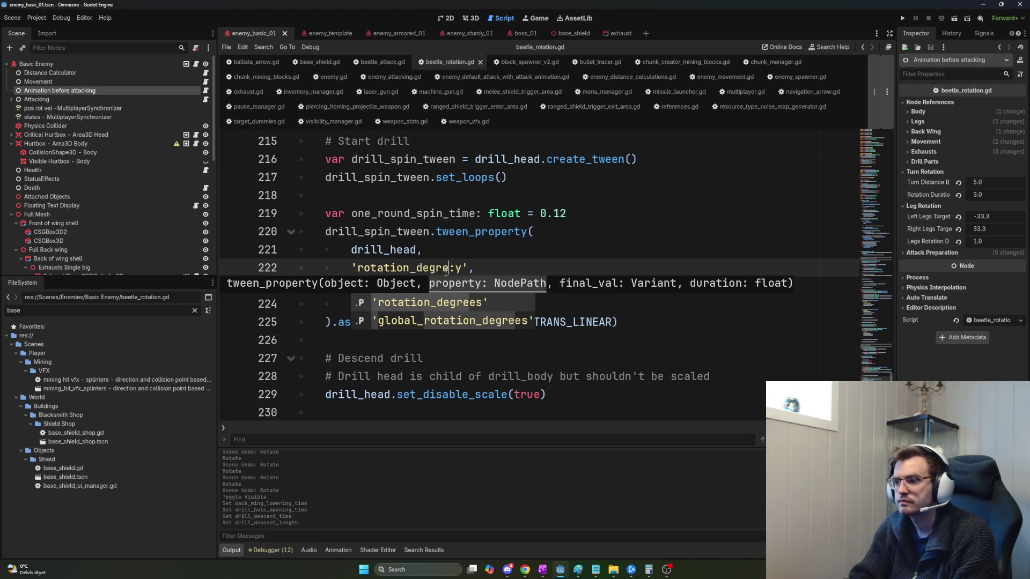
key(Escape)
click(352, 286)
double_click(351, 285)
text(360,)
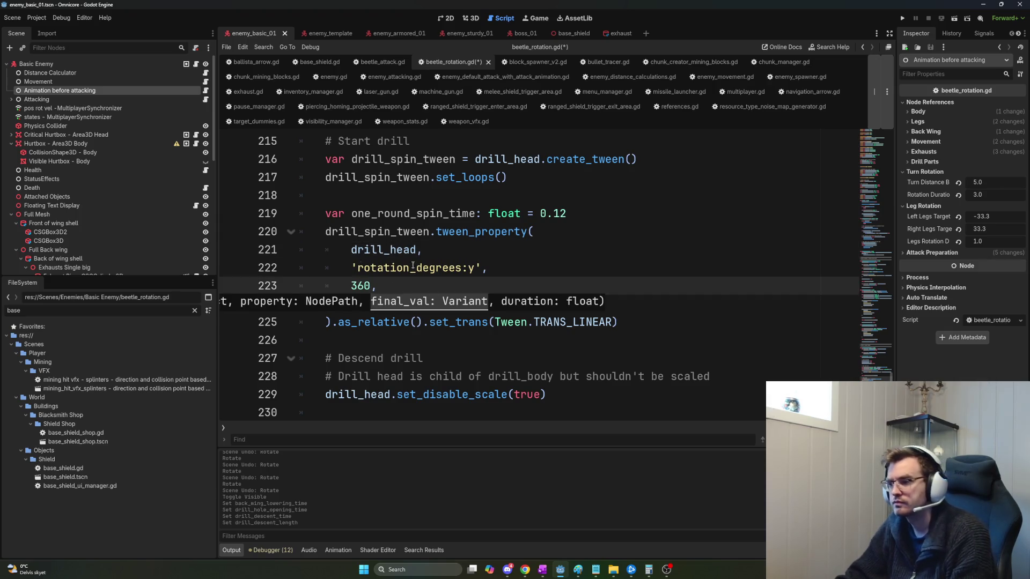
key(Up)
key(Down)
key(Down)
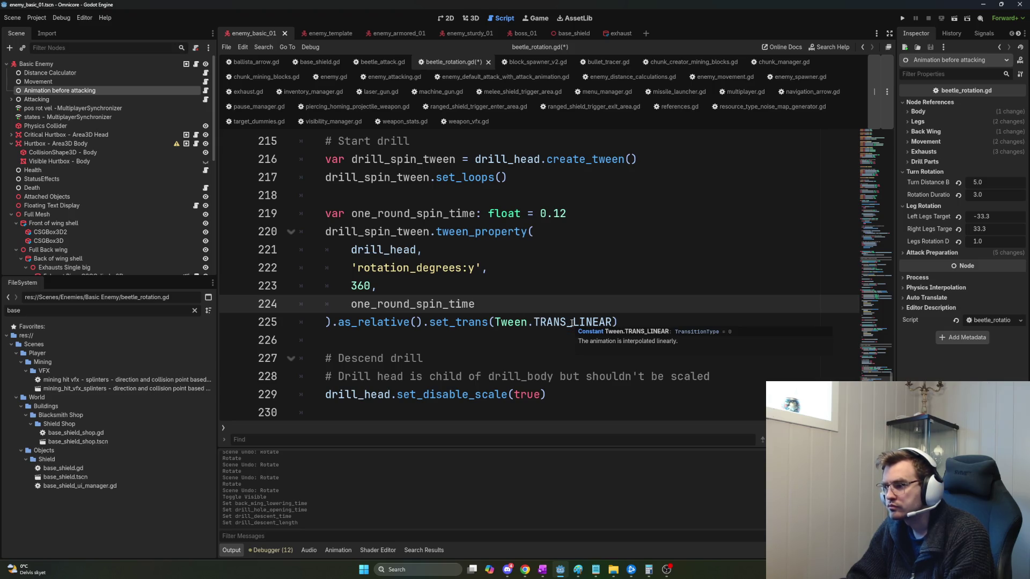
key(F5)
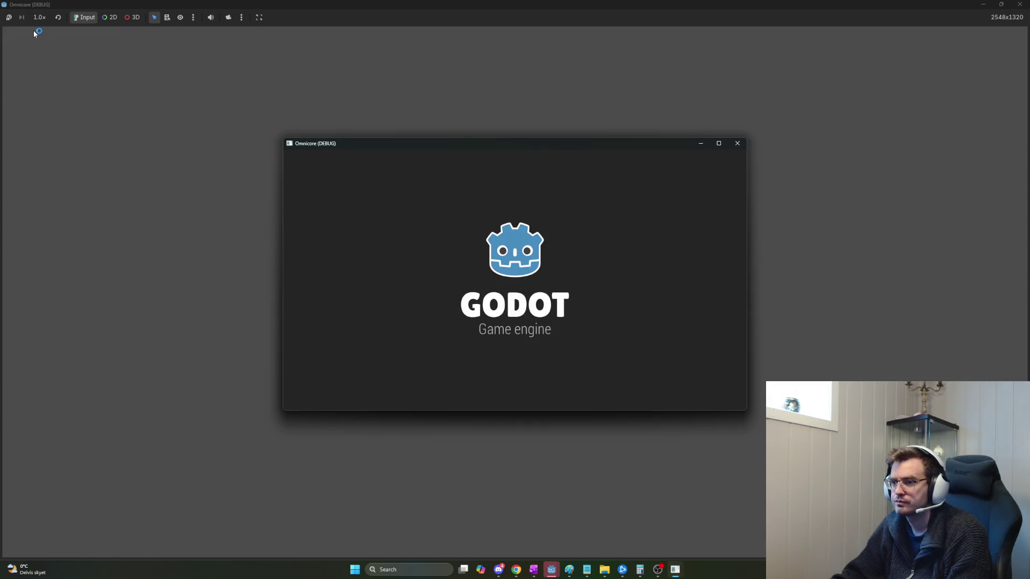
In the Godot editor, expand the Body, Legs, Back Wing, Movement and Exhausts node references
key(alt+Tab)
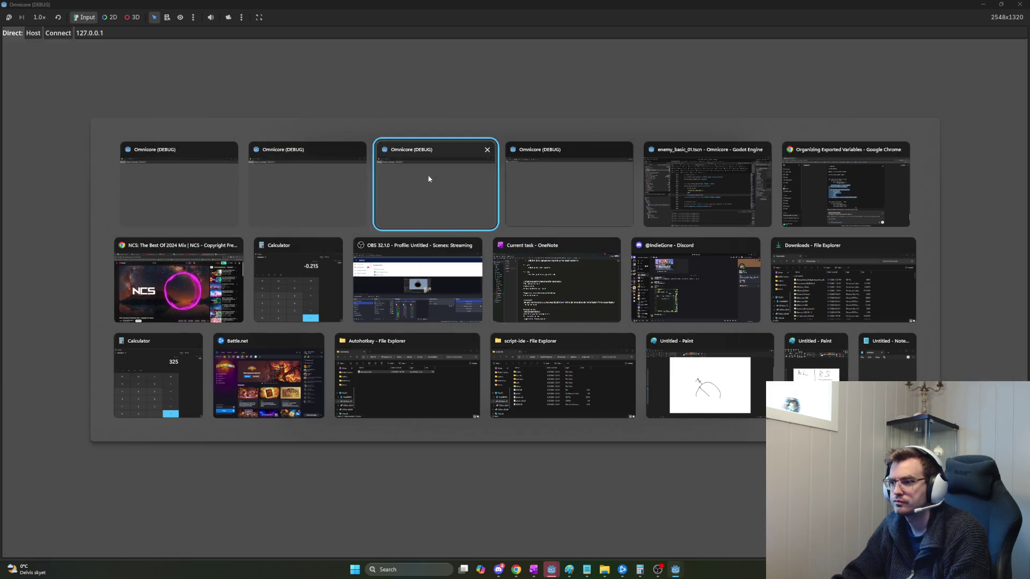
click(677, 196)
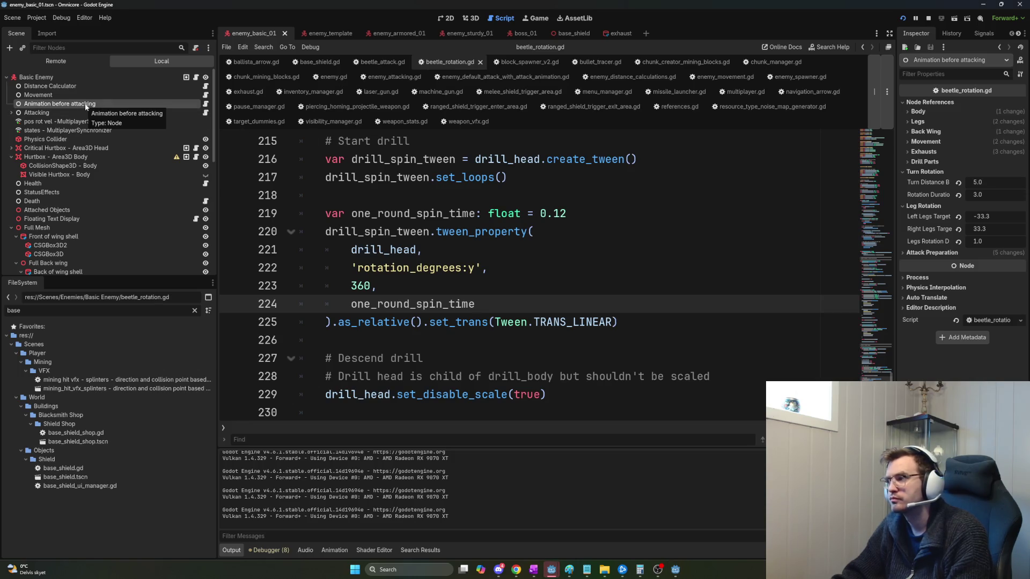
click(923, 152)
click(914, 142)
click(918, 131)
click(917, 121)
click(917, 111)
Host a game session in the running game window, then leave it and return to the editor
key(alt+Tab)
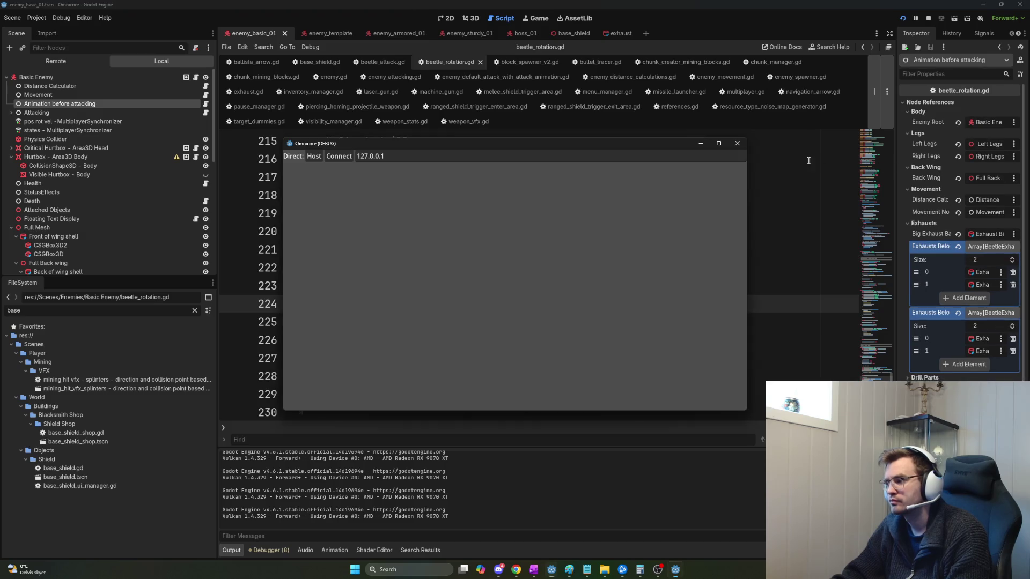
key(alt+Tab)
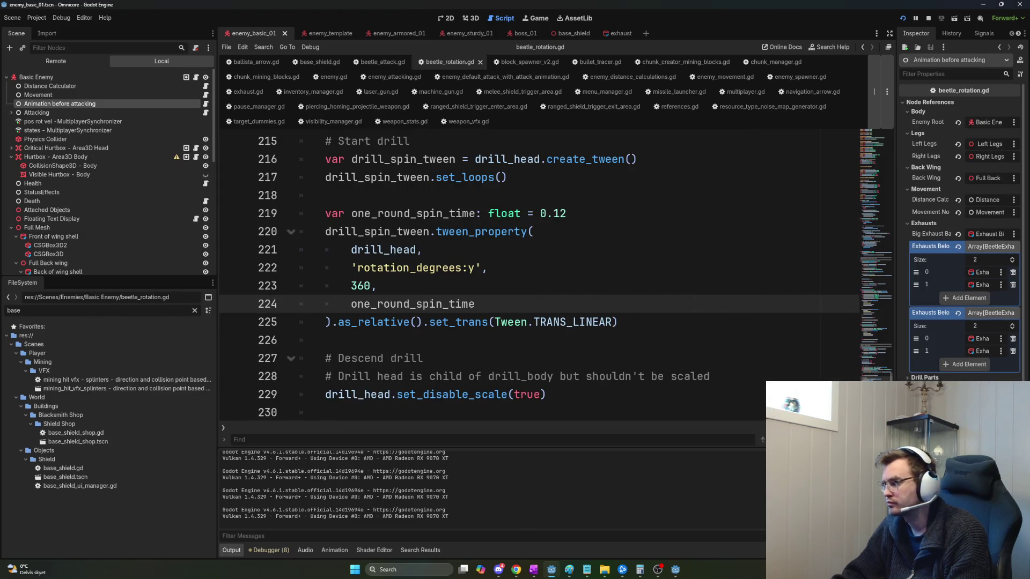
key(alt+Tab)
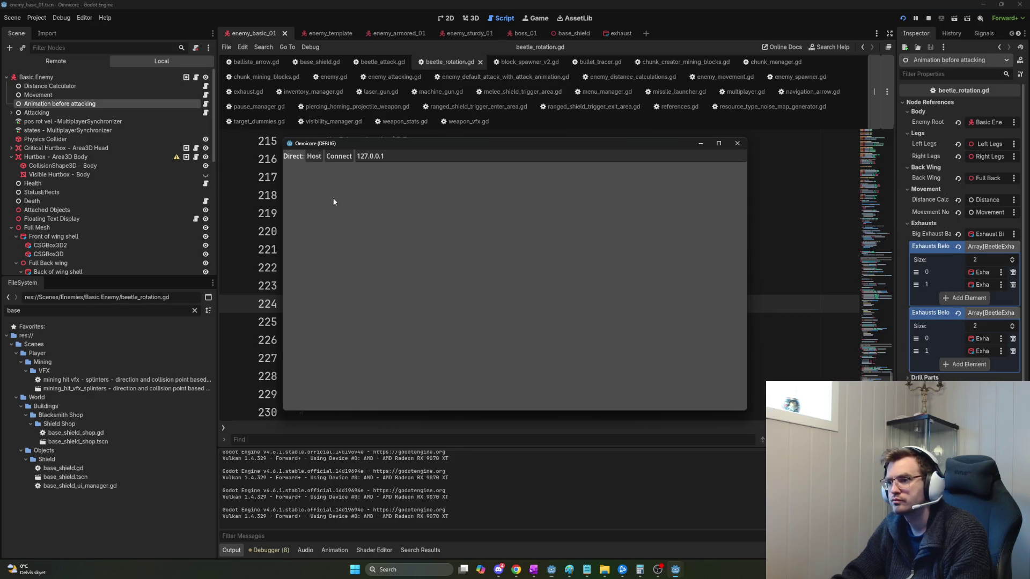
click(314, 157)
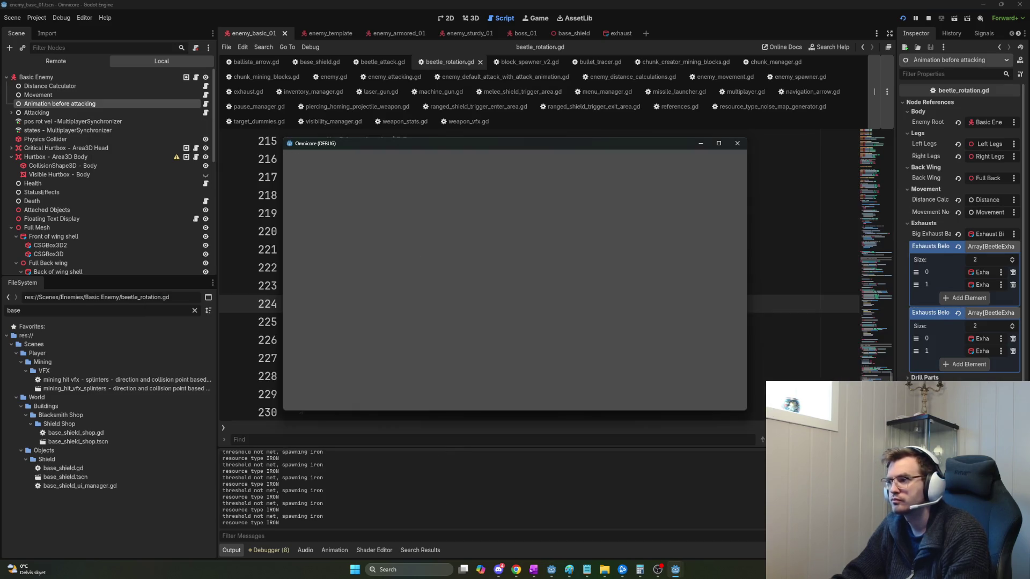
click(720, 143)
key(Escape)
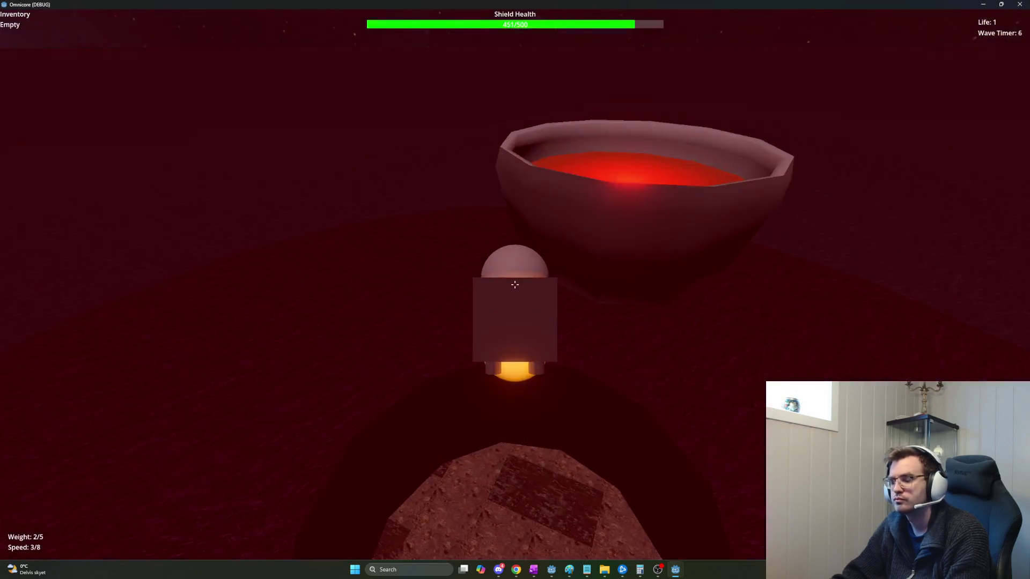
key(alt+Tab)
key(alt+Tab)
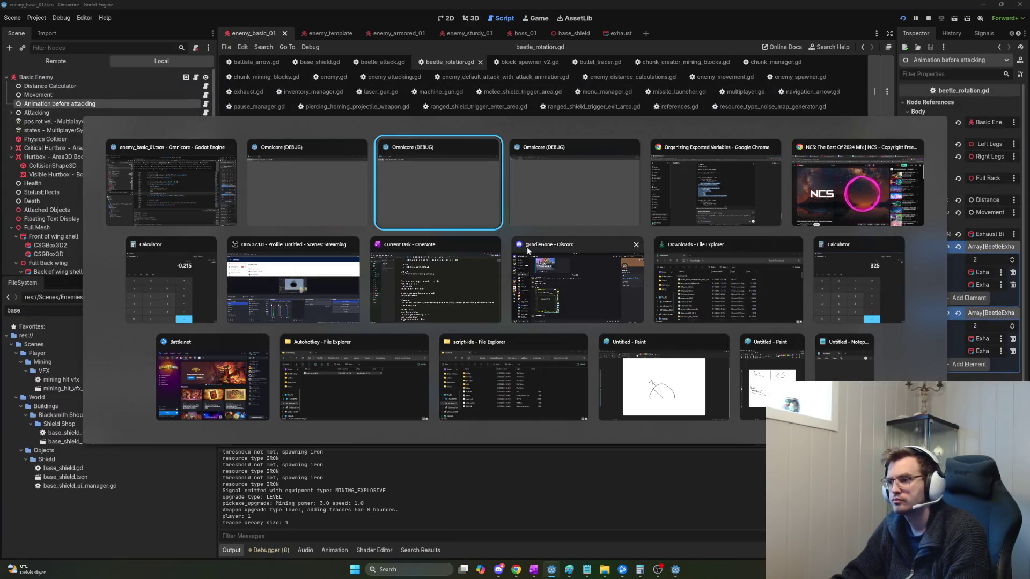
Maximize a game window, host a multiplayer session, and join it as a client from the other window
click(313, 197)
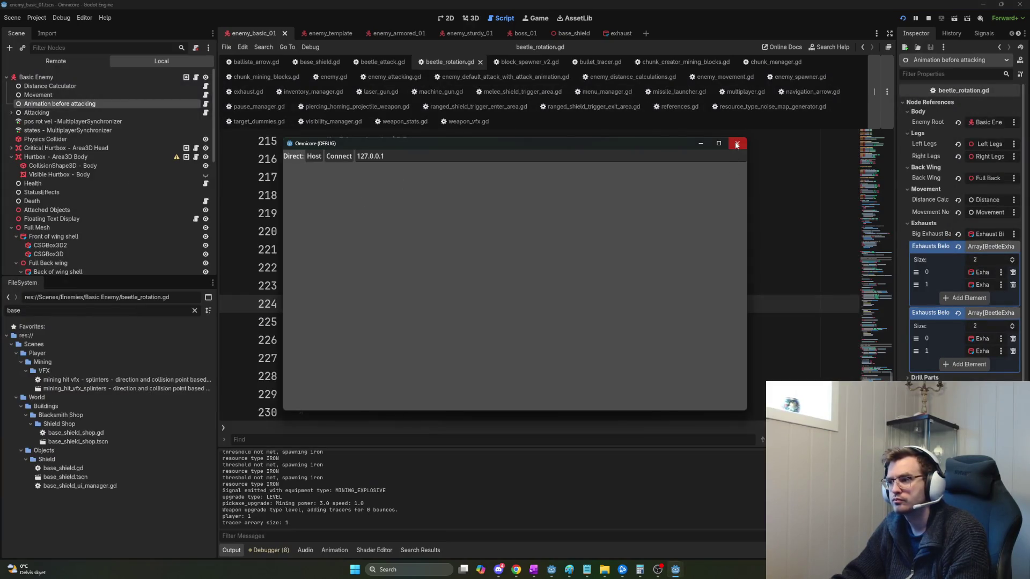
key(alt+Tab)
click(391, 174)
key(alt+Tab)
key(super+Up)
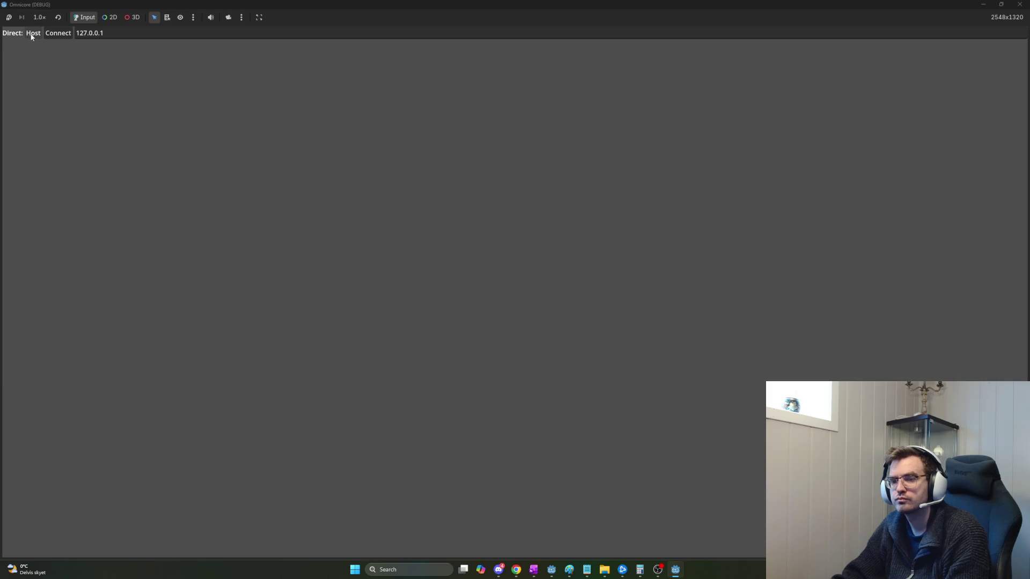
click(31, 35)
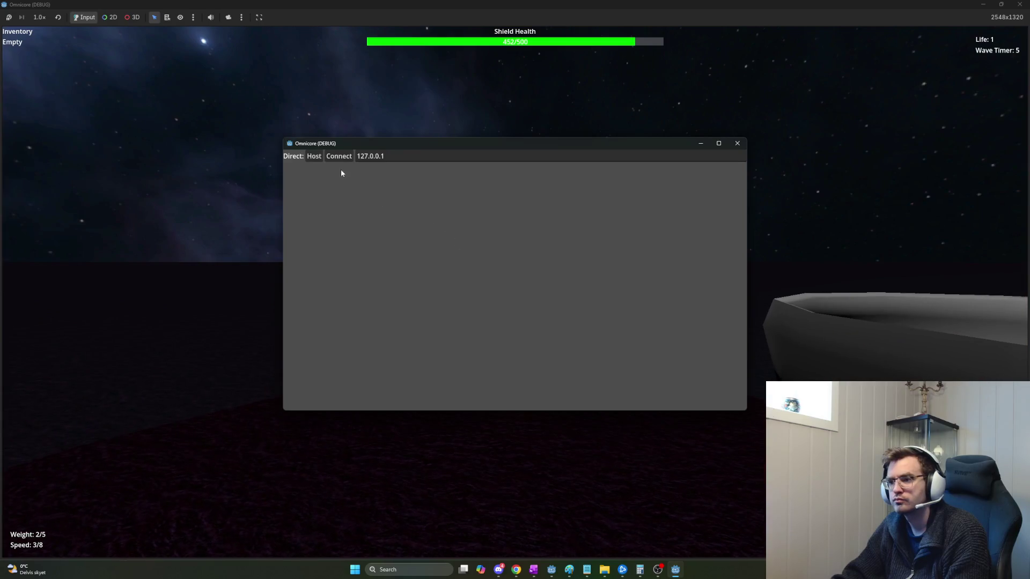
click(339, 156)
Snap the client and host windows side by side and resume play until the debugger breaks
key(super+Right)
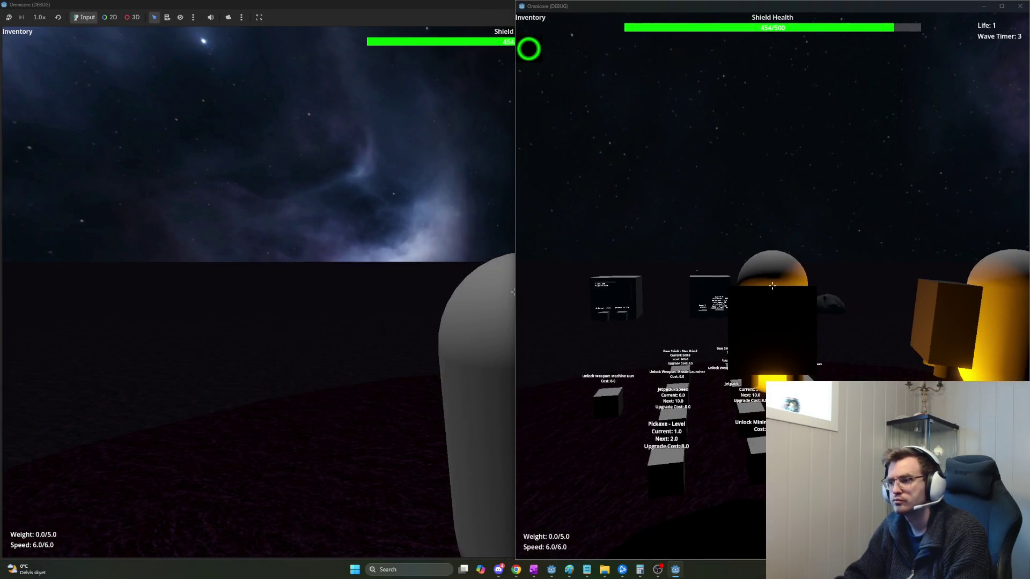
key(super)
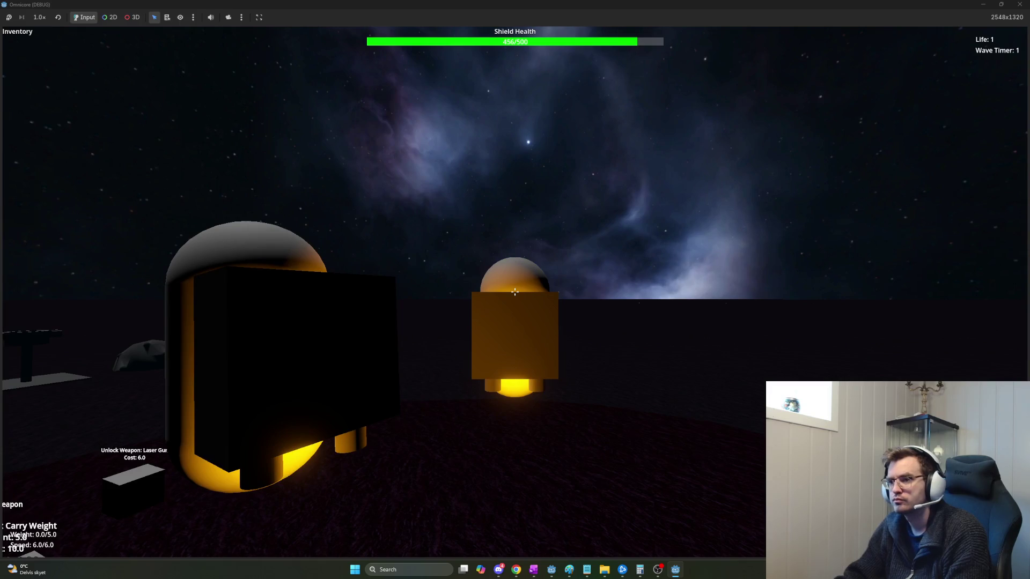
key(Escape)
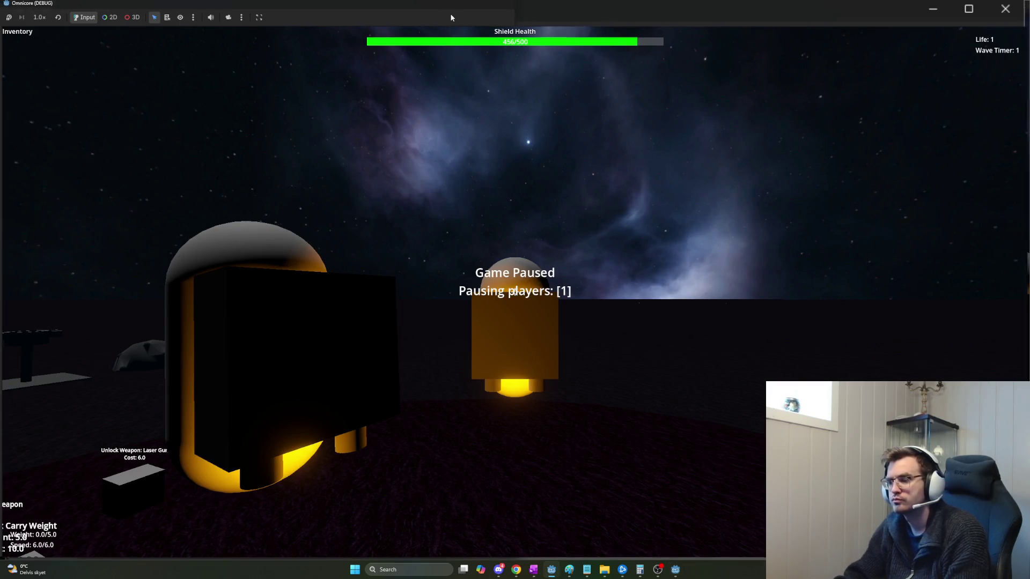
key(super+Left)
key(Escape)
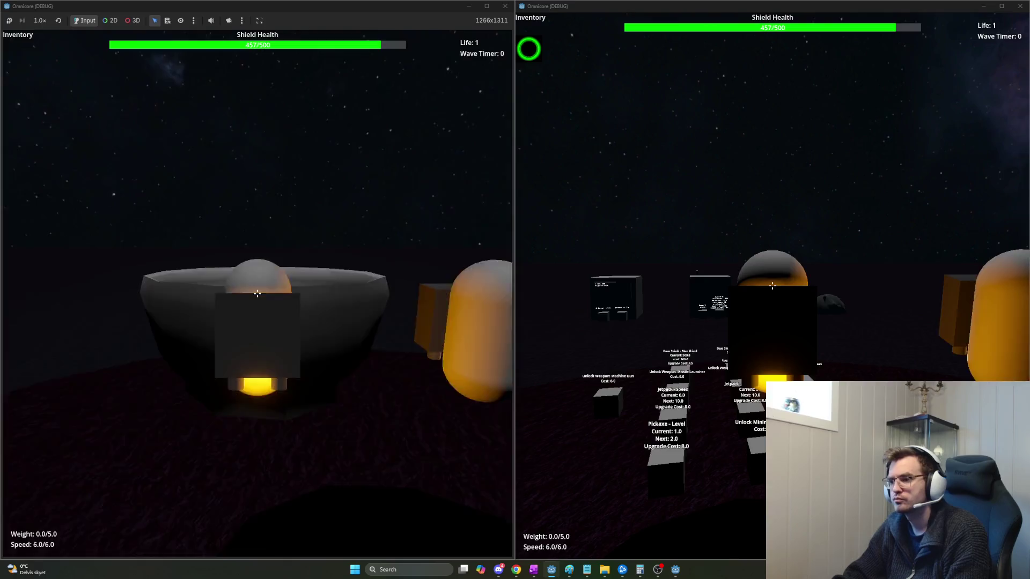
text(s)
key(BackSpace)
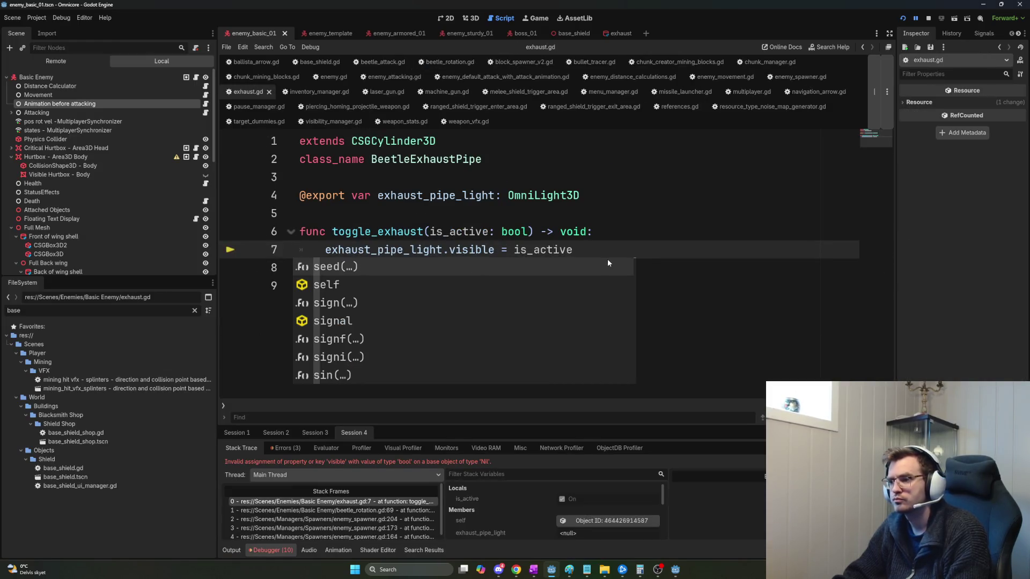
Assign the Exhaust pipe Light node to Exhaust Big's Exhaust Pipe Light property in the exhaust scene
click(619, 245)
click(482, 275)
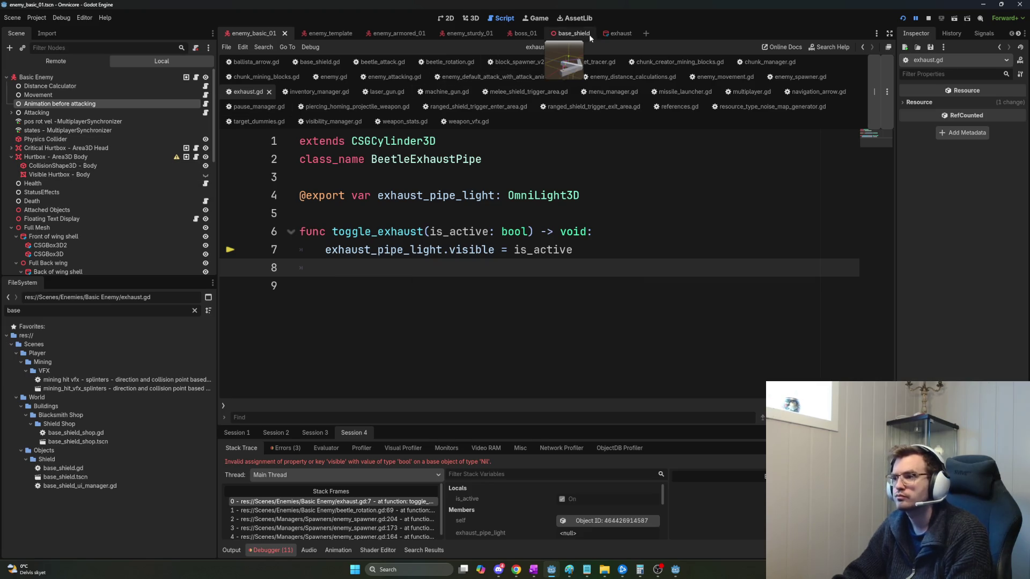
click(606, 34)
click(81, 77)
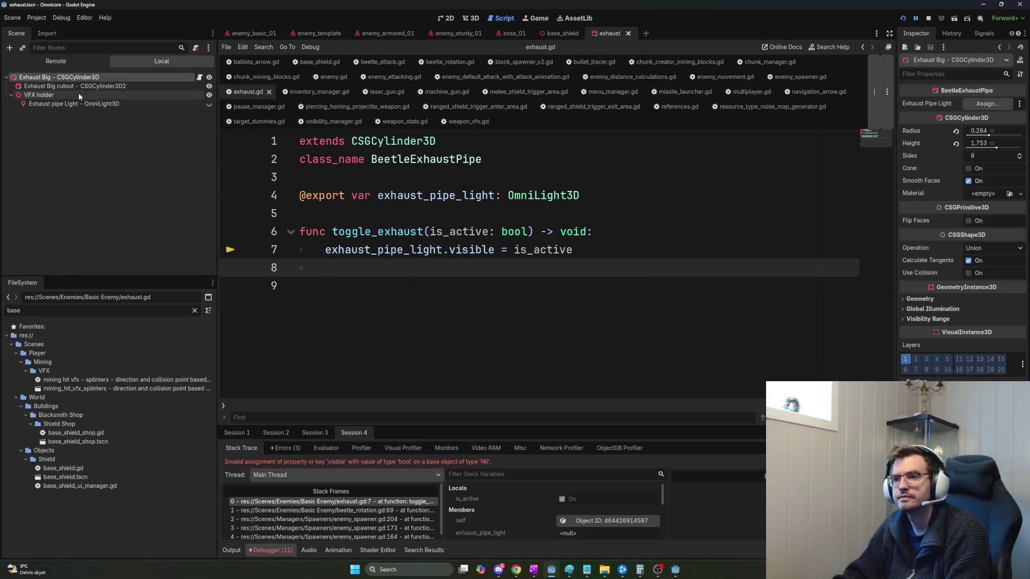
drag(68, 104, 931, 99)
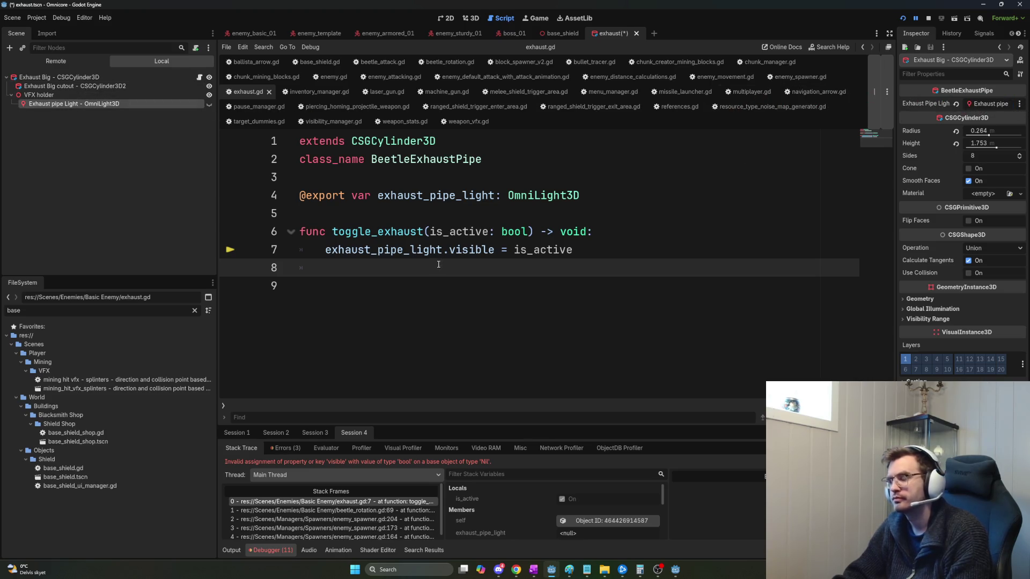
Save the exhaust scene, relaunch the game, and dismiss the window layout suggestions
key(F5)
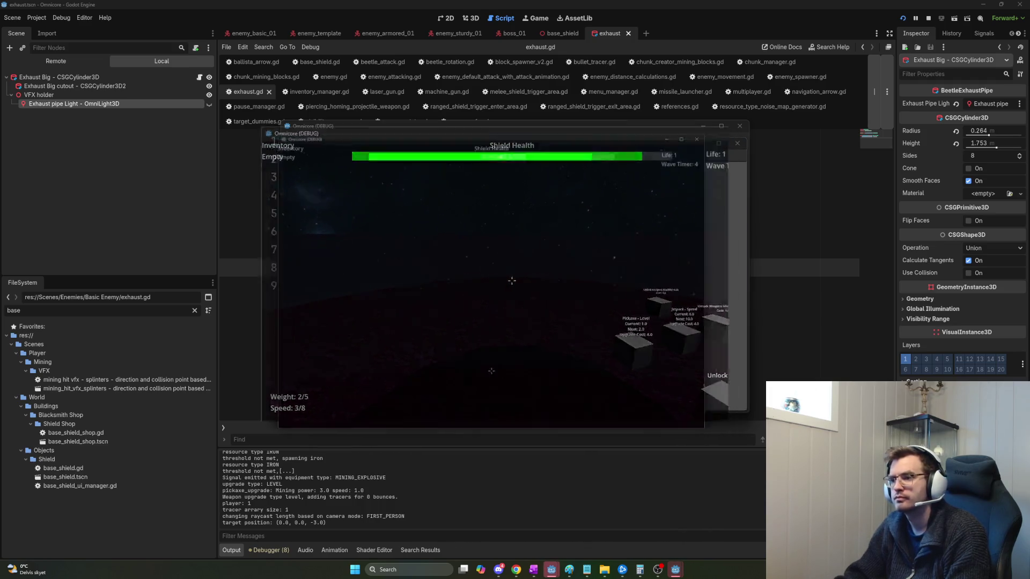
key(super)
key(Escape)
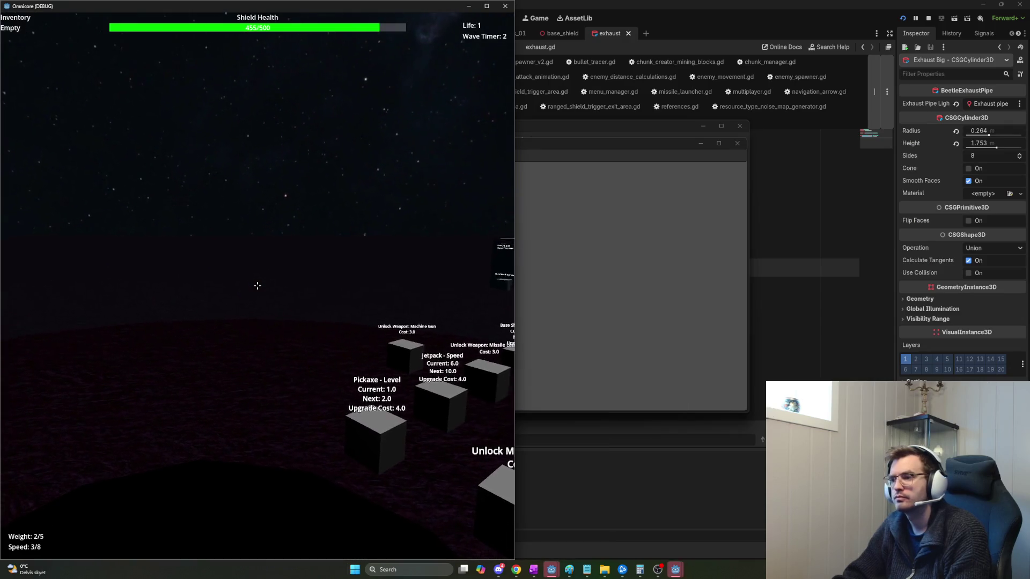
Snap the second game window to the right half, connect it, and move the client player
key(super+Right)
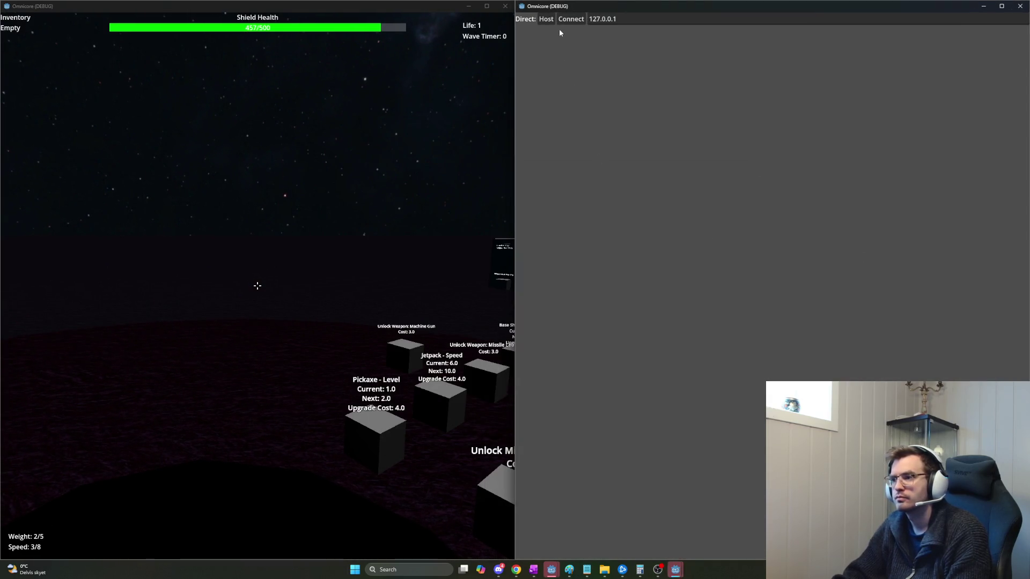
click(564, 20)
key(w)
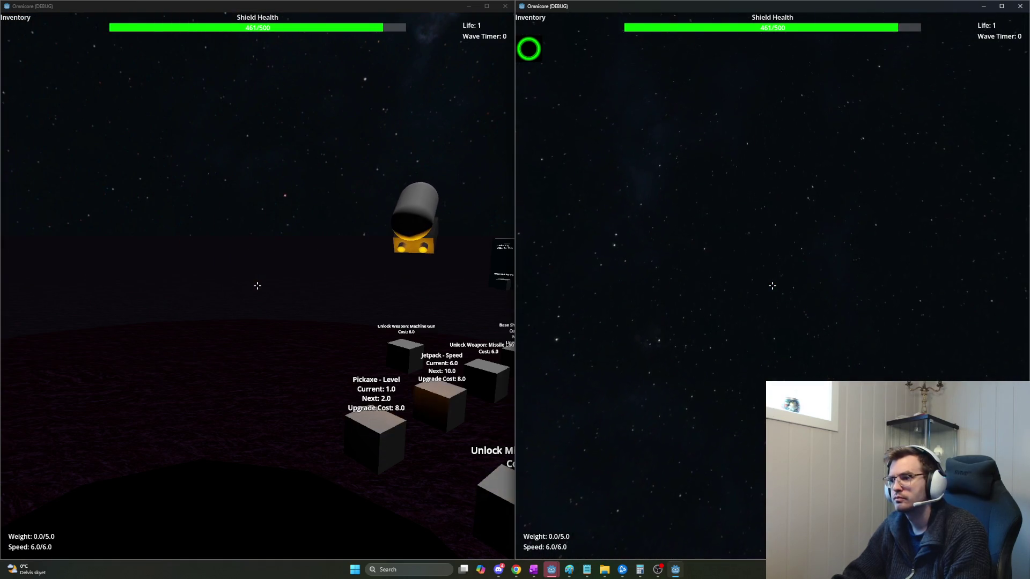
mouse_move(773, 286)
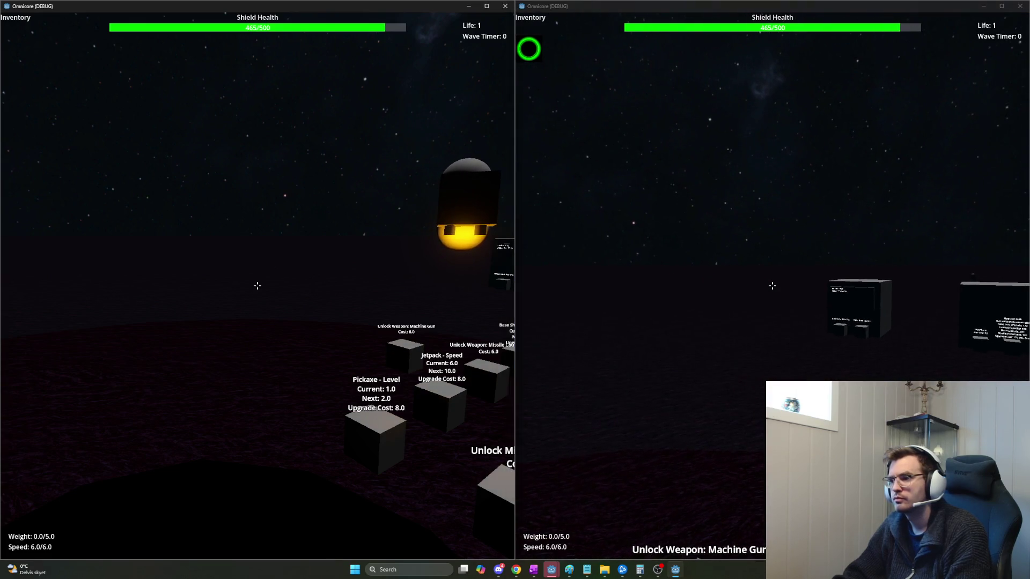
Turn the client toward the shop boxes, then fly the host player toward the enemy ship
key(alt+Tab)
key(alt+Tab)
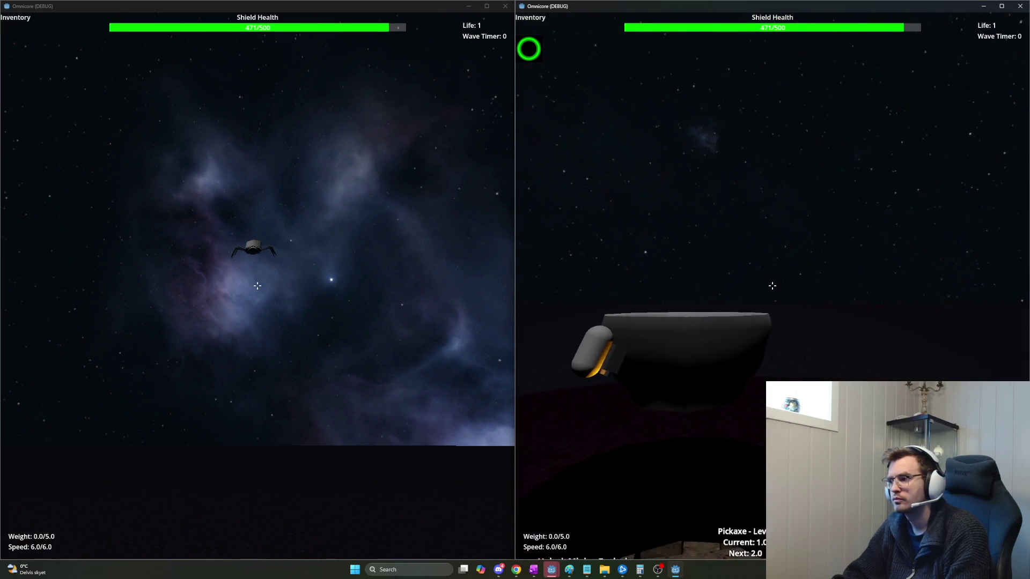
key(alt+Tab)
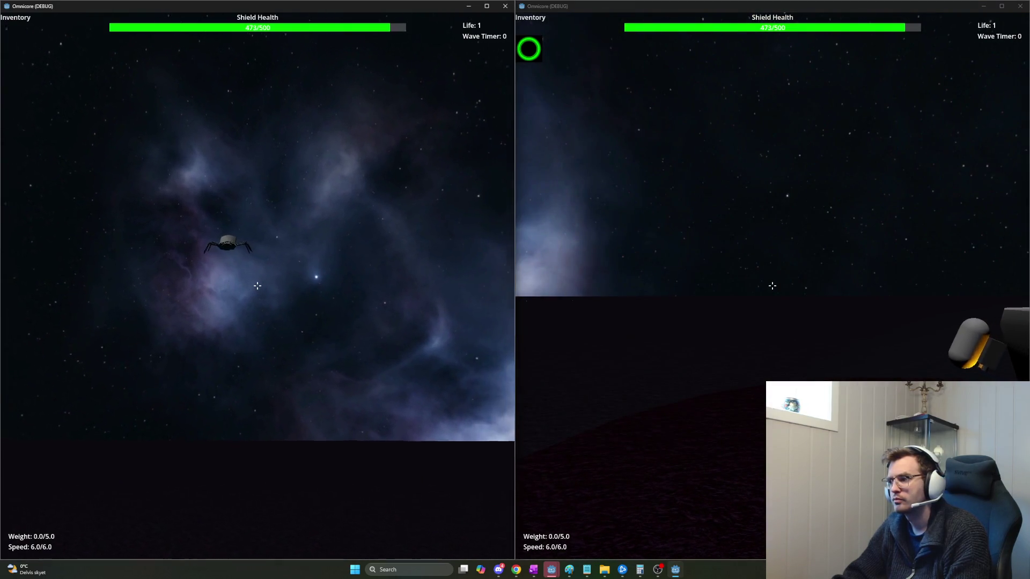
mouse_move(258, 286)
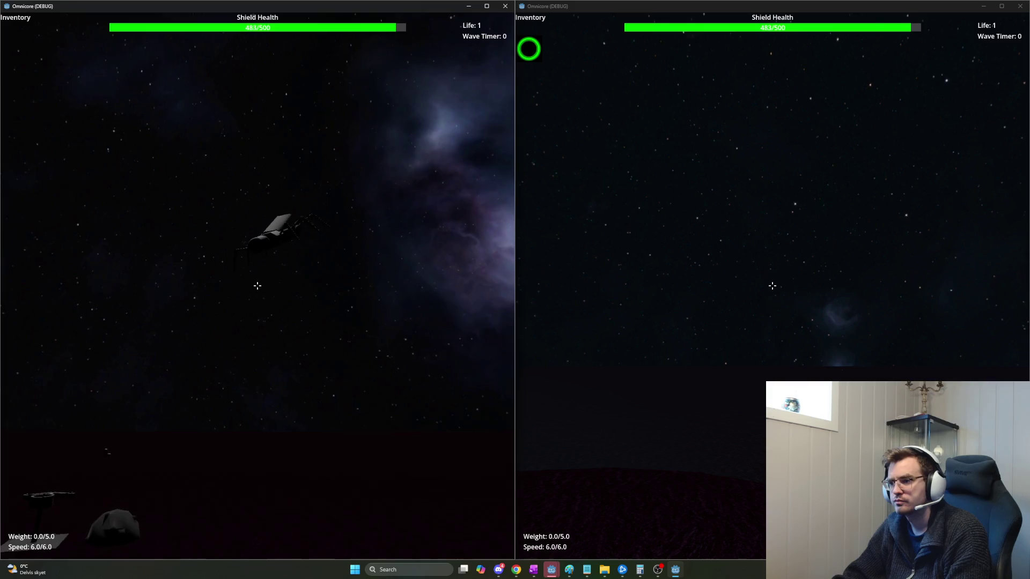
key(w)
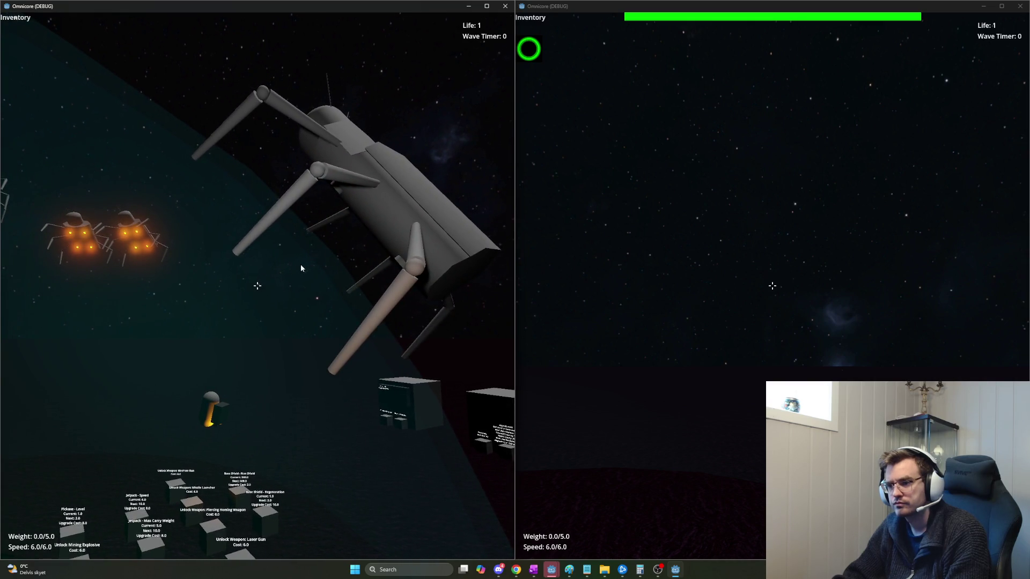
key(alt+Tab)
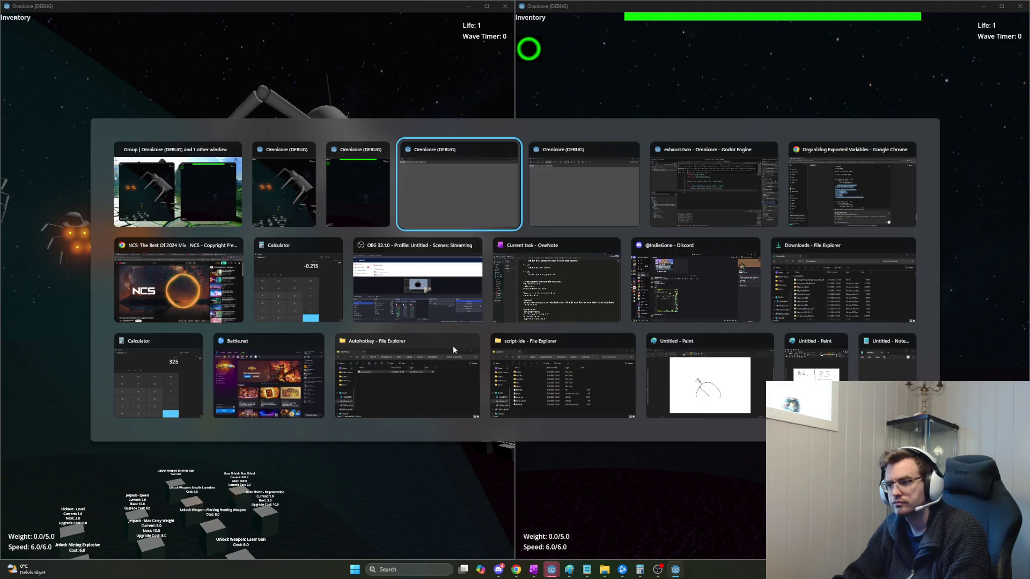
click(565, 323)
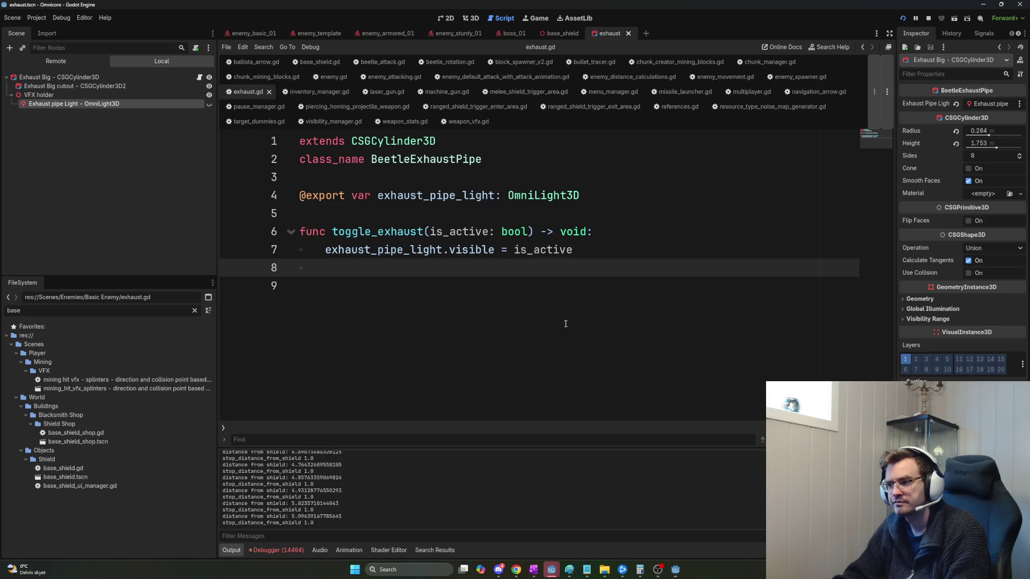
click(292, 553)
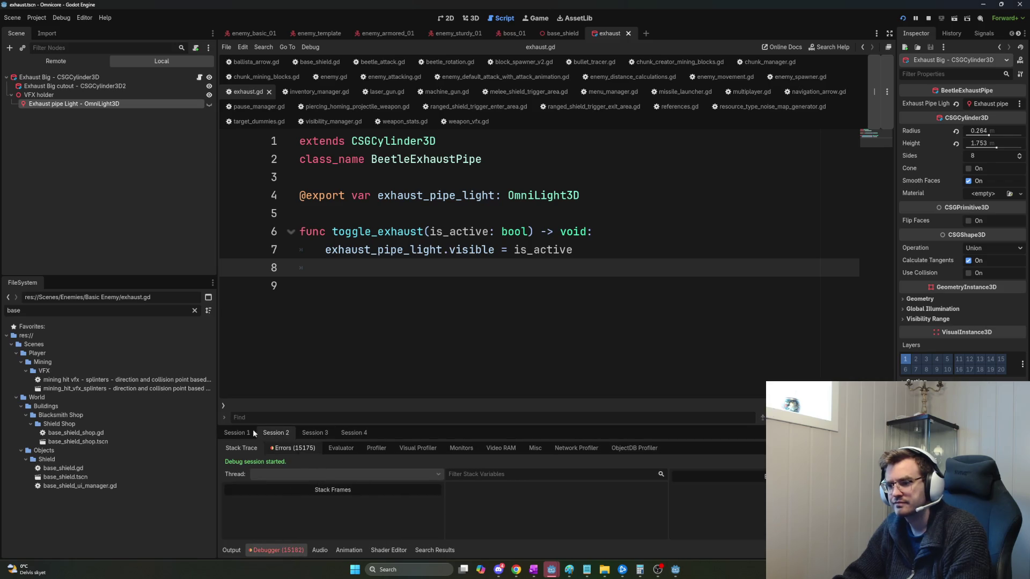
click(294, 449)
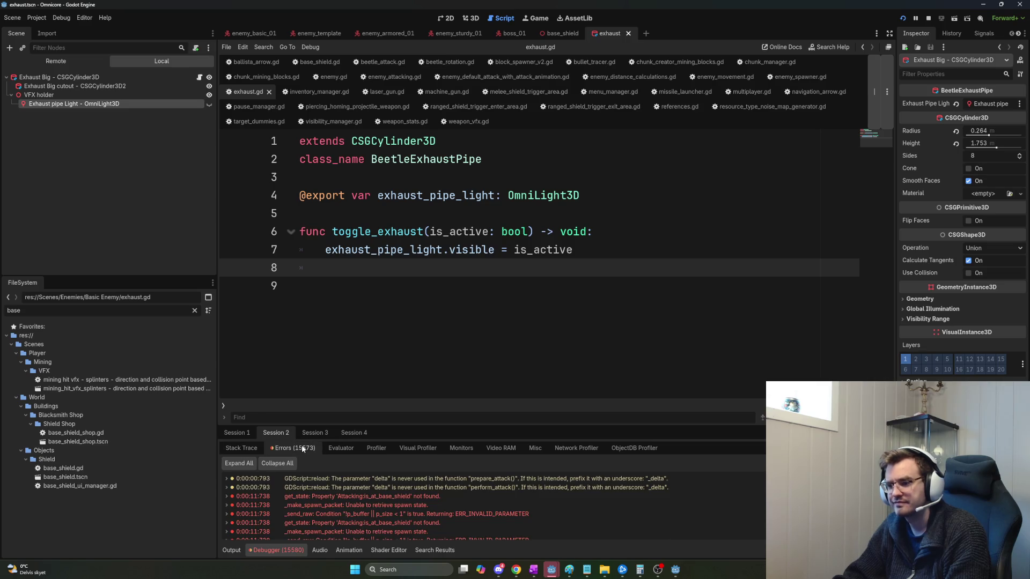
click(467, 337)
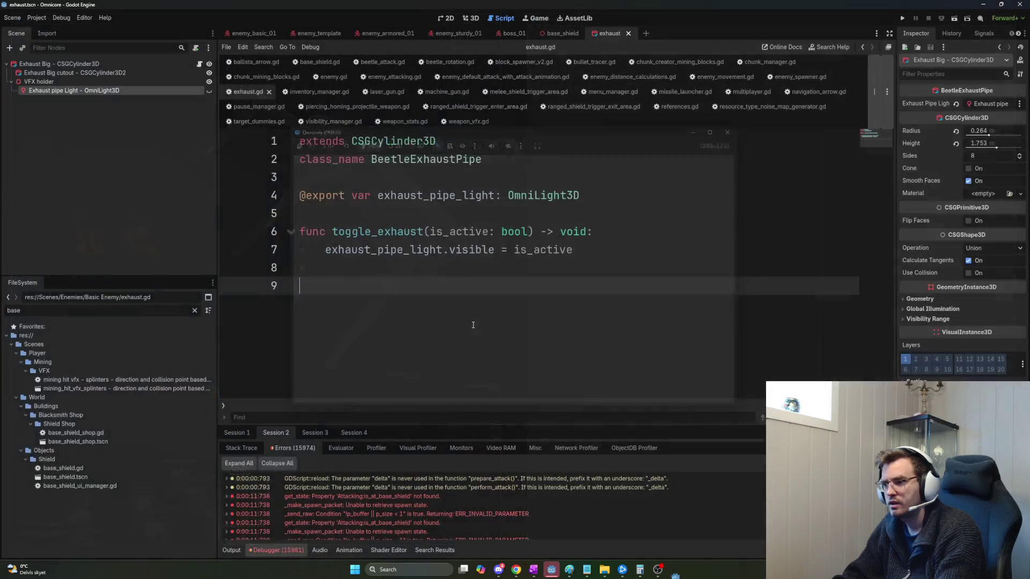
scroll(384, 490, down, 2)
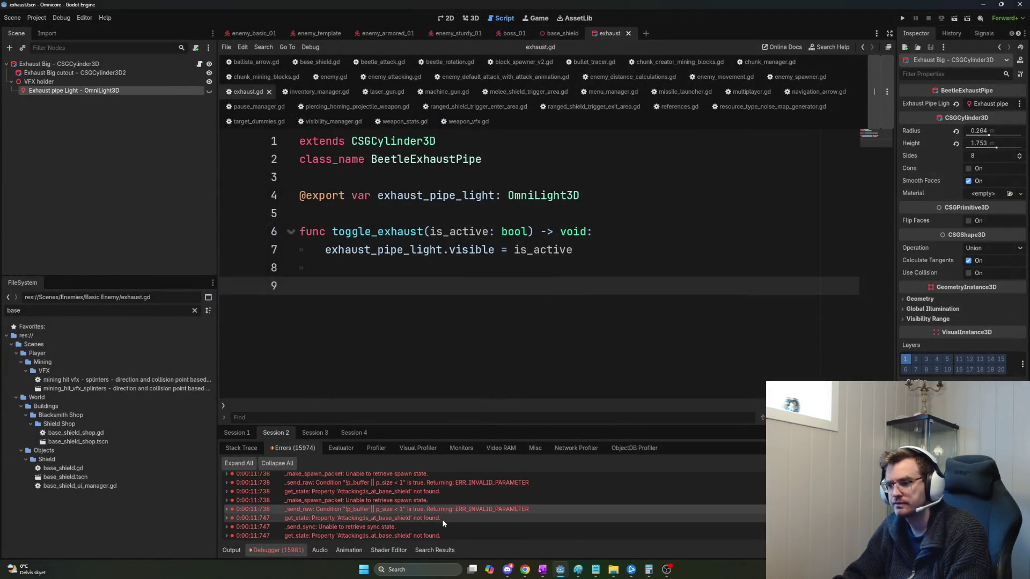
scroll(442, 519, down, 3)
scroll(444, 528, down, 2)
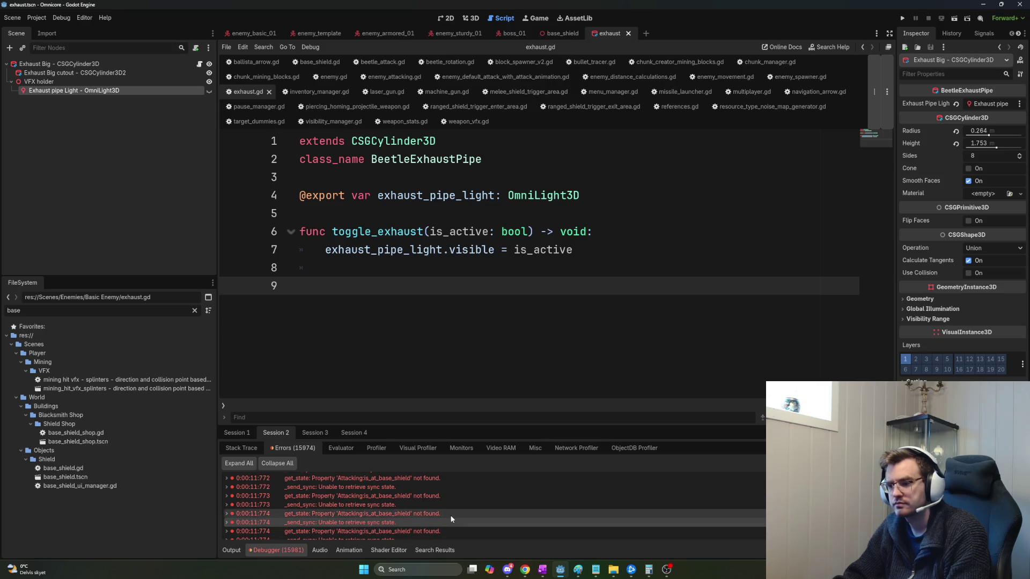
mouse_move(450, 523)
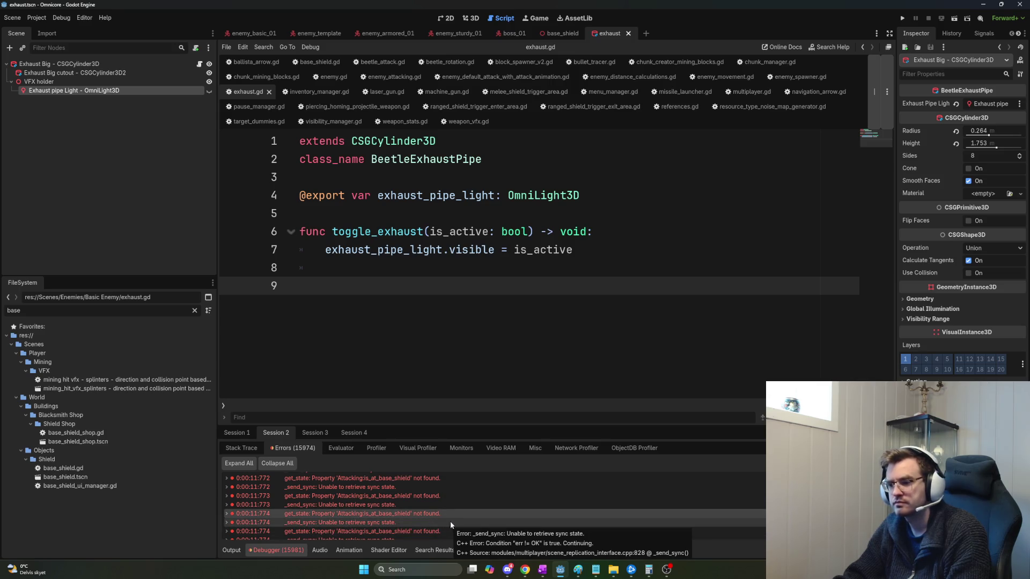
scroll(446, 524, down, 2)
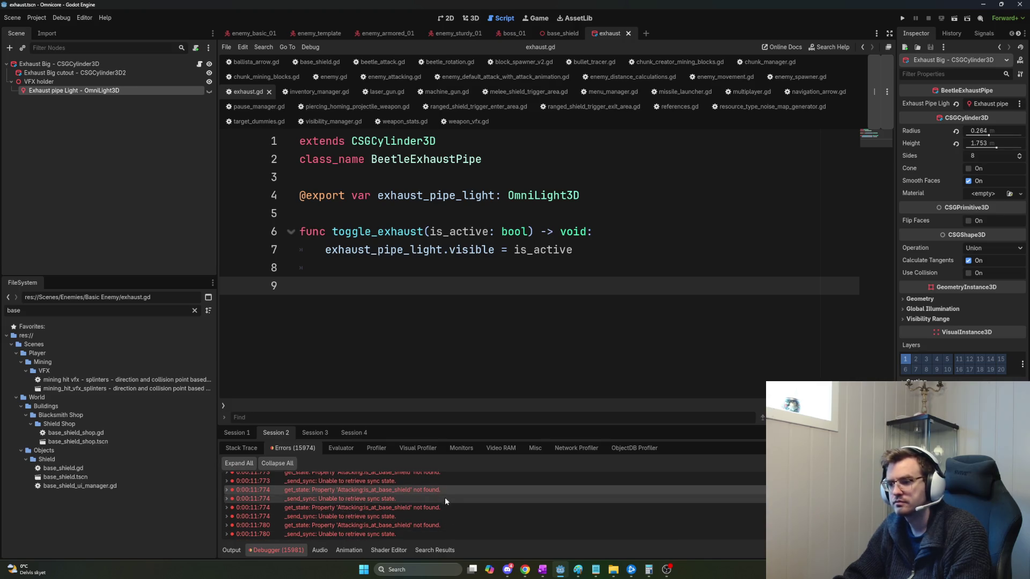
click(437, 507)
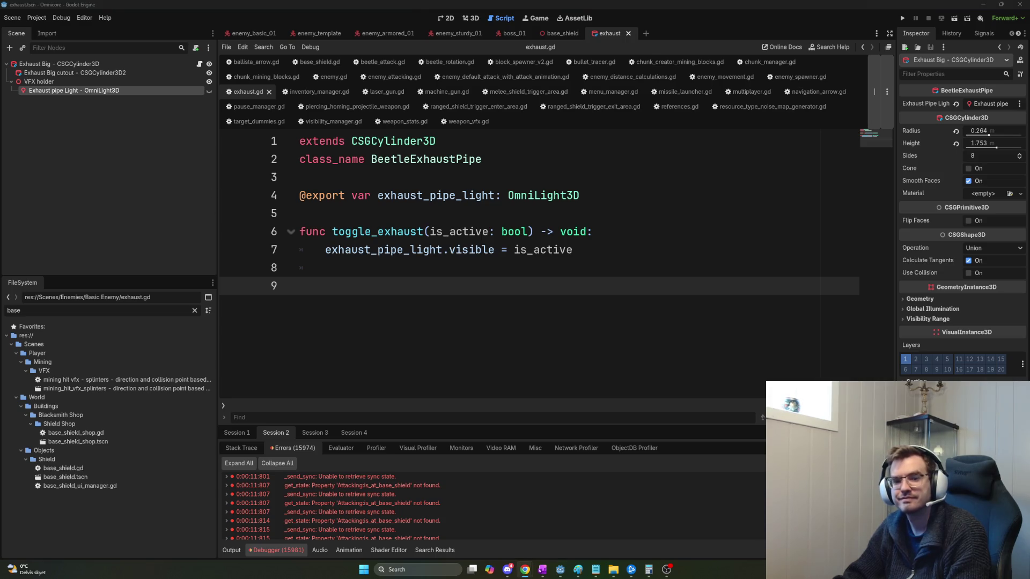
click(520, 276)
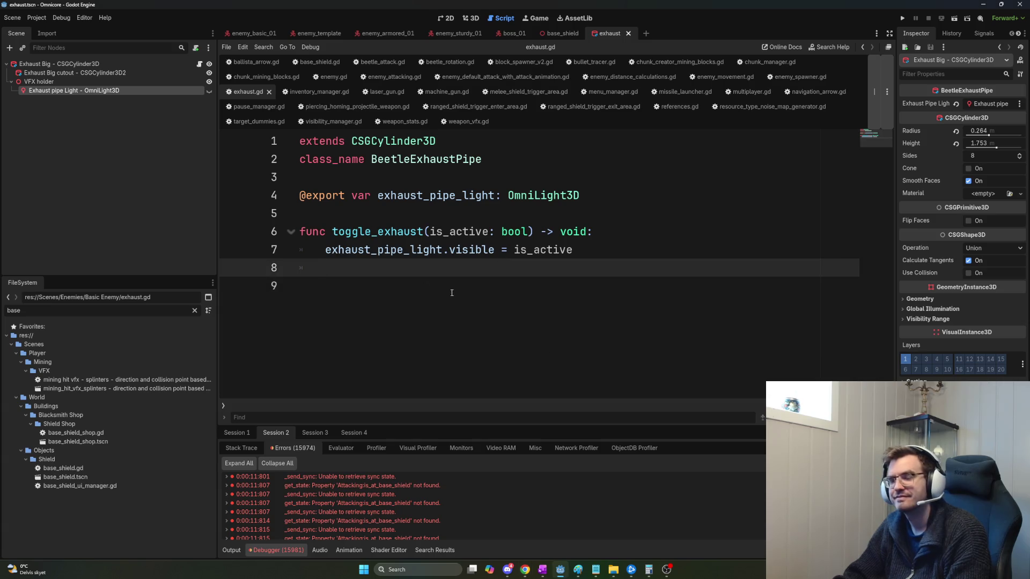
click(319, 33)
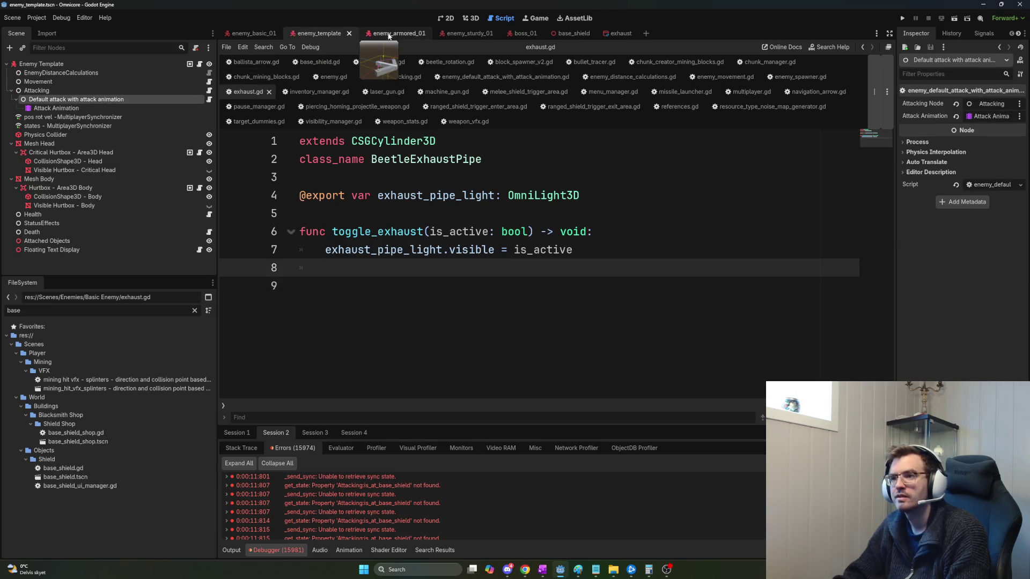
Open enemy_basic_01, collapse Full Mesh, and select the pos rot vel MultiplayerSynchronizer
click(390, 34)
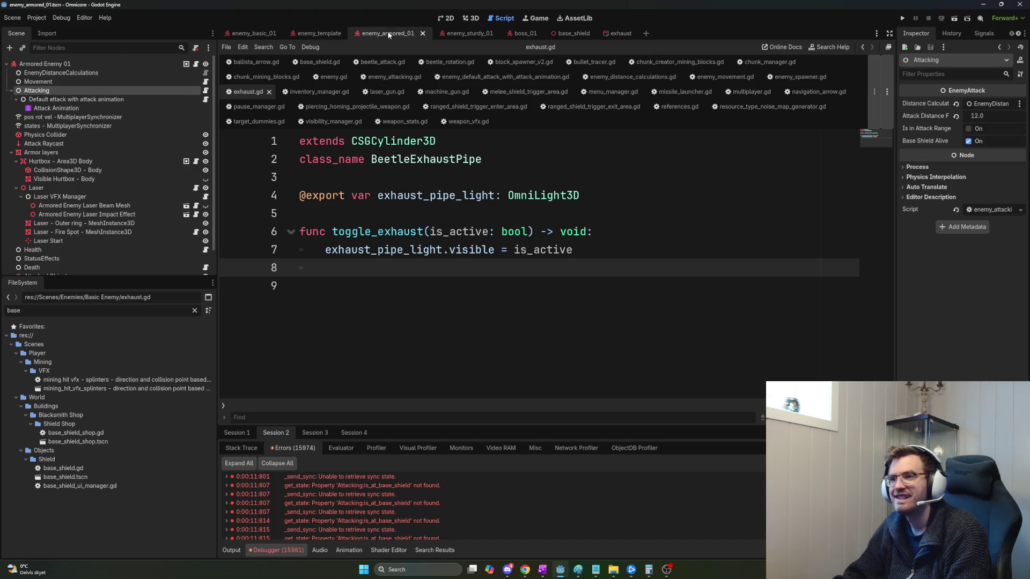
click(253, 34)
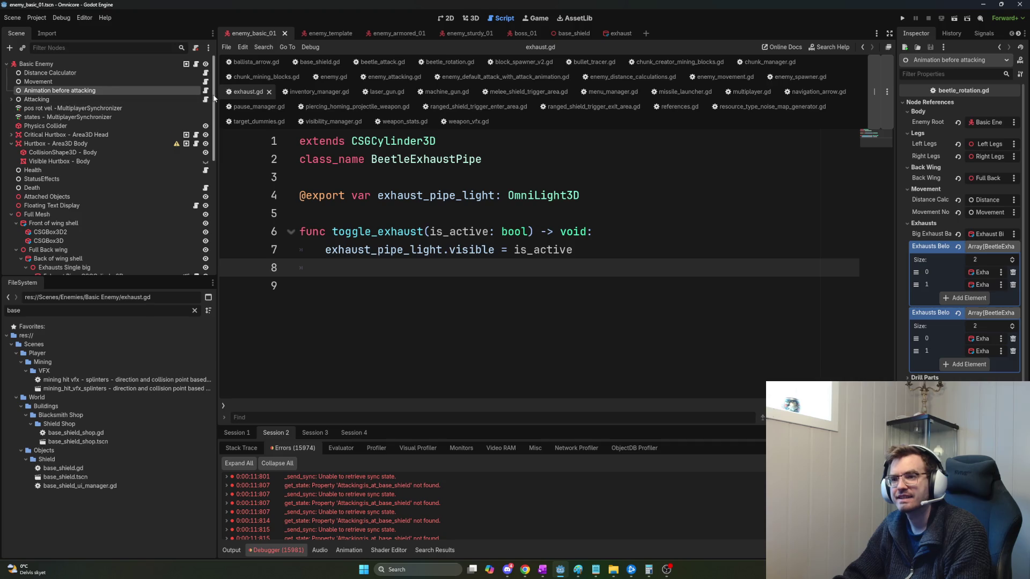
scroll(209, 102, down, 5)
scroll(210, 102, up, 5)
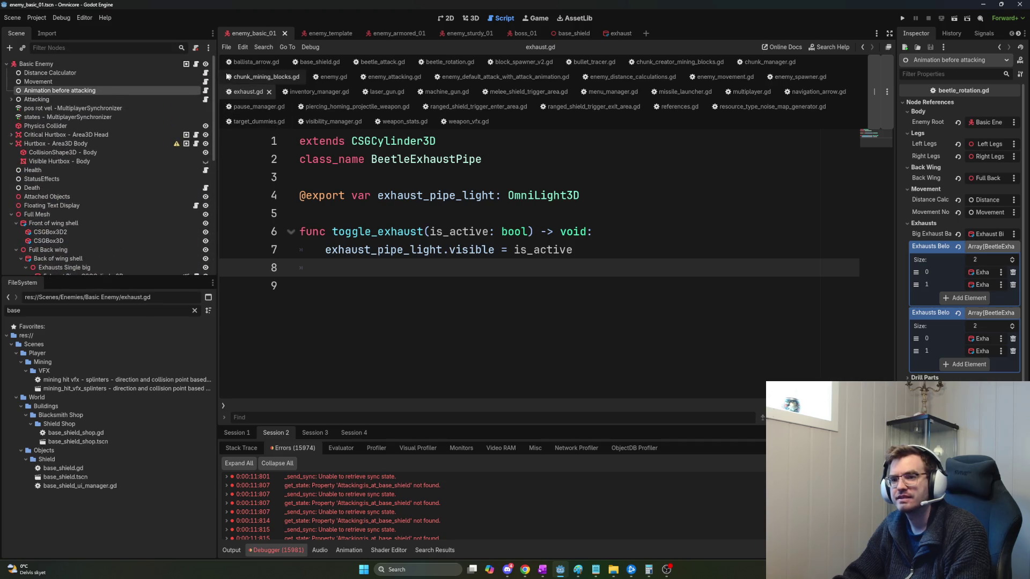
click(11, 214)
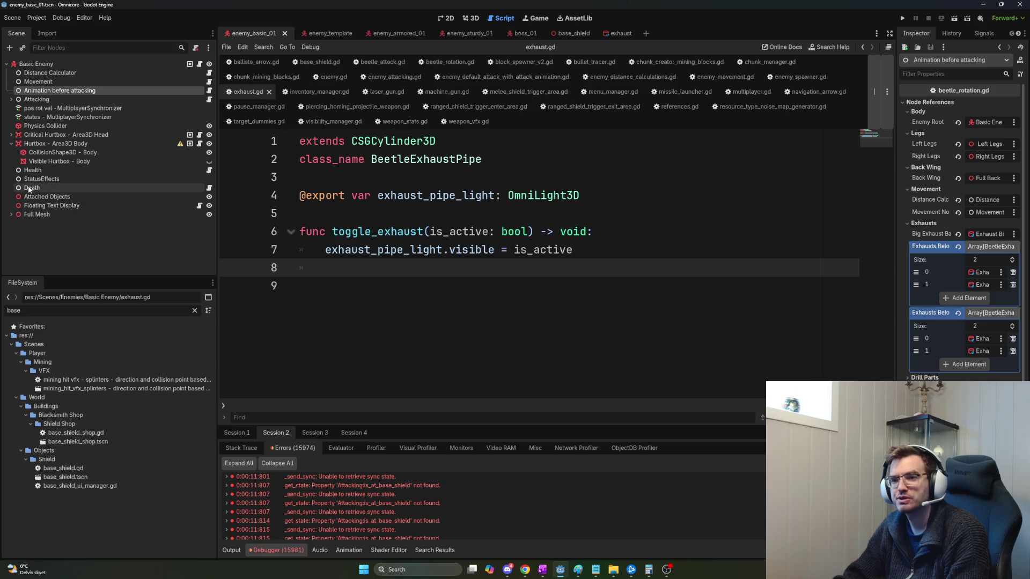
click(78, 109)
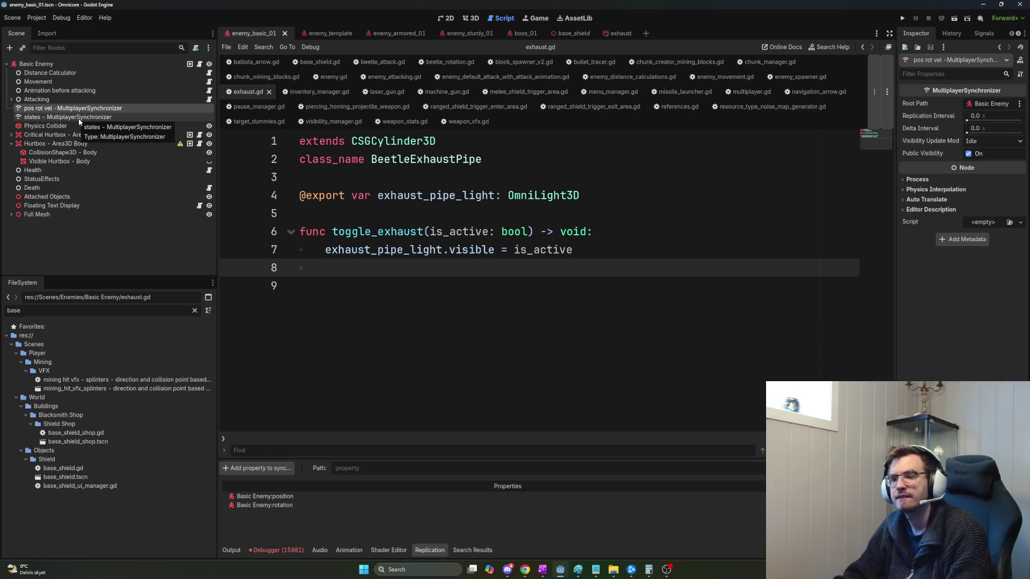
Remove the four base_shield properties from the states synchronizer's replication list
click(78, 118)
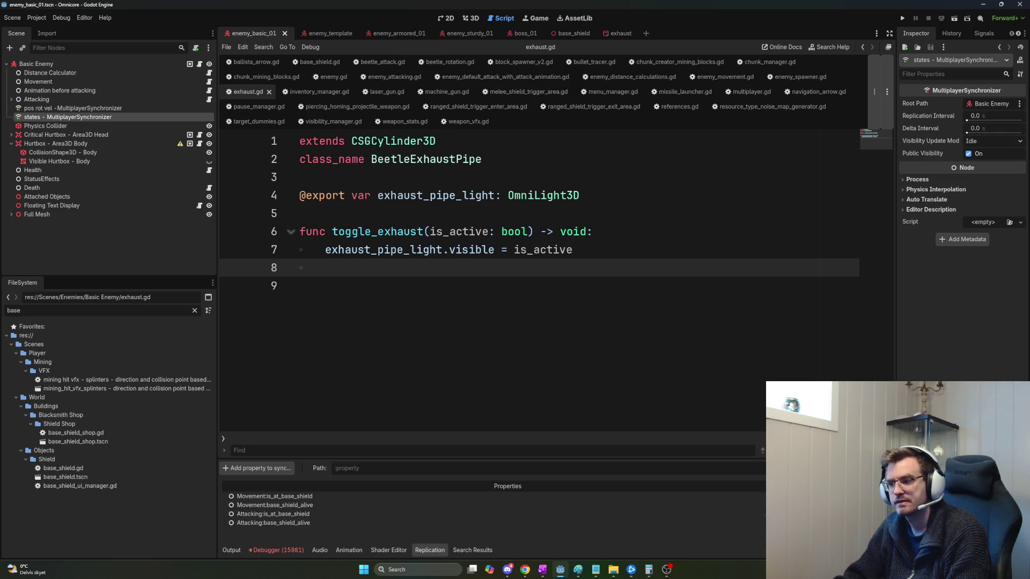
click(885, 496)
click(507, 305)
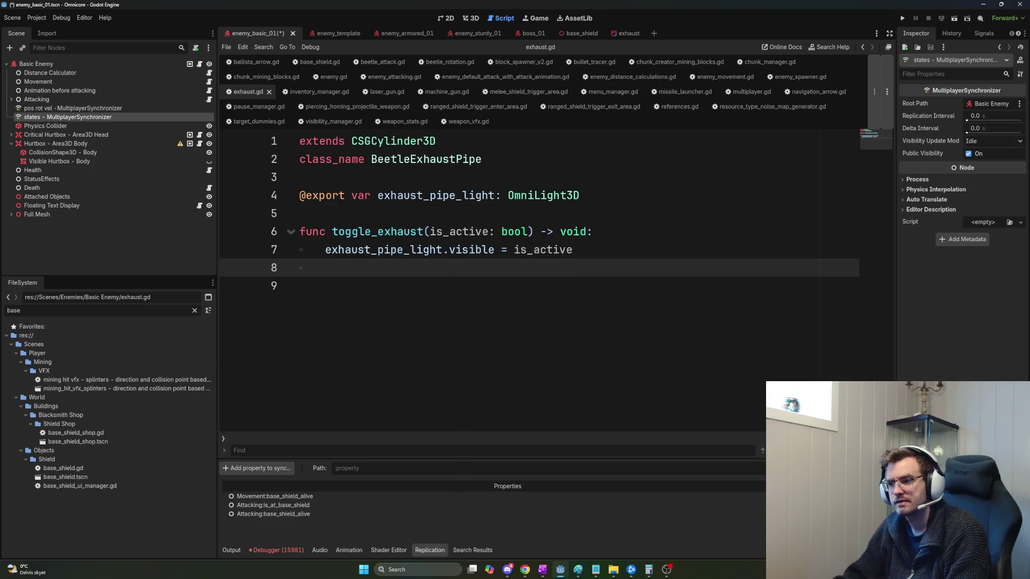
click(885, 496)
click(491, 303)
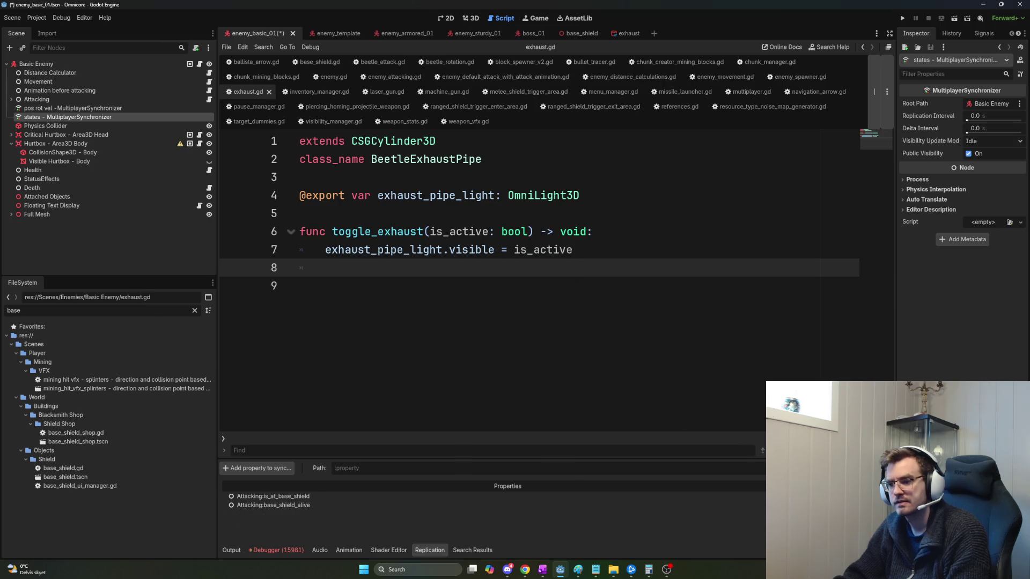
click(885, 496)
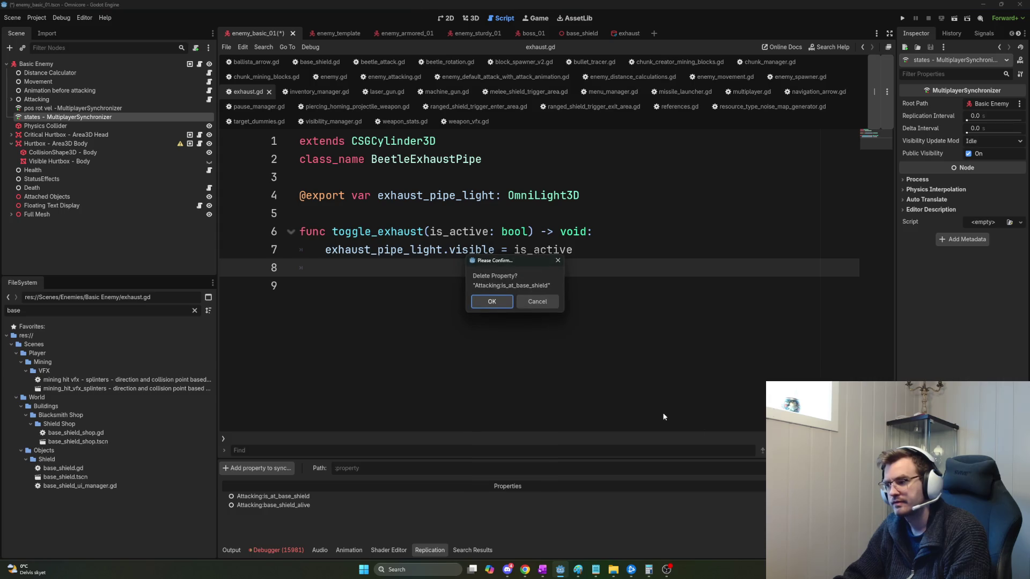
click(492, 303)
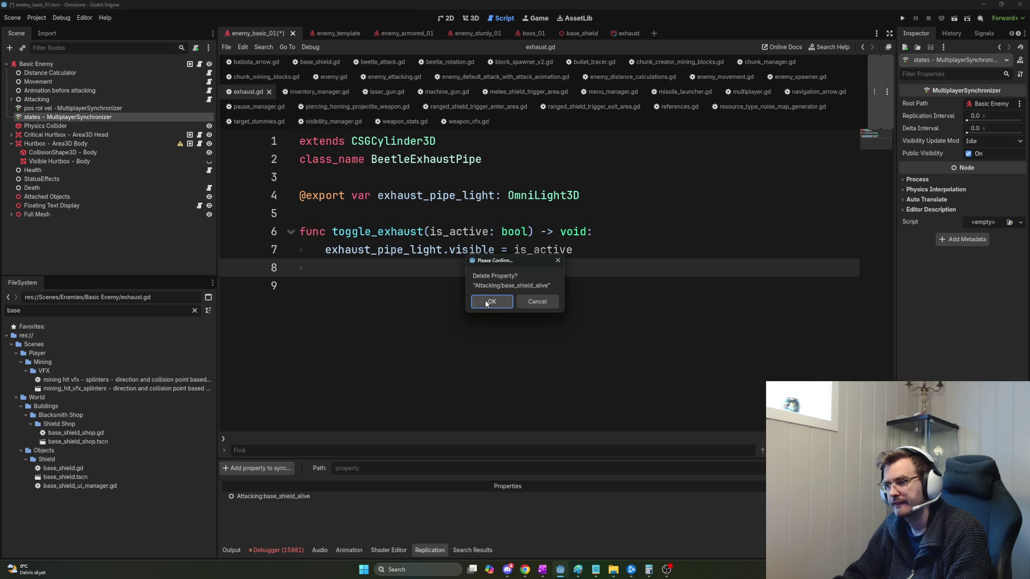
click(486, 302)
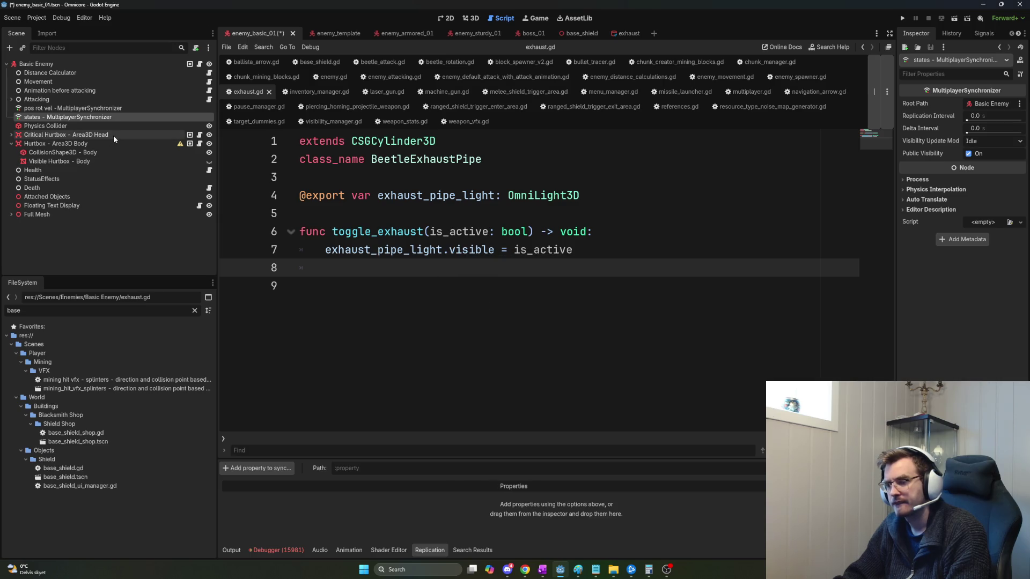
Delete the states MultiplayerSynchronizer node, then save and run the game with F5
click(114, 136)
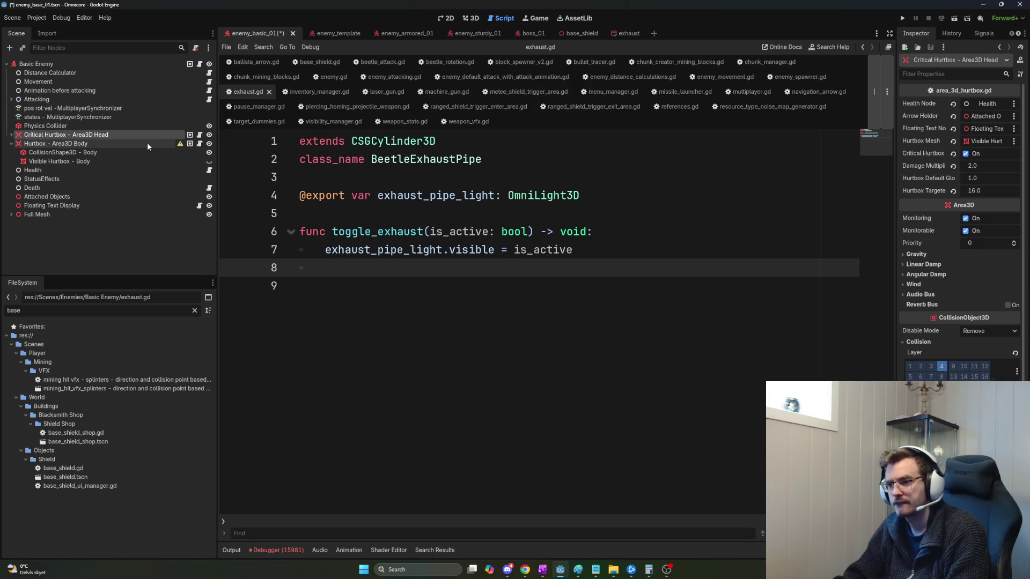
click(98, 116)
key(Up)
click(104, 117)
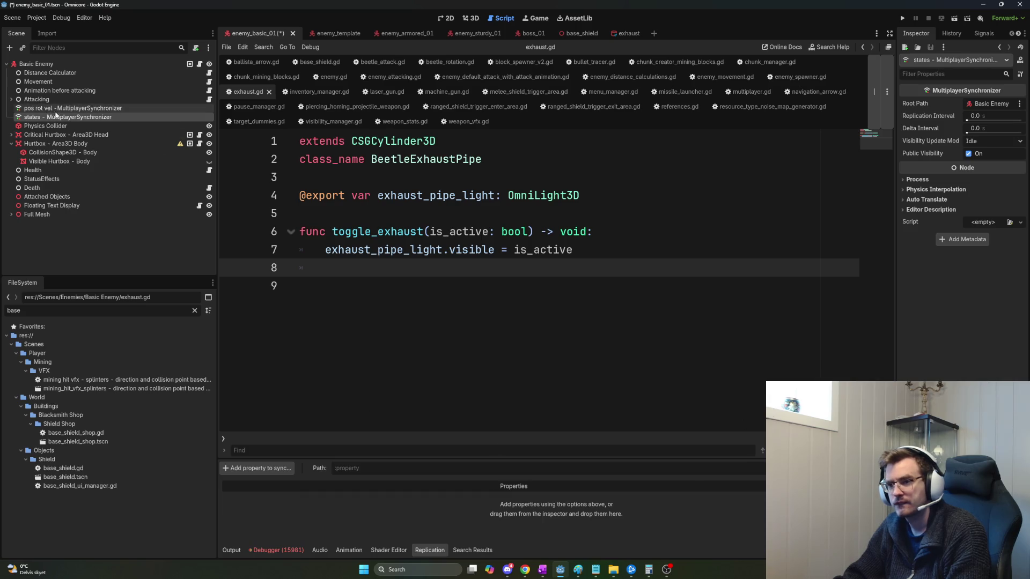
key(Delete)
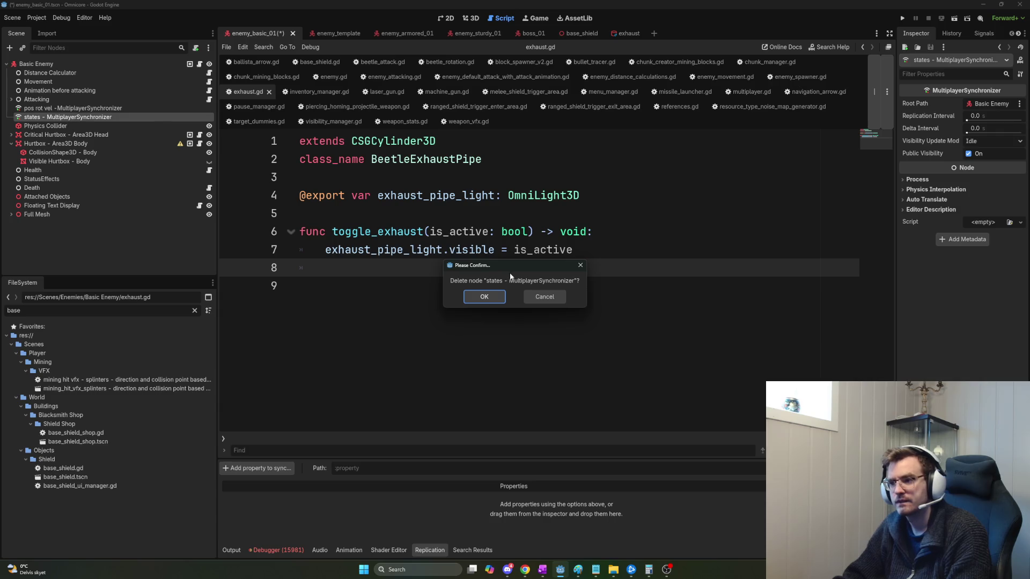
key(Return)
key(F5)
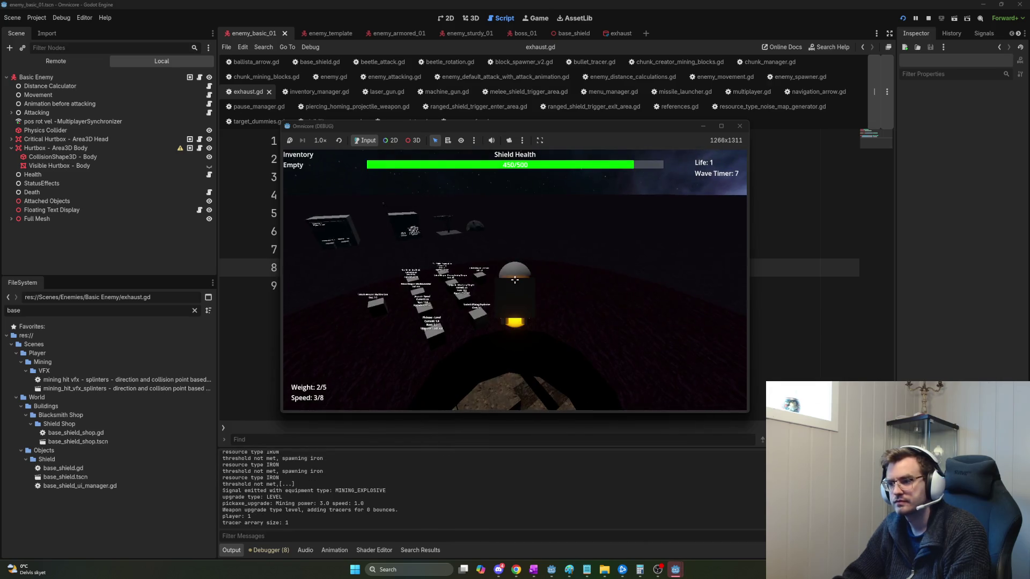
Maximize the game window and speed the game up to 8.0×
click(720, 128)
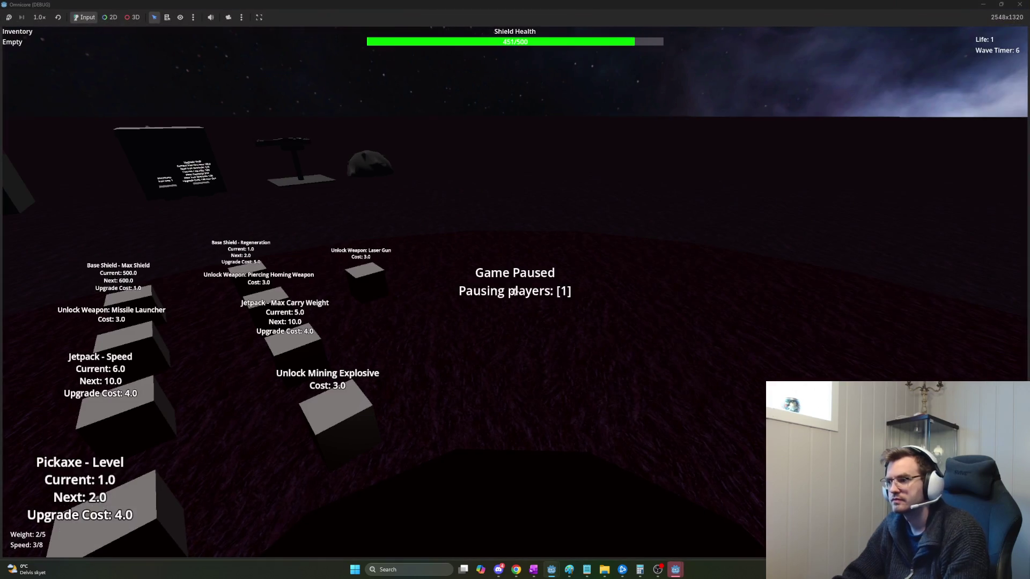
click(716, 107)
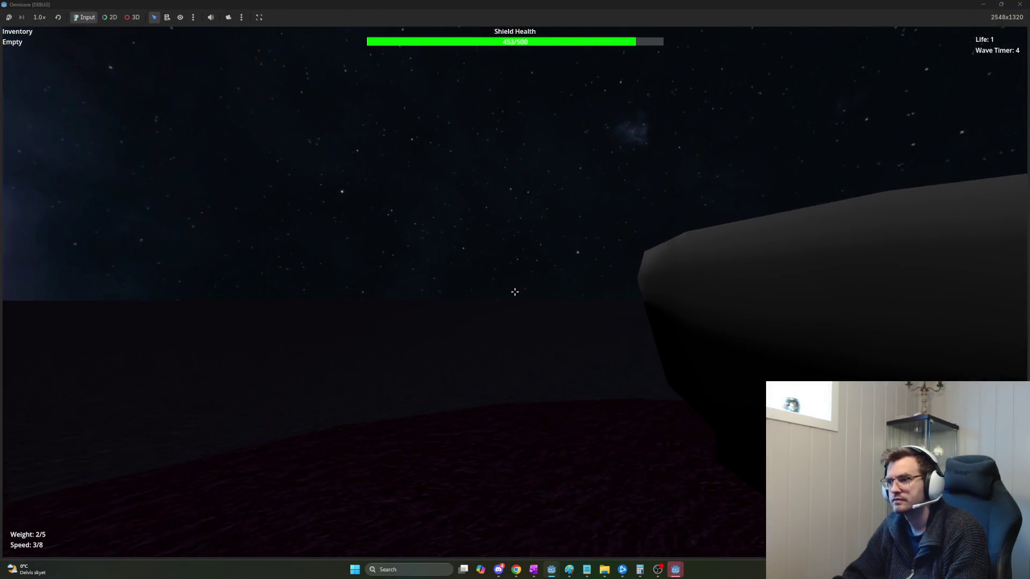
key(Escape)
click(40, 17)
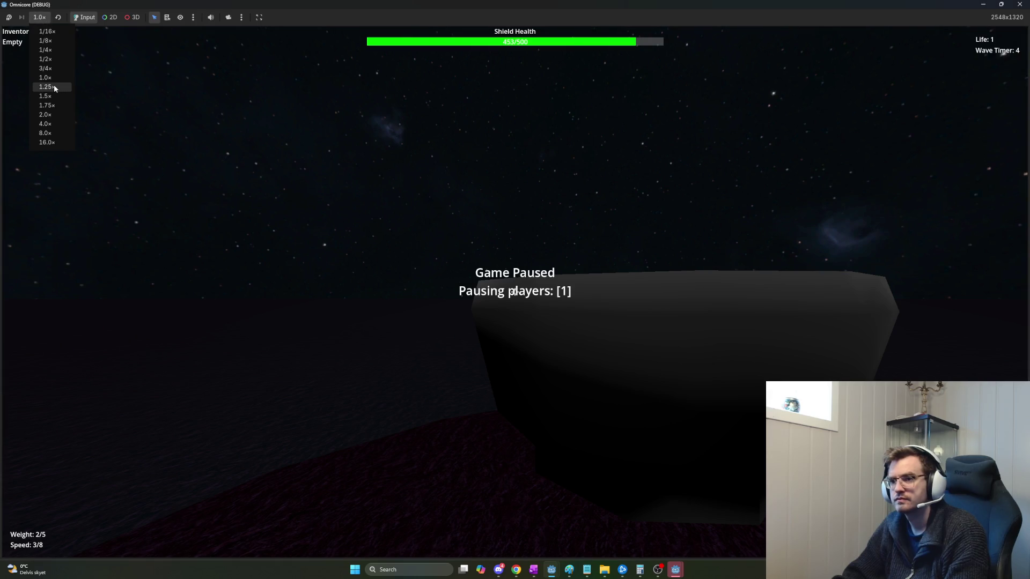
click(45, 132)
click(46, 133)
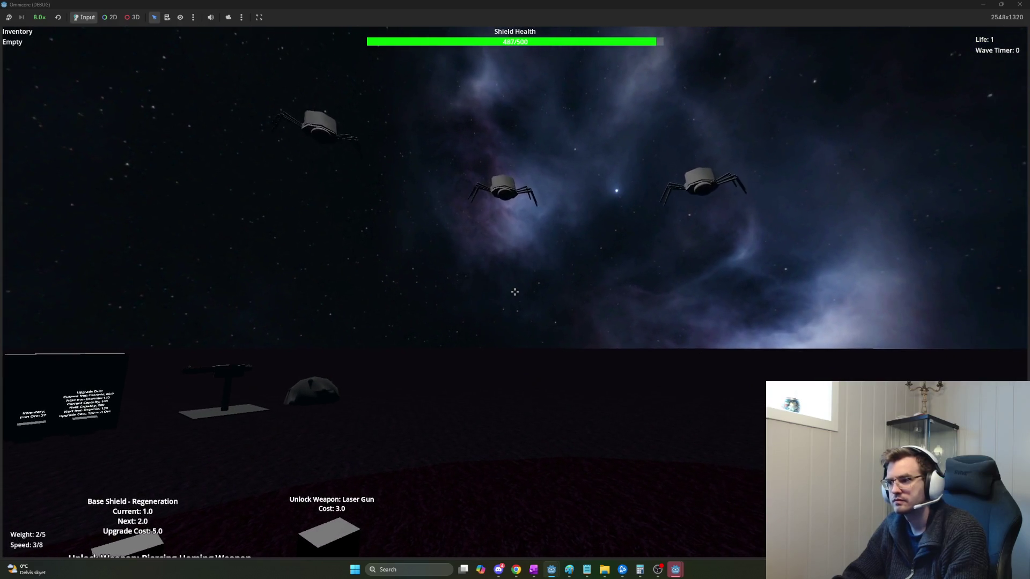
Return the game speed to 1.0× and play until the debugger breaks at line 201
key(Escape)
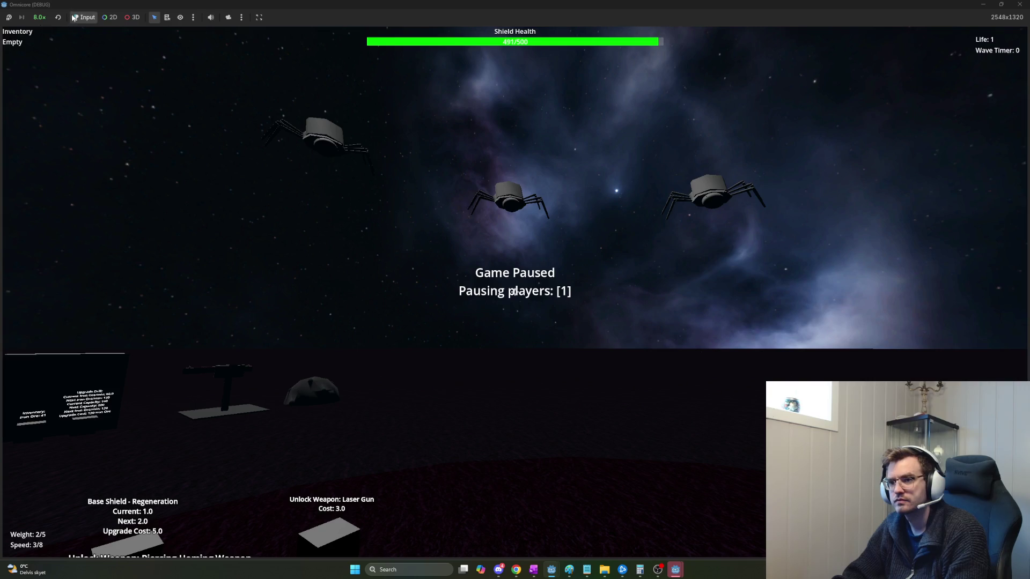
click(40, 18)
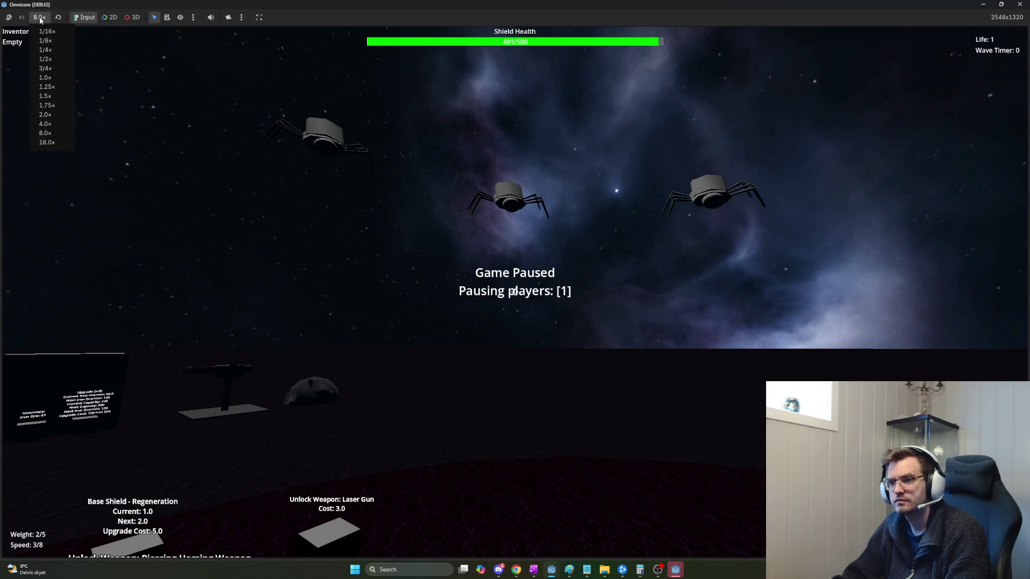
click(52, 79)
click(113, 98)
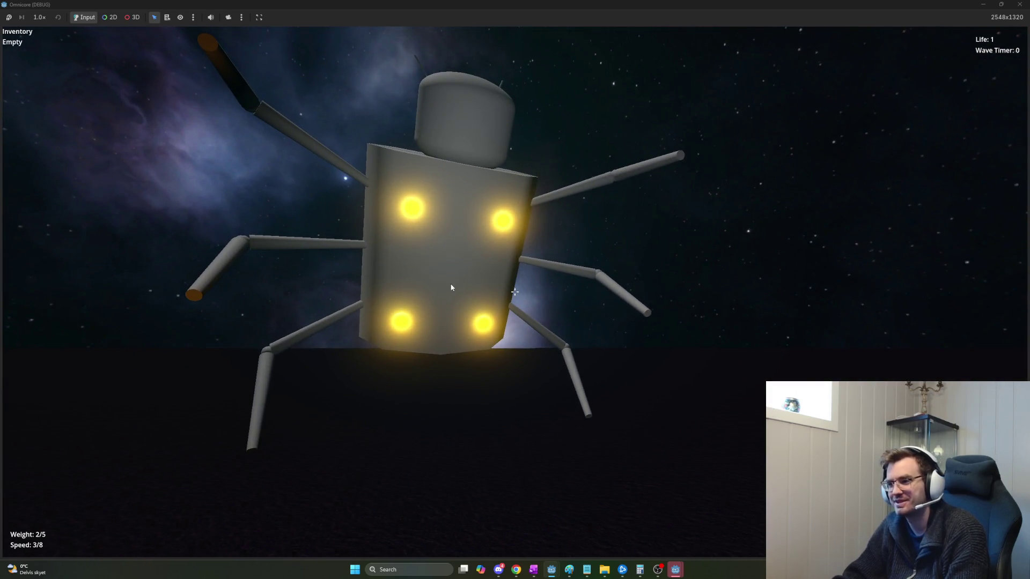
key(alt+Tab)
key(alt+Tab)
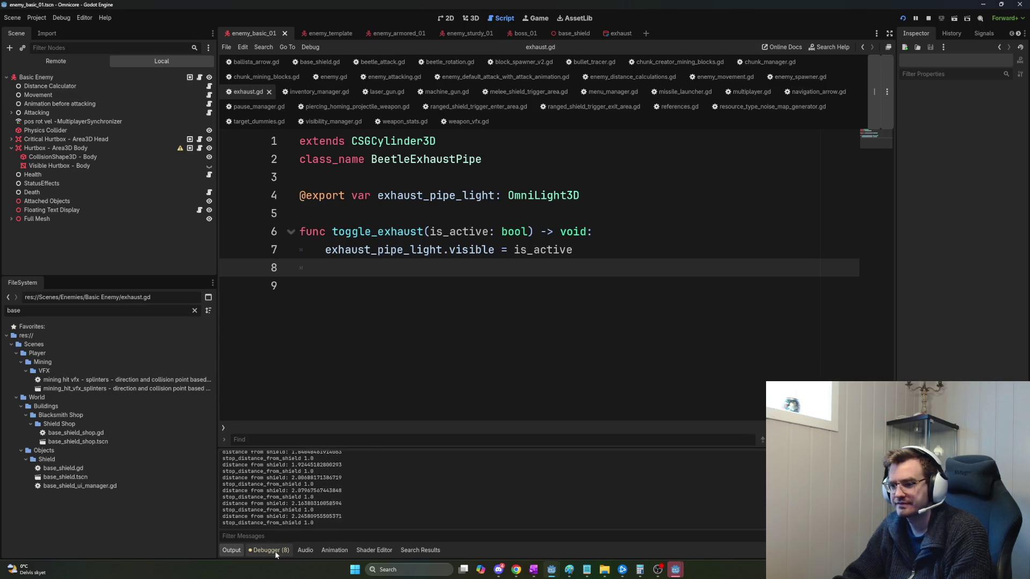
key(alt+Tab)
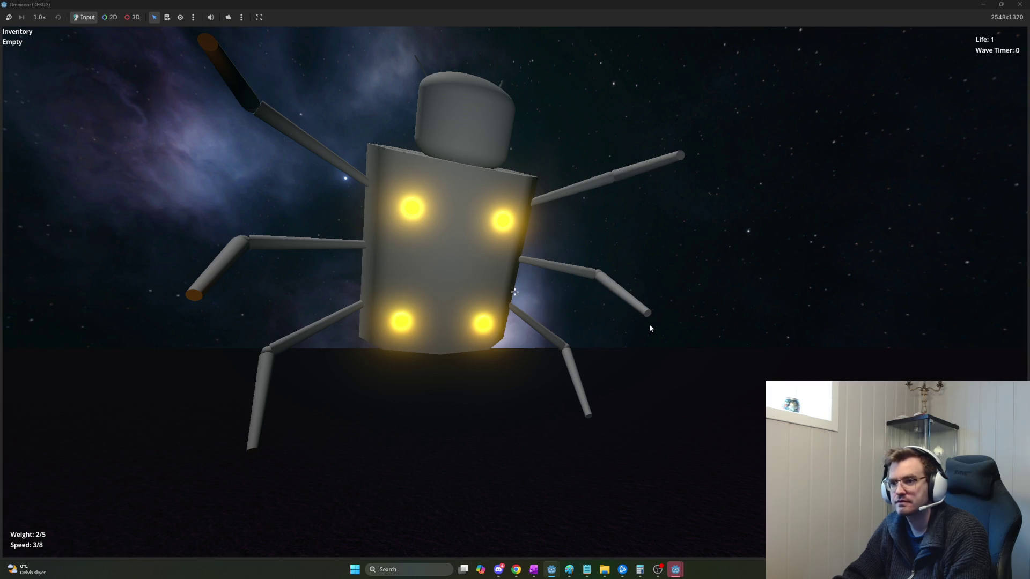
key(alt+Tab)
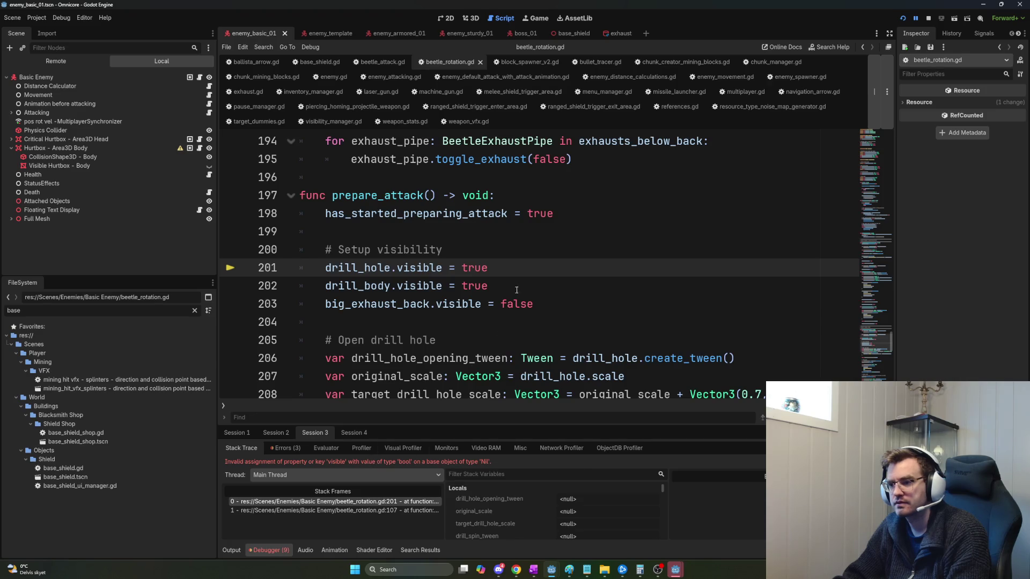
Delete the drill_body.visible = true line and save the script
drag(491, 268, 394, 284)
drag(517, 289, 325, 285)
key(BackSpace)
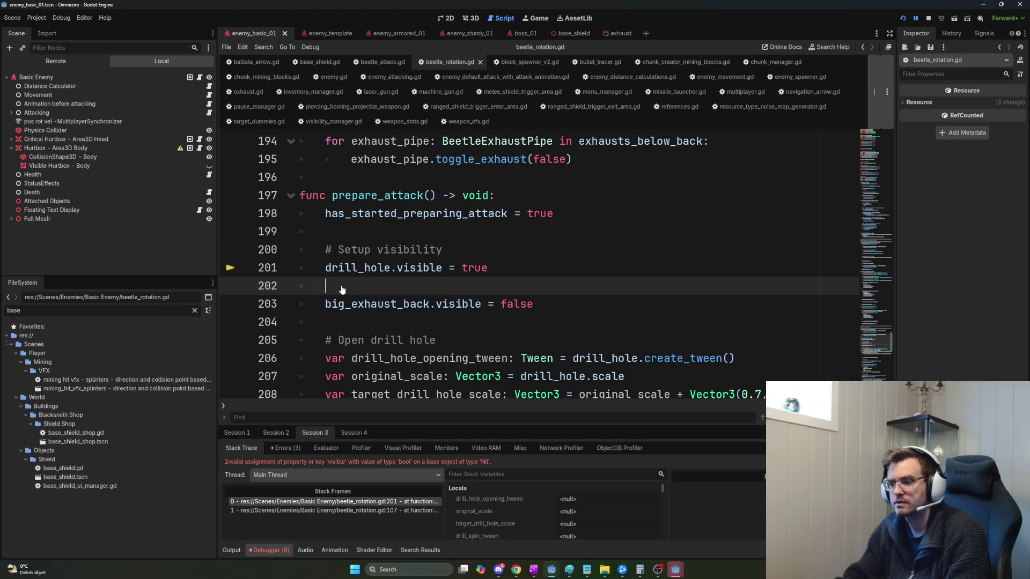
key(BackSpace)
key(ctrl+s)
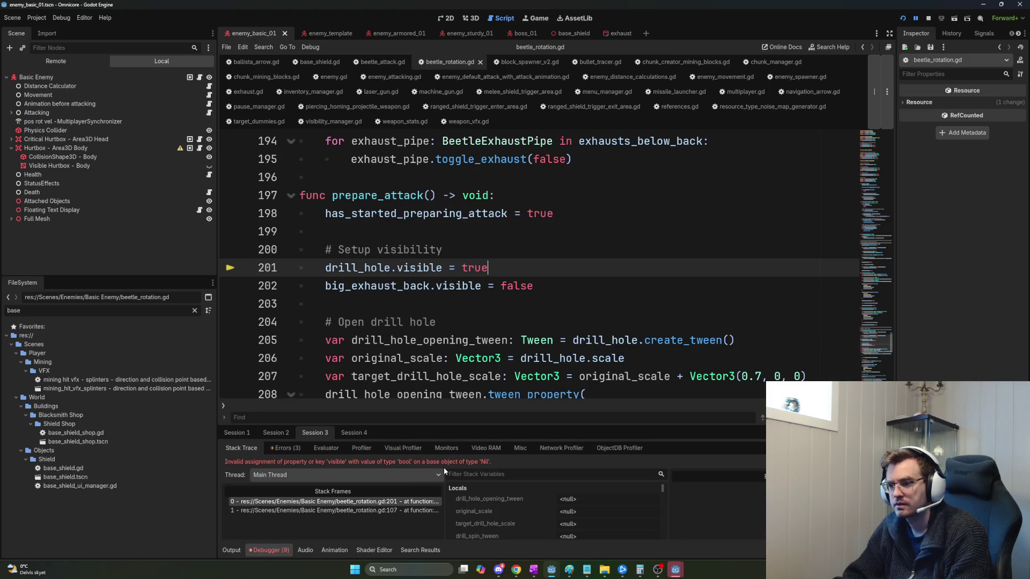
Trace drill_hole from line 201 to its declaration, then select the Animation before attacking node
double_click(475, 267)
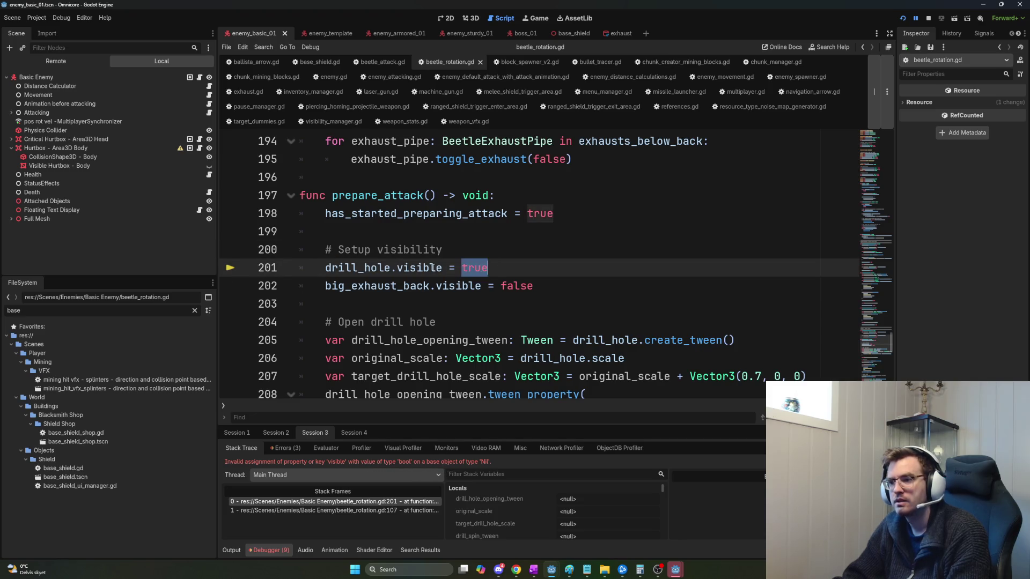
double_click(352, 268)
scroll(546, 319, down, 1)
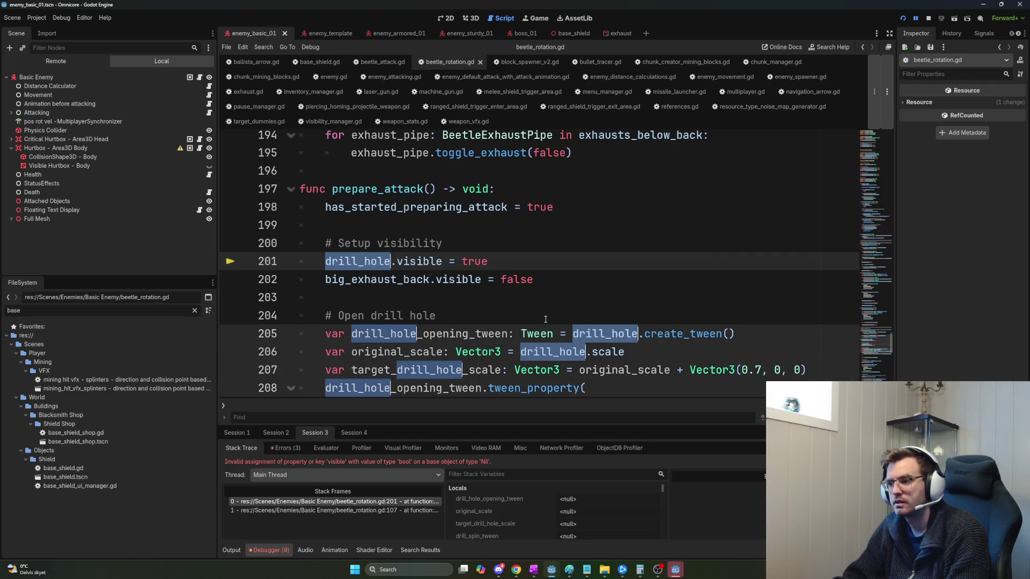
key(ctrl+d)
key(ctrl+d)
key(ctrl+d)
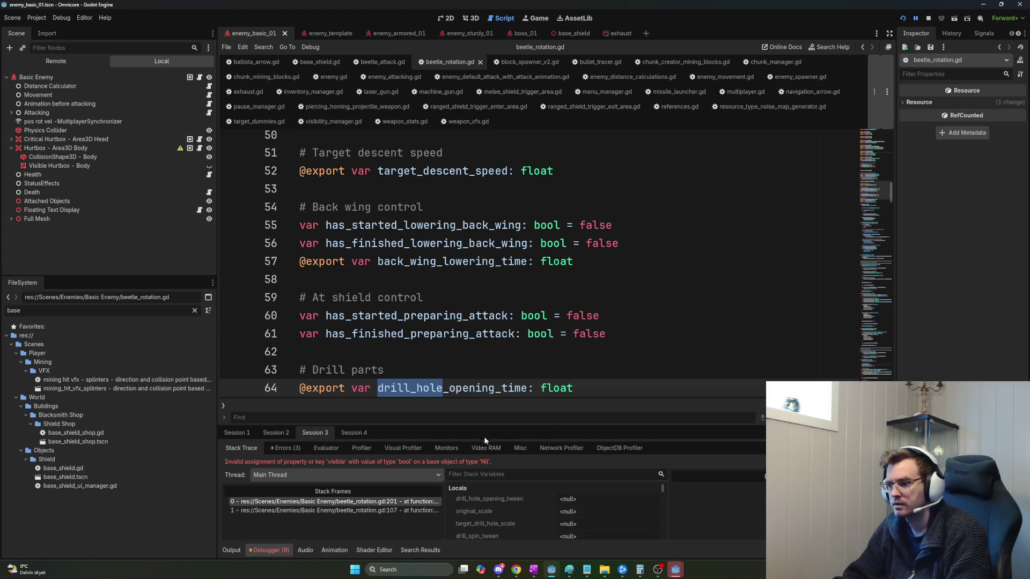
scroll(669, 352, down, 1)
scroll(680, 377, up, 7)
scroll(680, 377, up, 4)
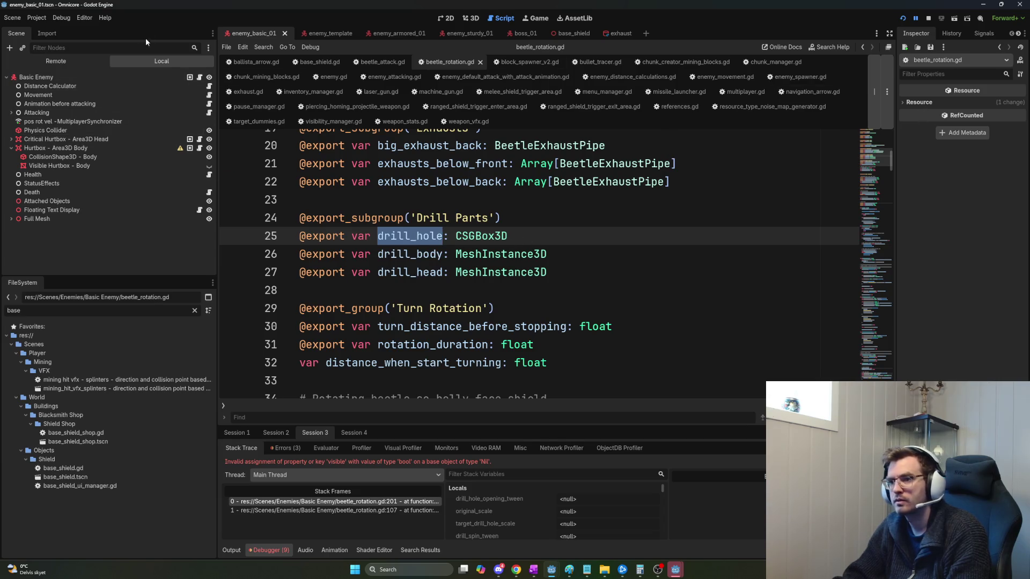
click(70, 106)
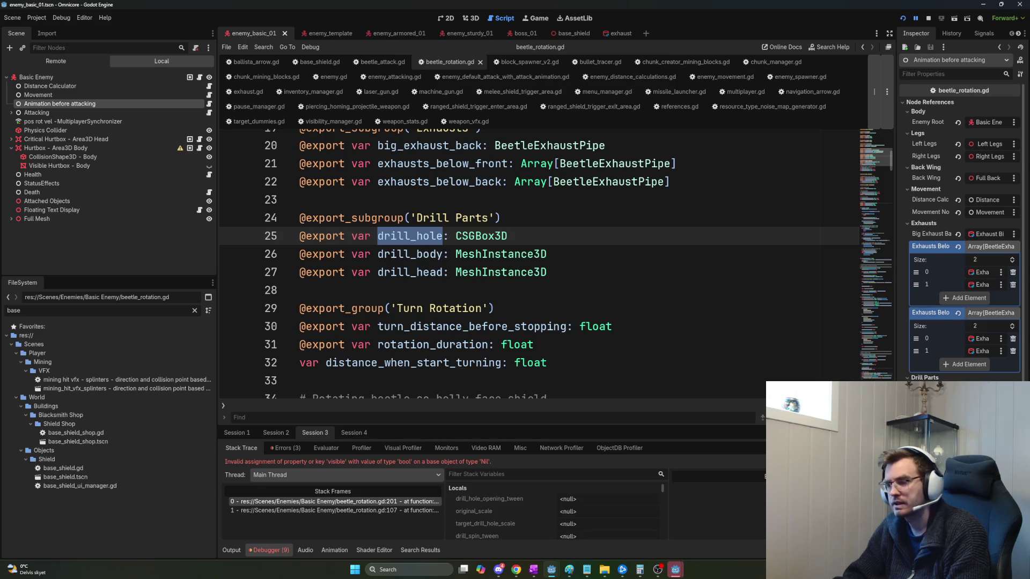
Filter the Scene tree for 'drill' and rename Drill Hole2 to Drill Hole
text(drill)
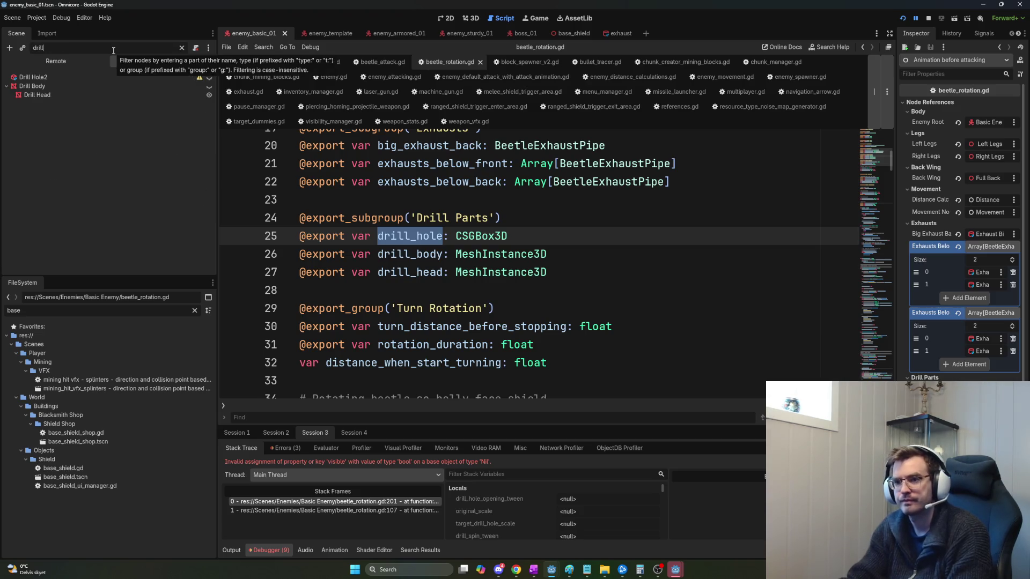
click(55, 77)
click(62, 79)
key(BackSpace)
key(Return)
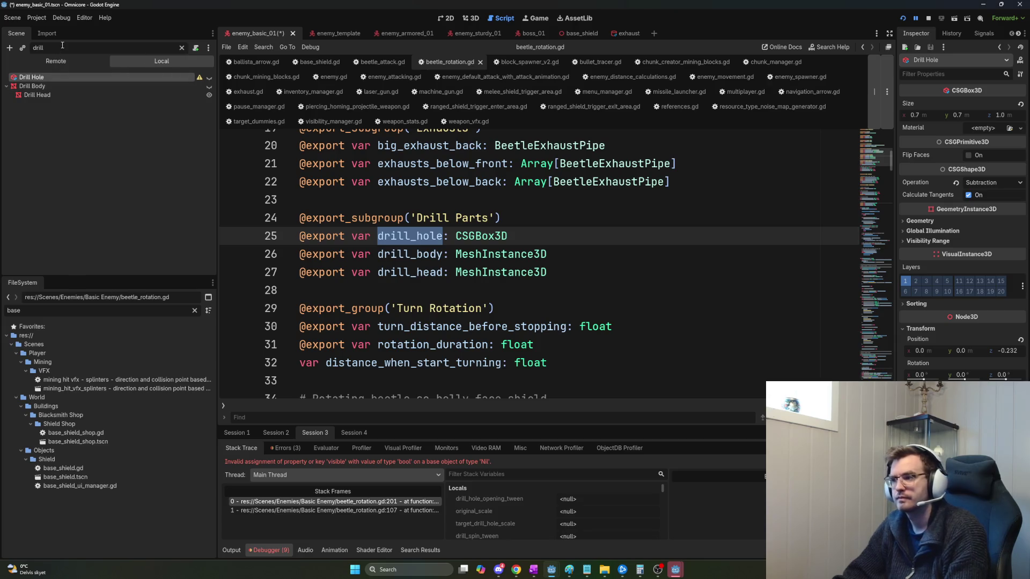
Filter for the Animation before attacking node and try dragging the drill nodes onto it
click(64, 47)
text(animation)
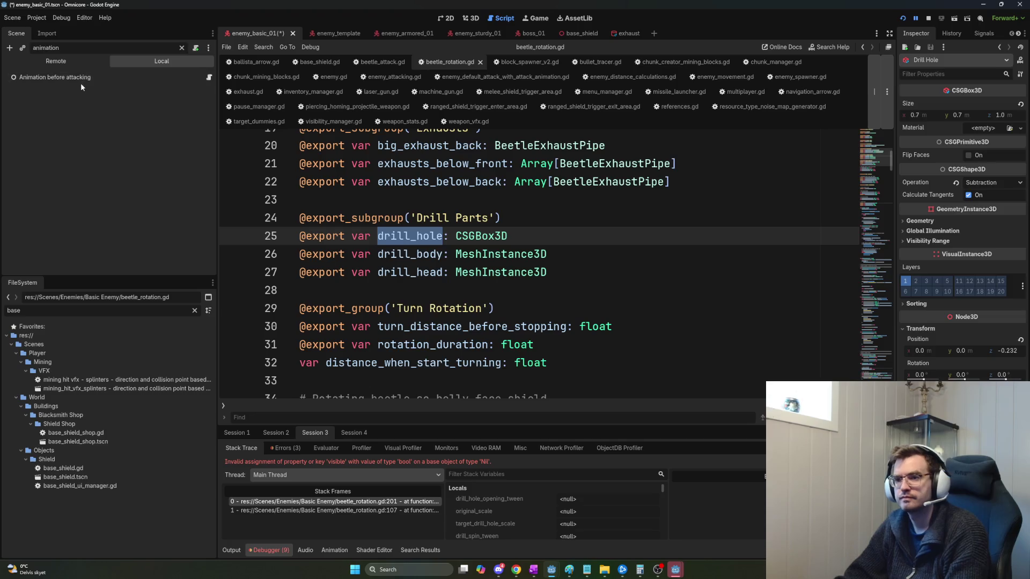
click(81, 78)
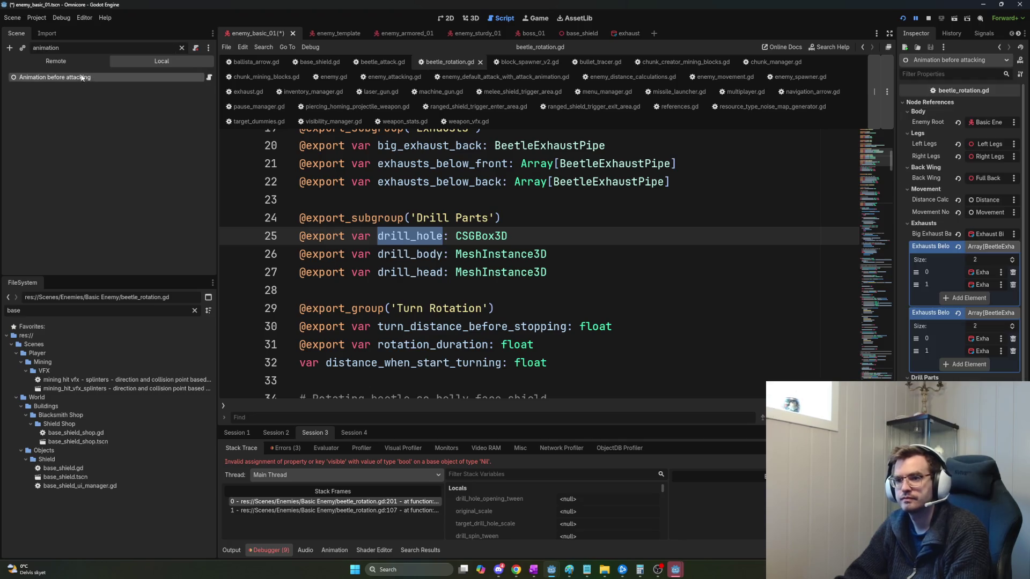
key(ctrl+a)
text(dri)
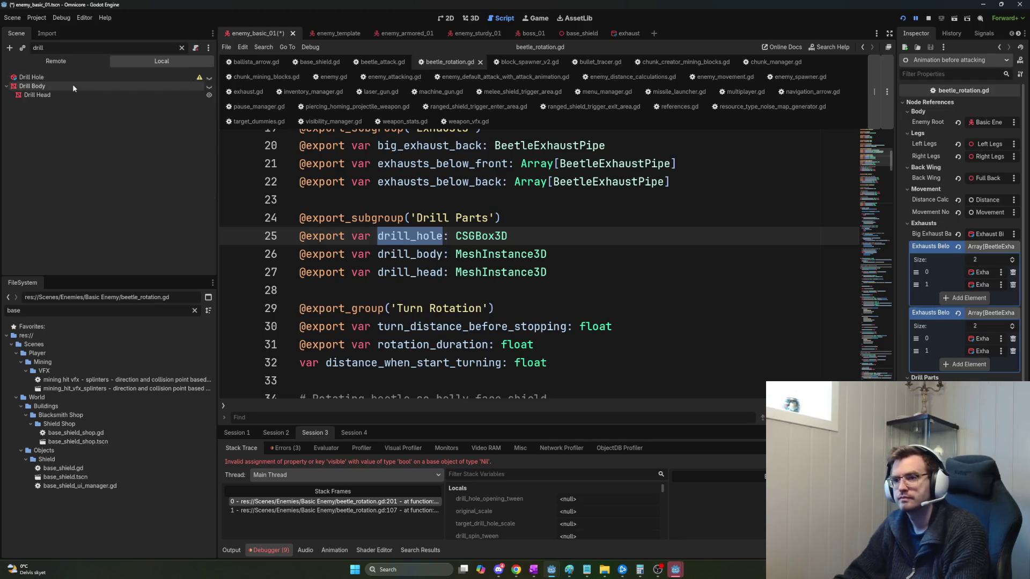
mouse_move(62, 79)
mouse_down()
mouse_move(701, 156)
mouse_move(86, 70)
mouse_move(182, 48)
mouse_up()
click(181, 47)
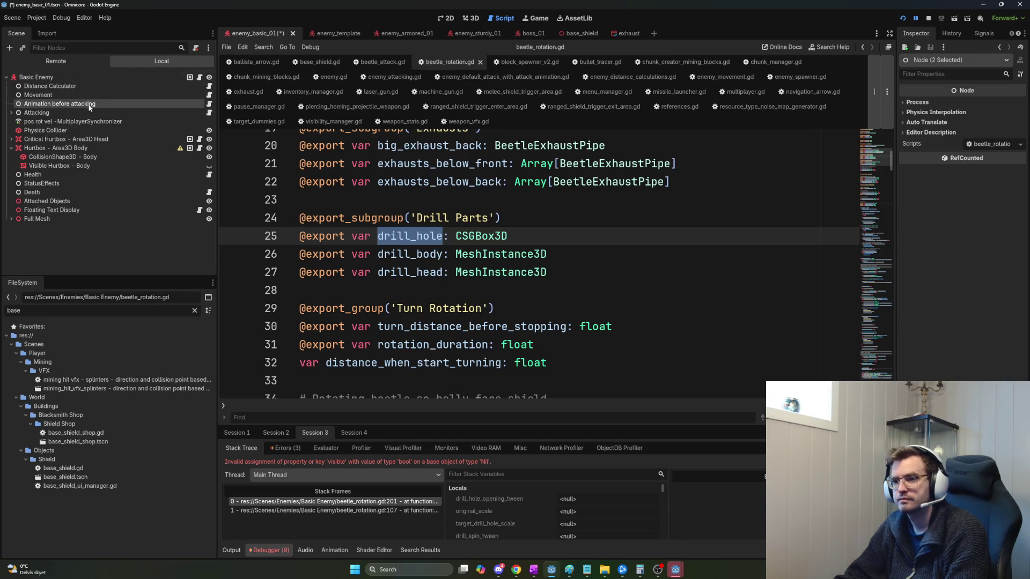
click(89, 105)
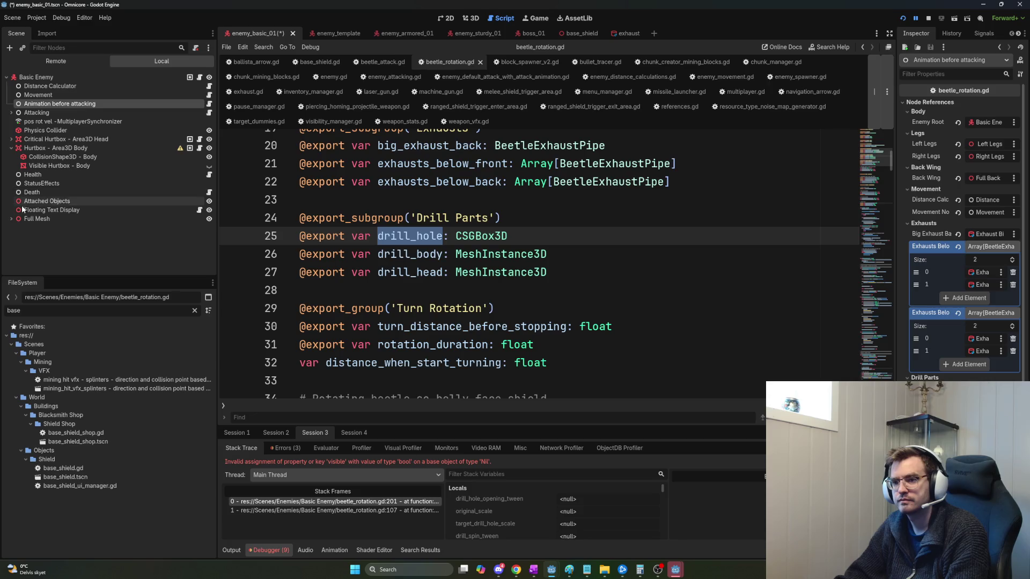
Drag Drill Body, Drill Head and Drill Hole toward the script, cancel, then run the game
click(11, 219)
scroll(62, 243, down, 3)
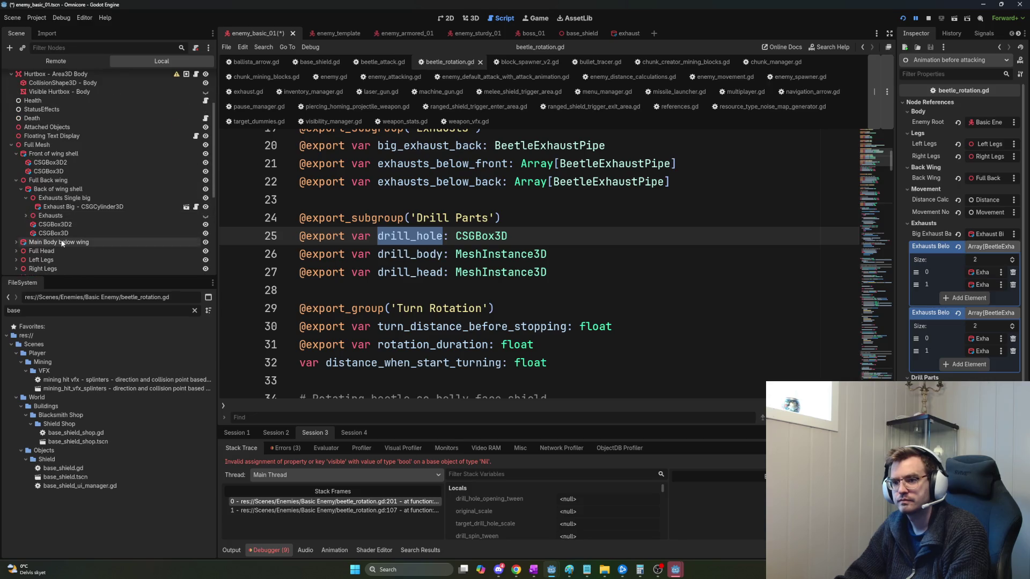
scroll(62, 243, down, 3)
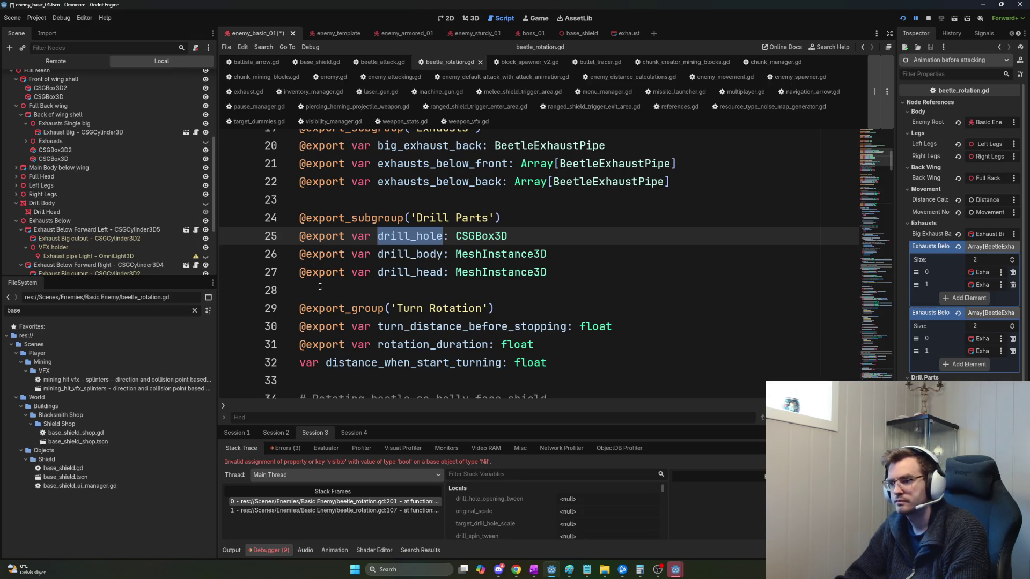
drag(43, 203, 895, 347)
mouse_move(47, 212)
mouse_down()
mouse_move(536, 363)
mouse_move(912, 370)
mouse_up()
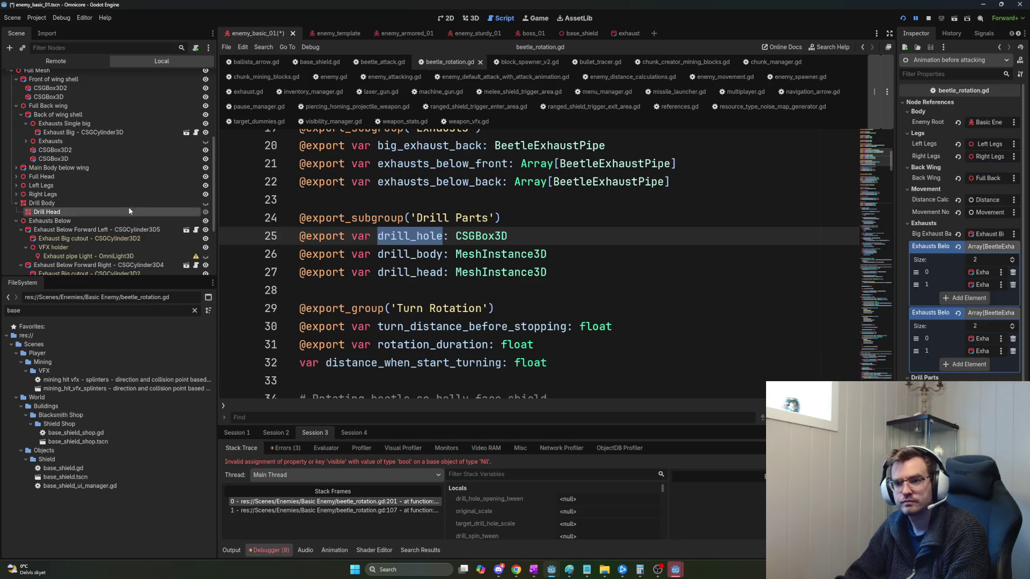
click(16, 168)
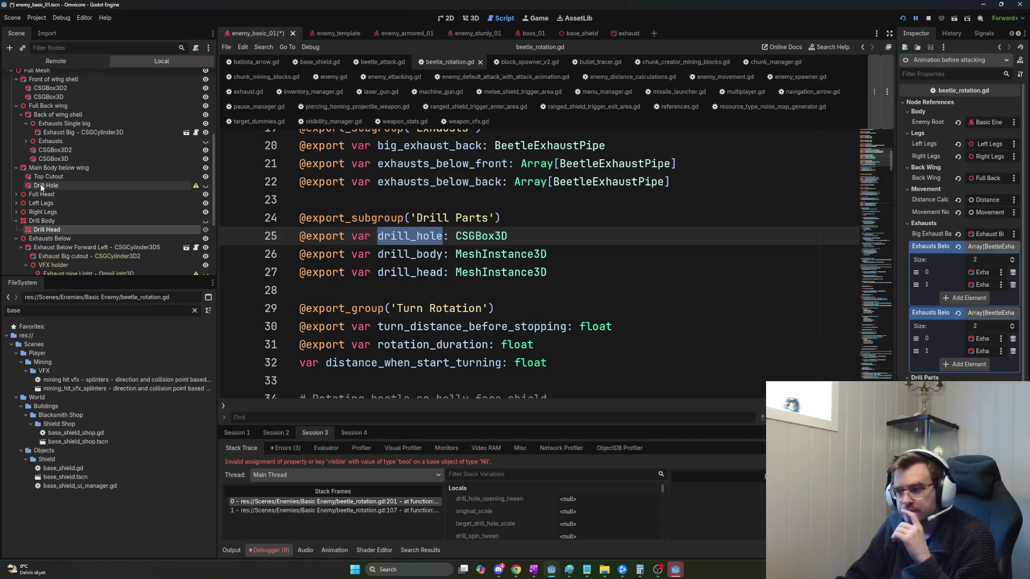
drag(42, 187, 687, 282)
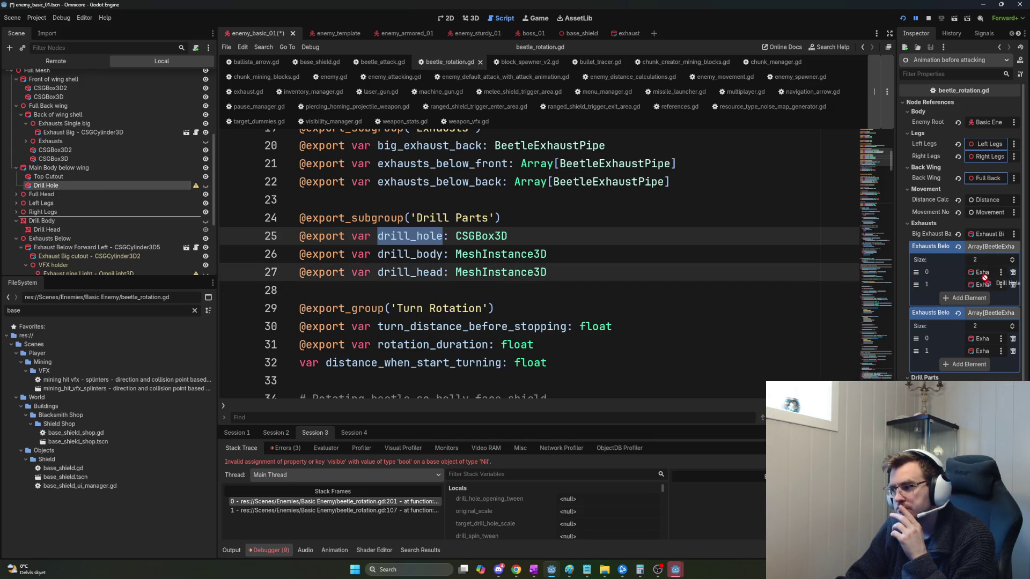
key(Escape)
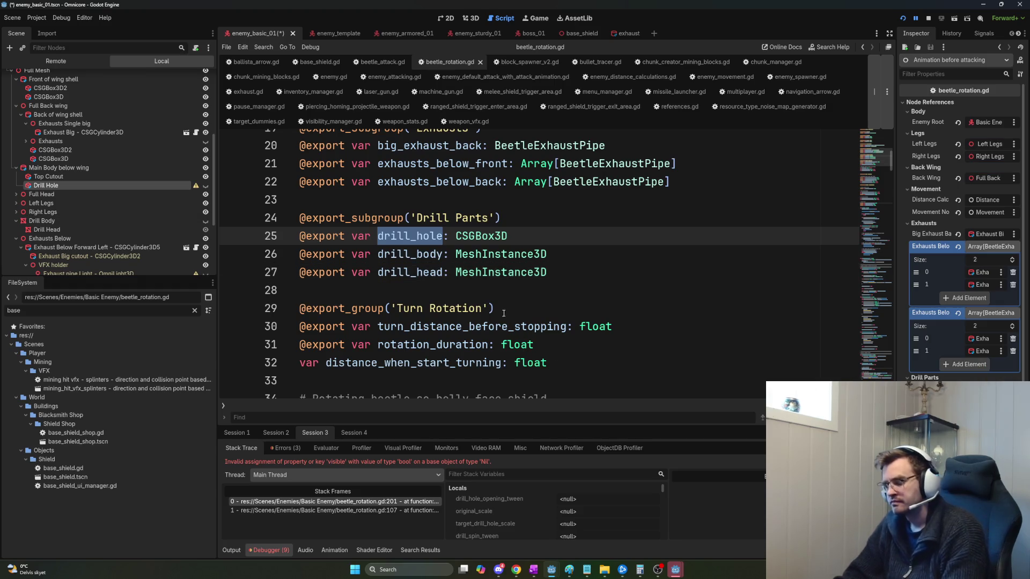
key(F5)
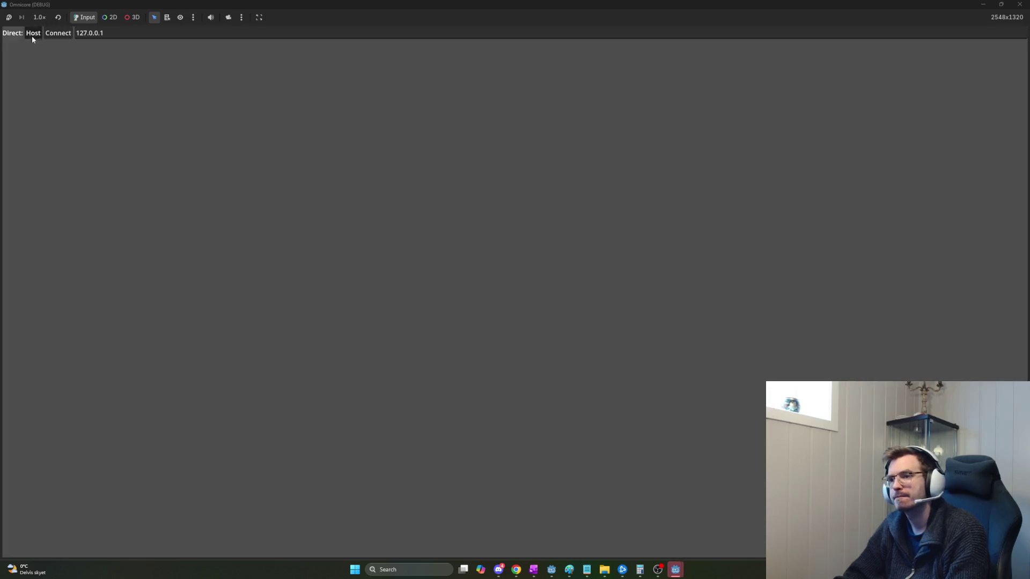
Host a local game at 8× speed and move around the base
click(32, 36)
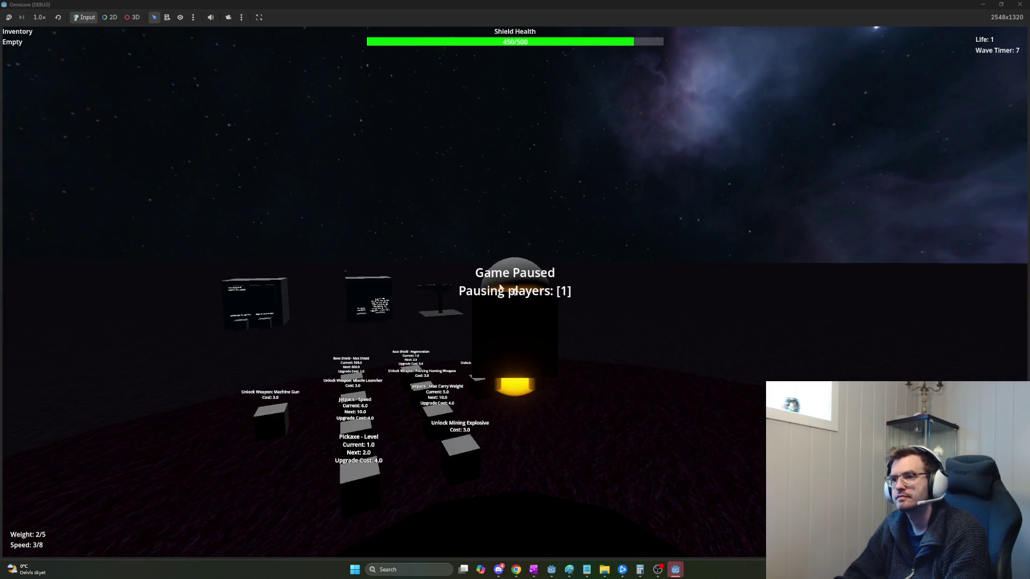
click(40, 17)
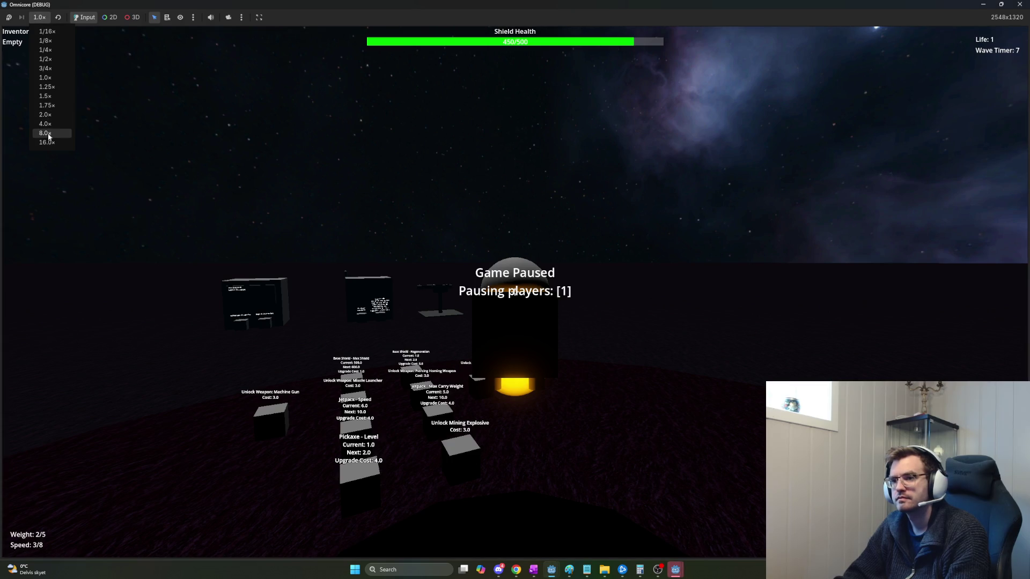
click(66, 141)
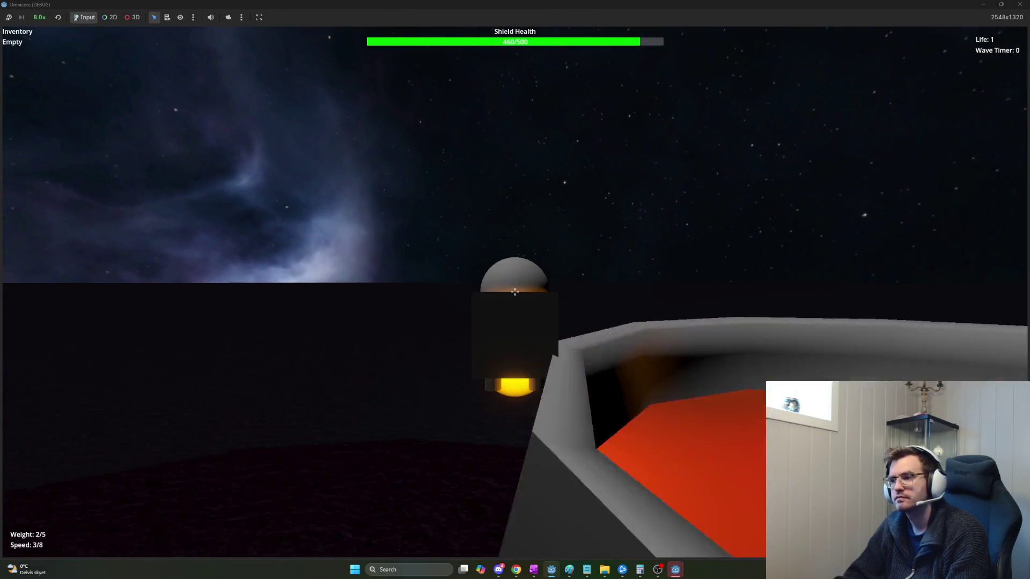
key(w)
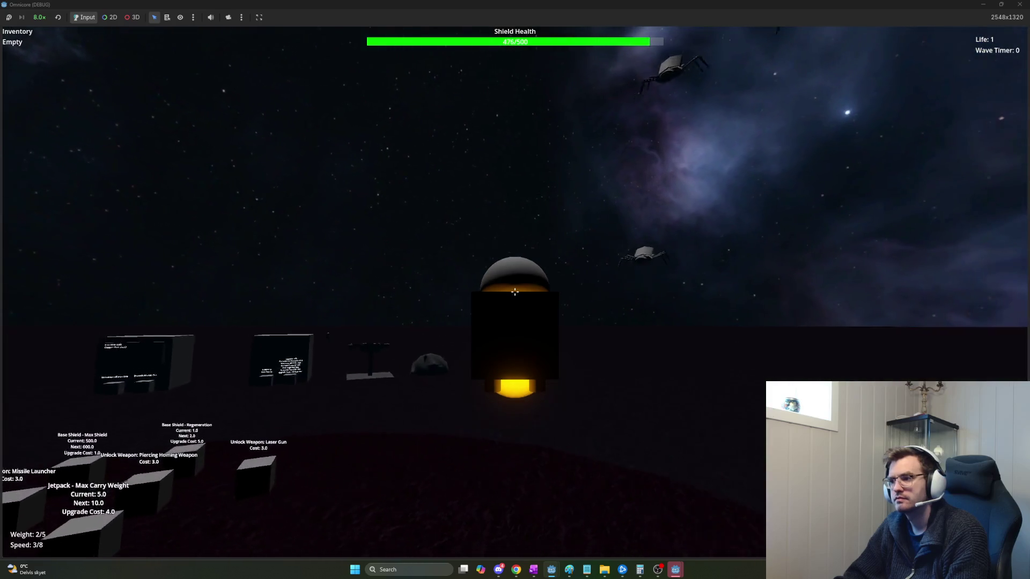
key(s)
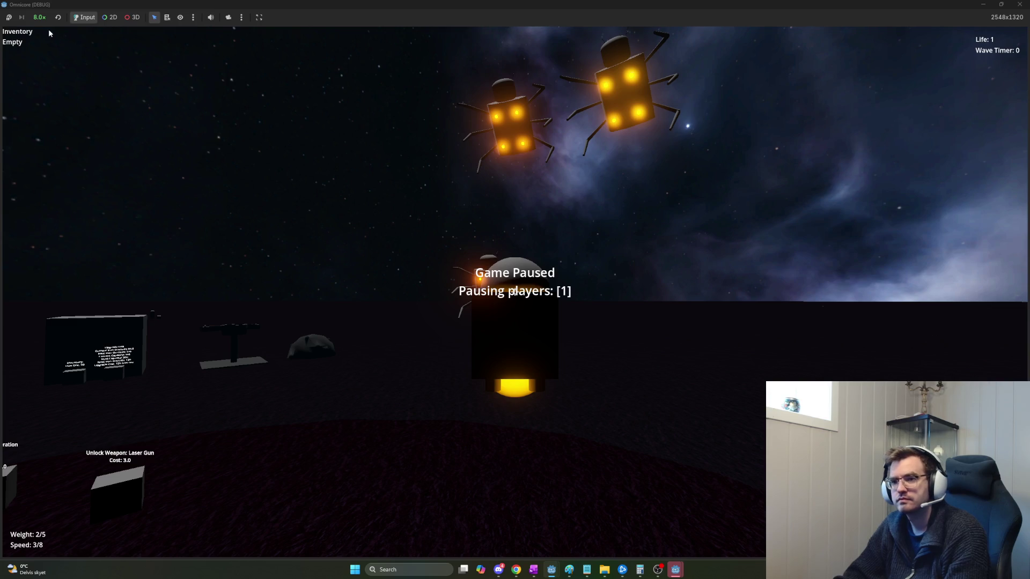
Reset the speed to 1×, pause near the beetle's drill hole, and close the game
click(39, 17)
click(51, 80)
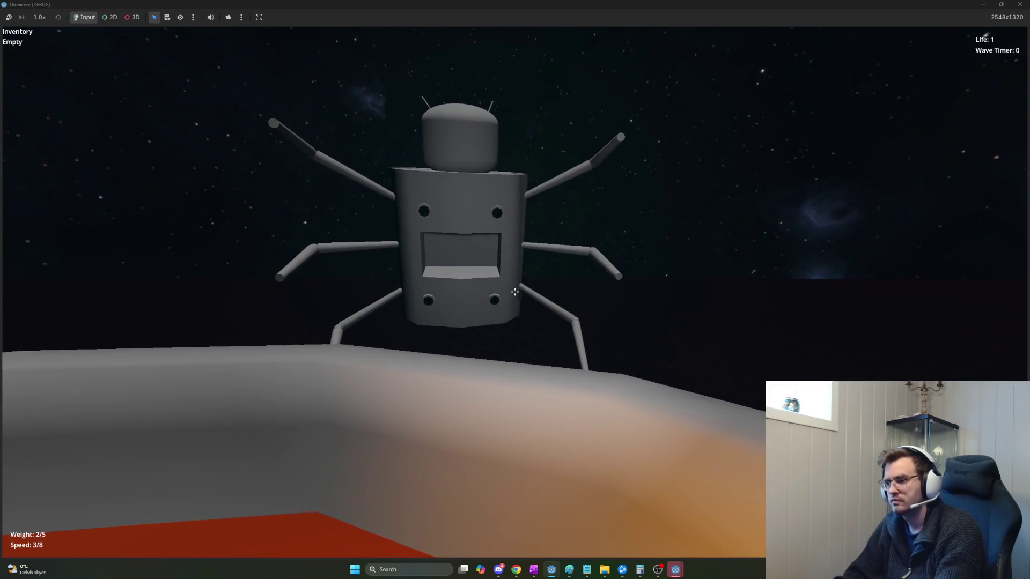
key(Escape)
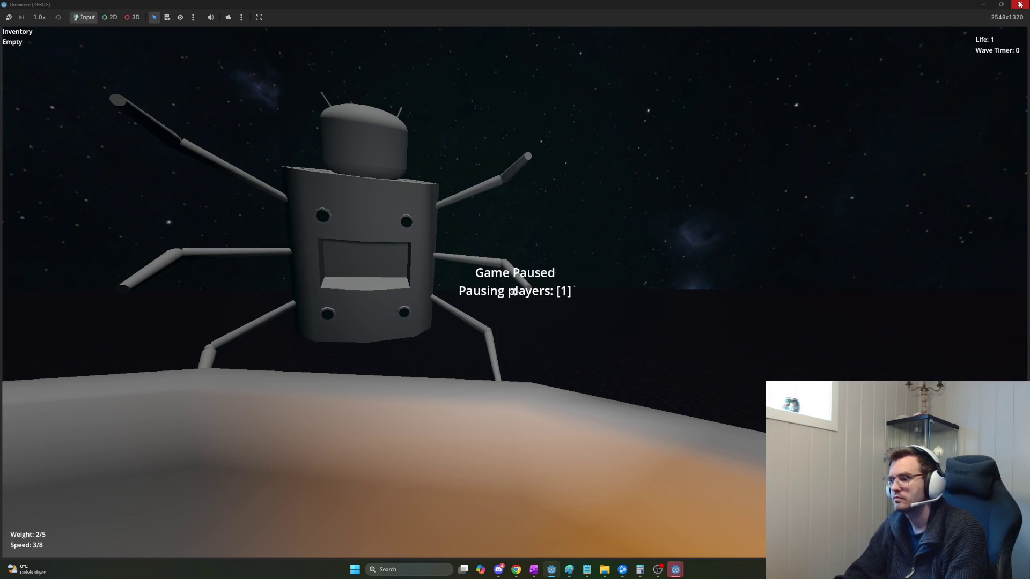
key(F5)
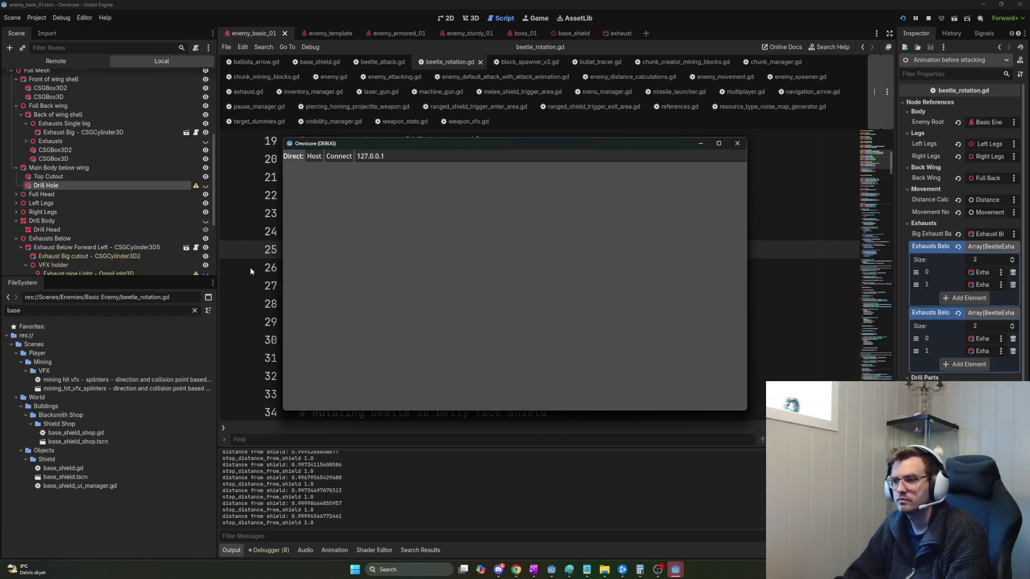
Locate the drill_hole visibility line 201 by stepping through drill_hole occurrences
click(250, 267)
click(392, 263)
double_click(410, 250)
key(ctrl+d)
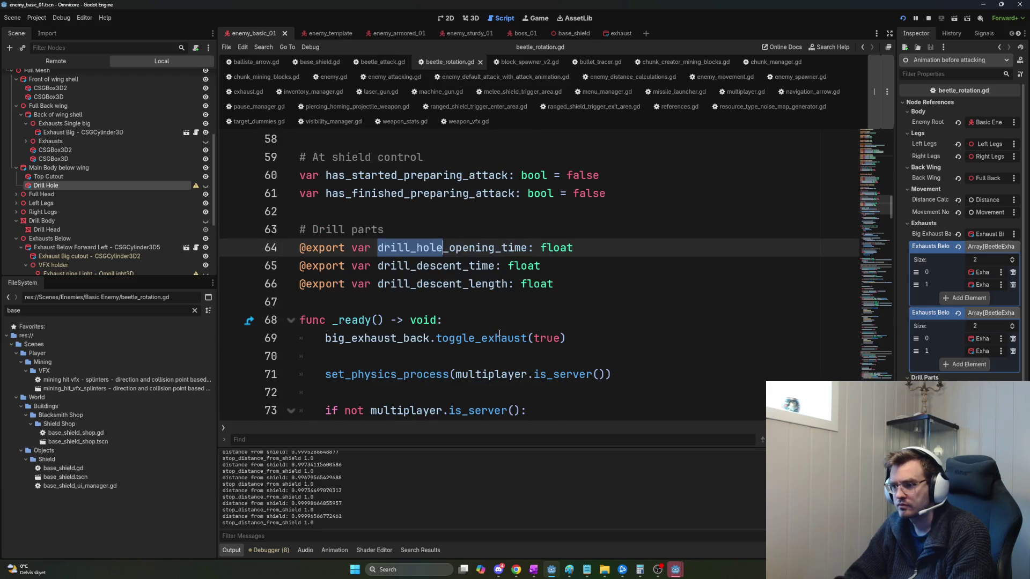
key(ctrl+d)
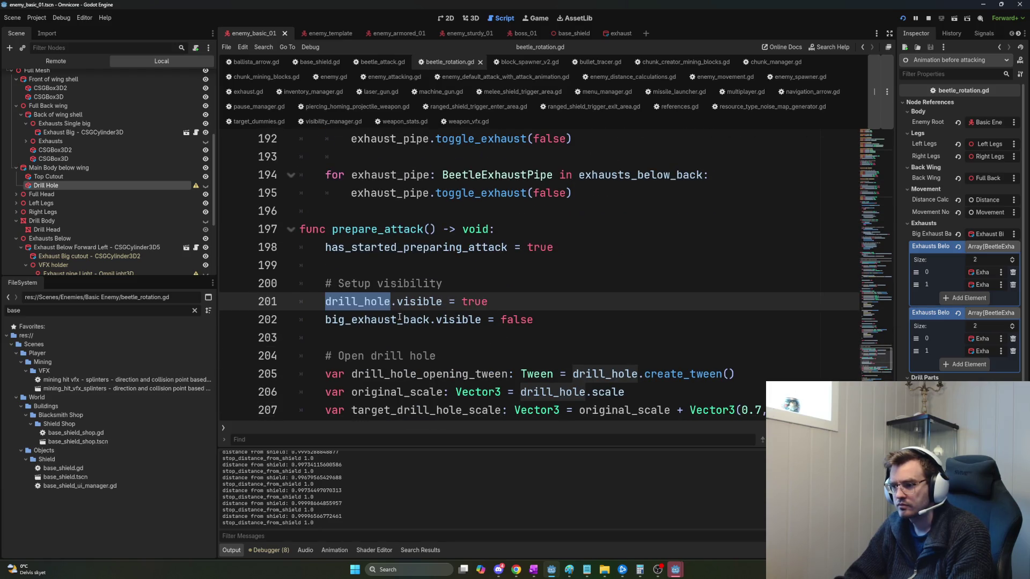
Add a new line after line 201 reading drill_body.visible = true
click(536, 300)
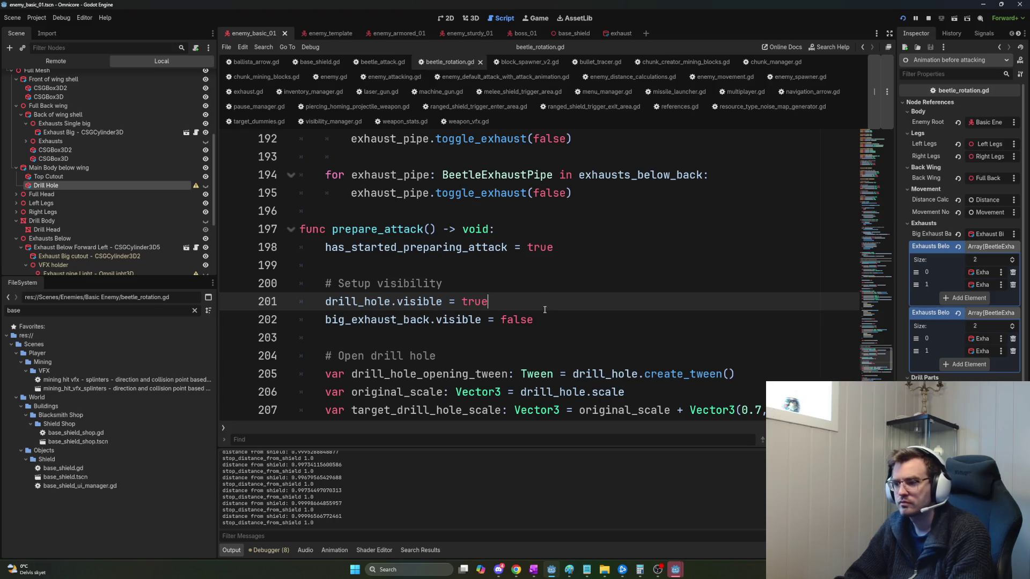
click(541, 316)
click(543, 303)
key(Return)
text(drill_body.)
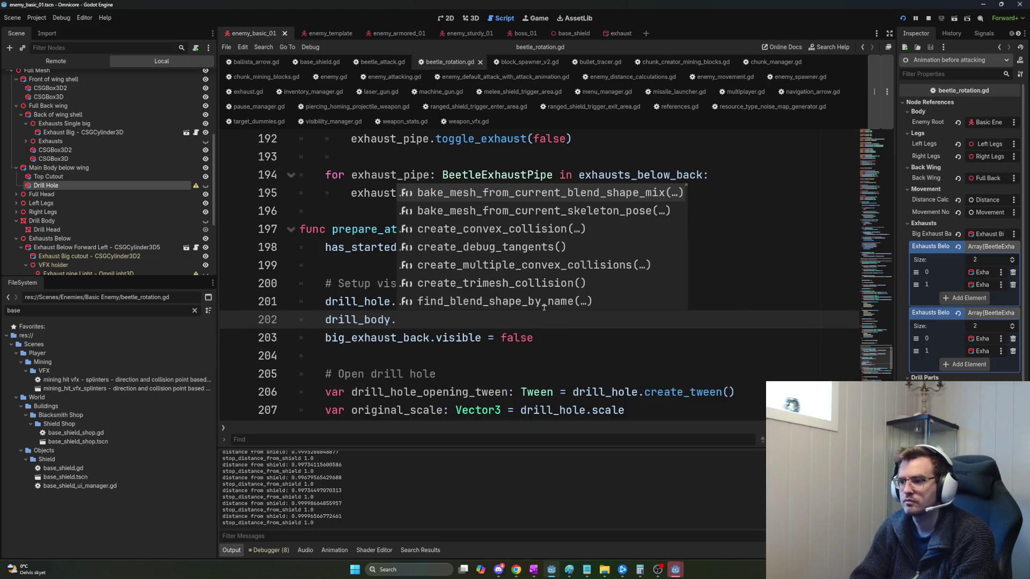
text(vis)
key(BackSpace)
key(BackSpace)
key(BackSpace)
text(visible =)
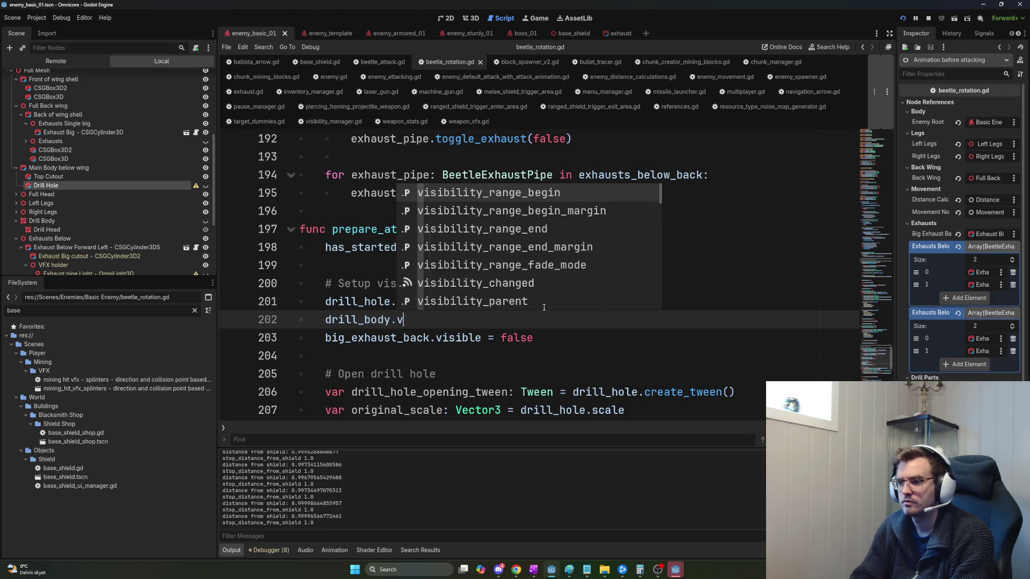
text( true)
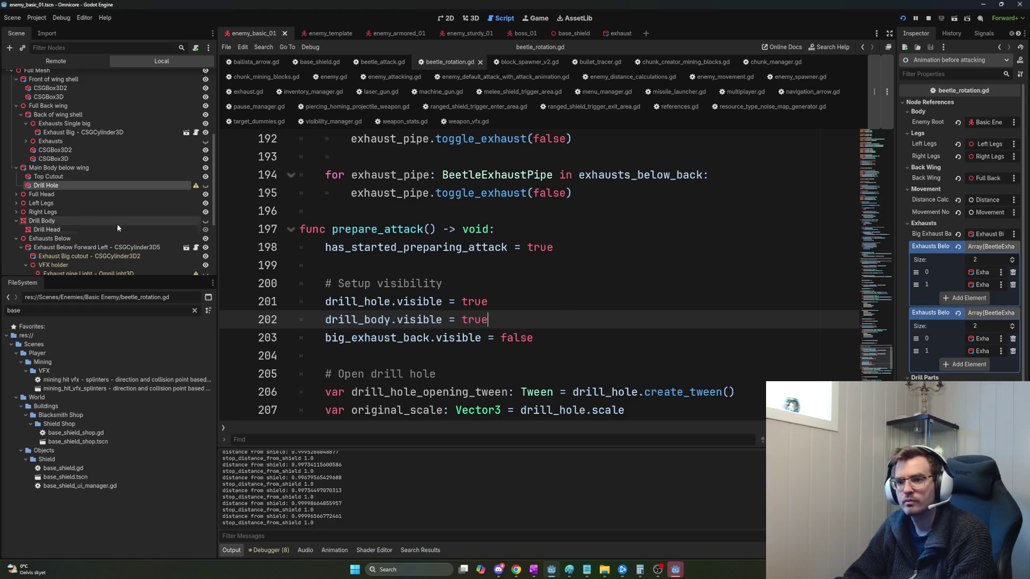
Set the Drill Hole node's box Size x to 0 and run the game with F5
click(76, 185)
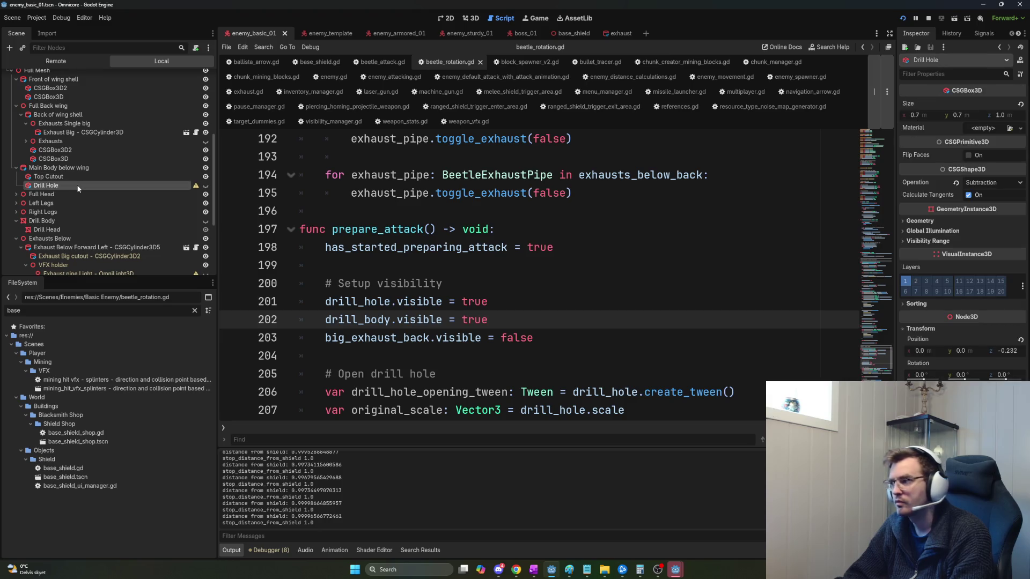
click(1017, 114)
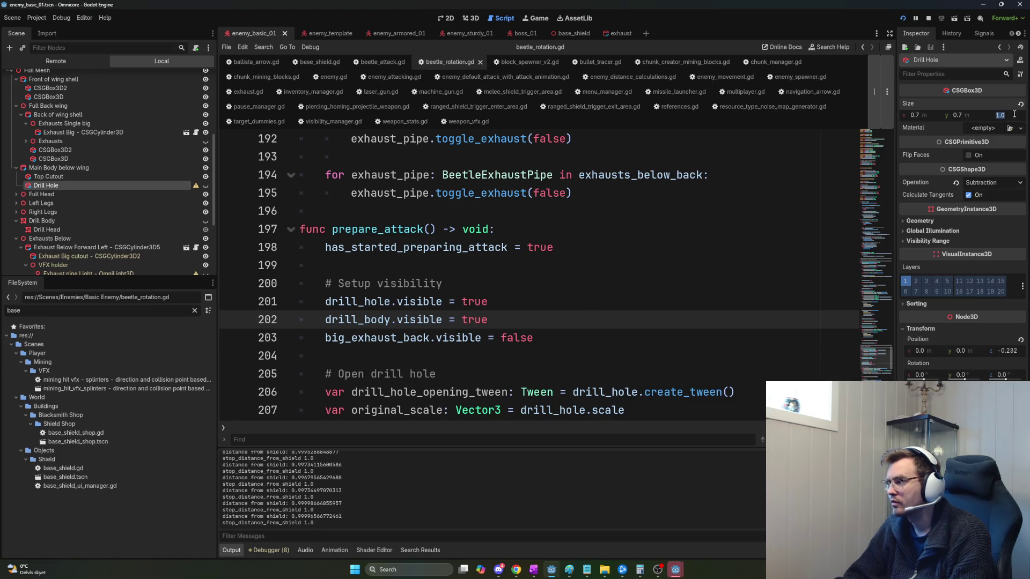
click(929, 113)
text(0)
key(Return)
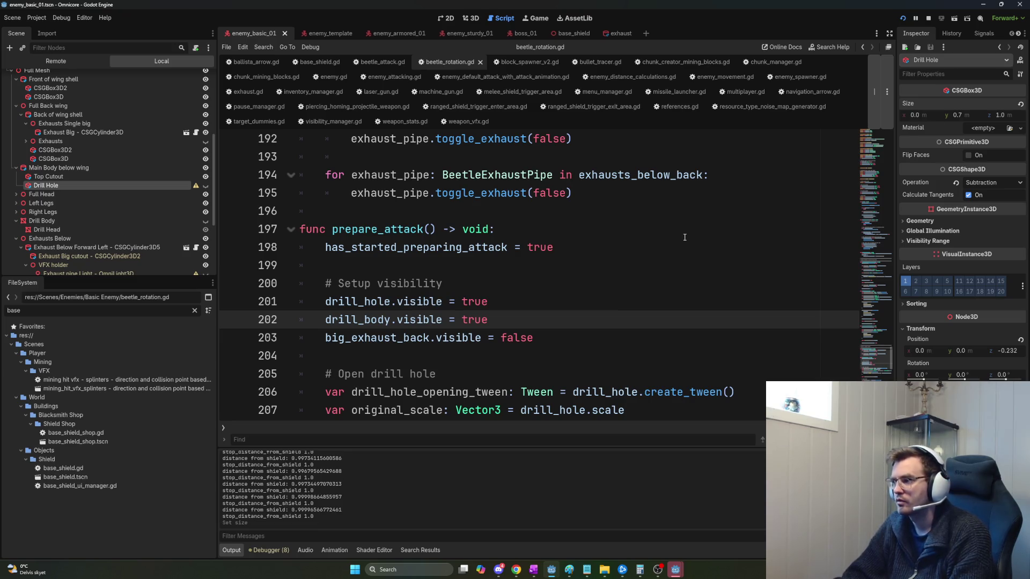
key(F5)
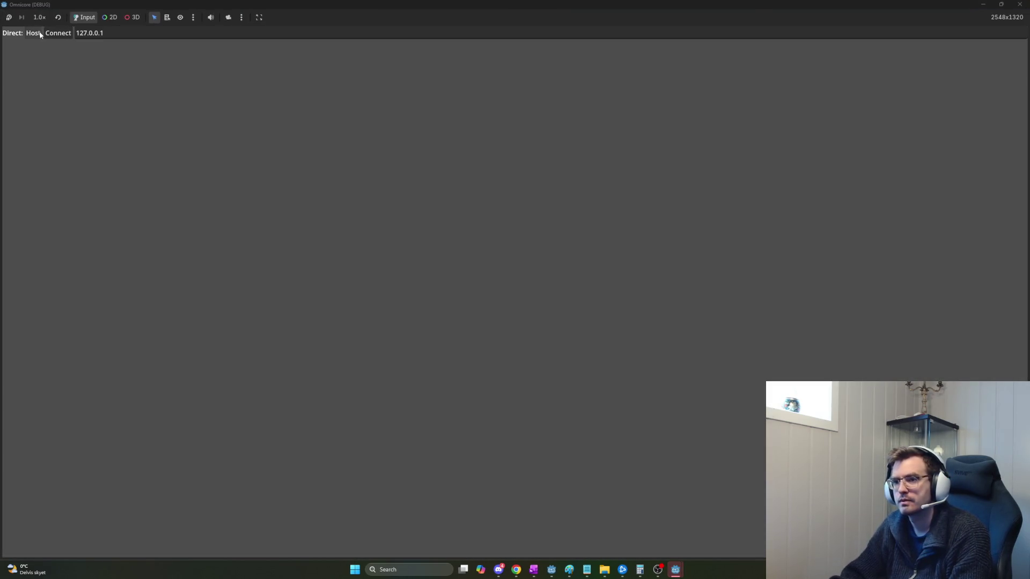
Host a session at 8.0× speed, walk toward the beetles, pause beside one and close the game
click(33, 33)
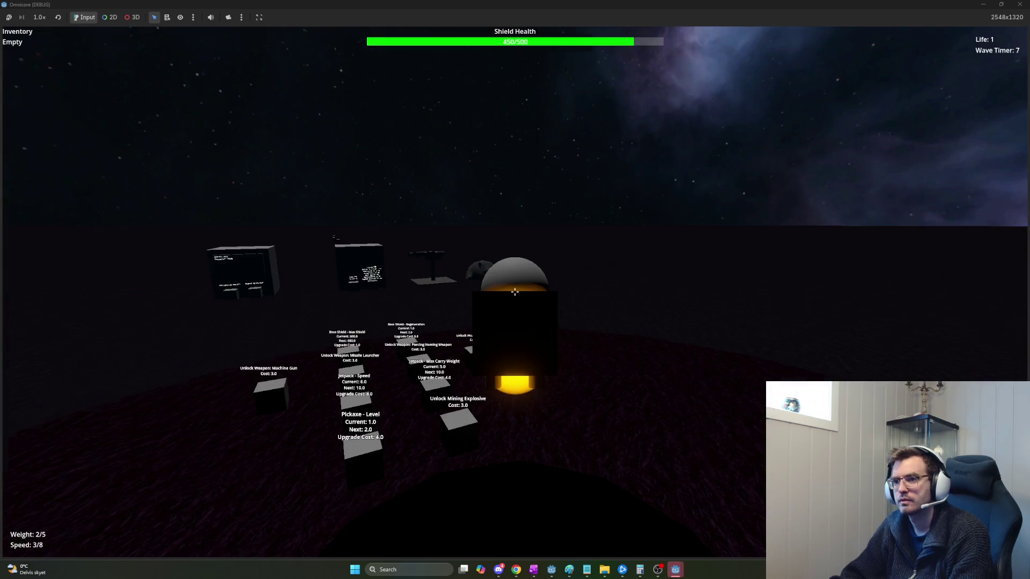
key(Escape)
click(39, 17)
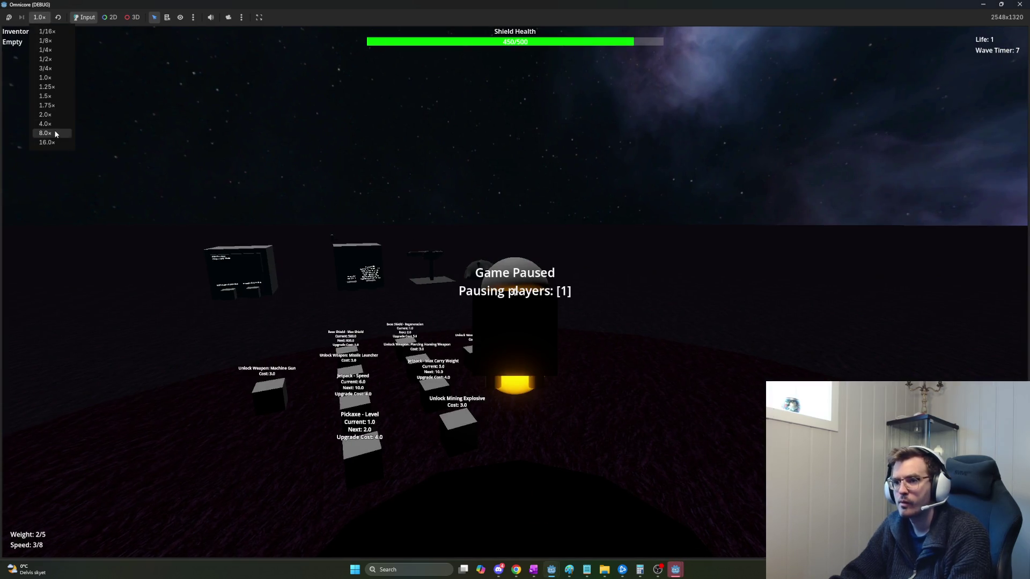
click(45, 133)
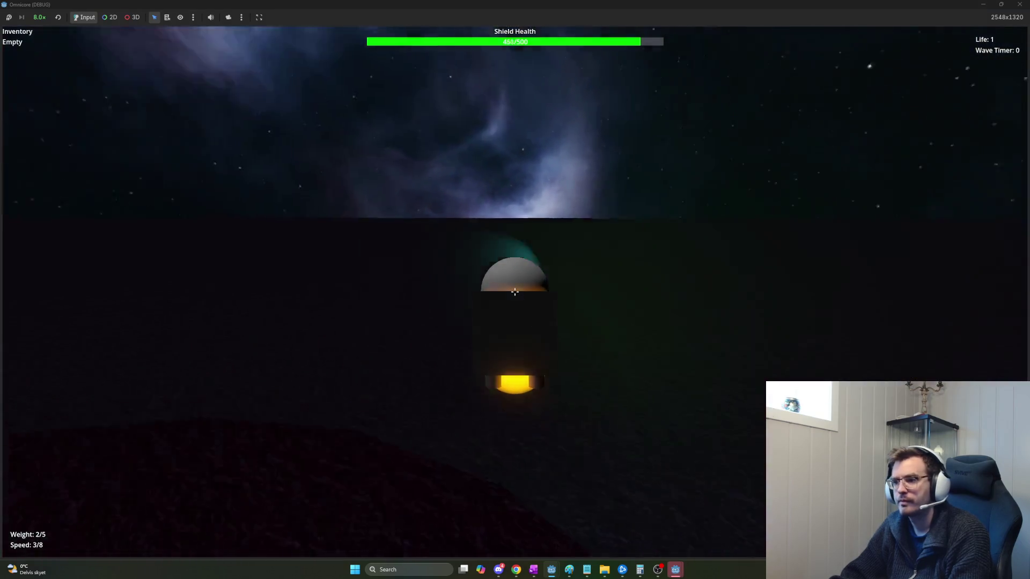
key(s)
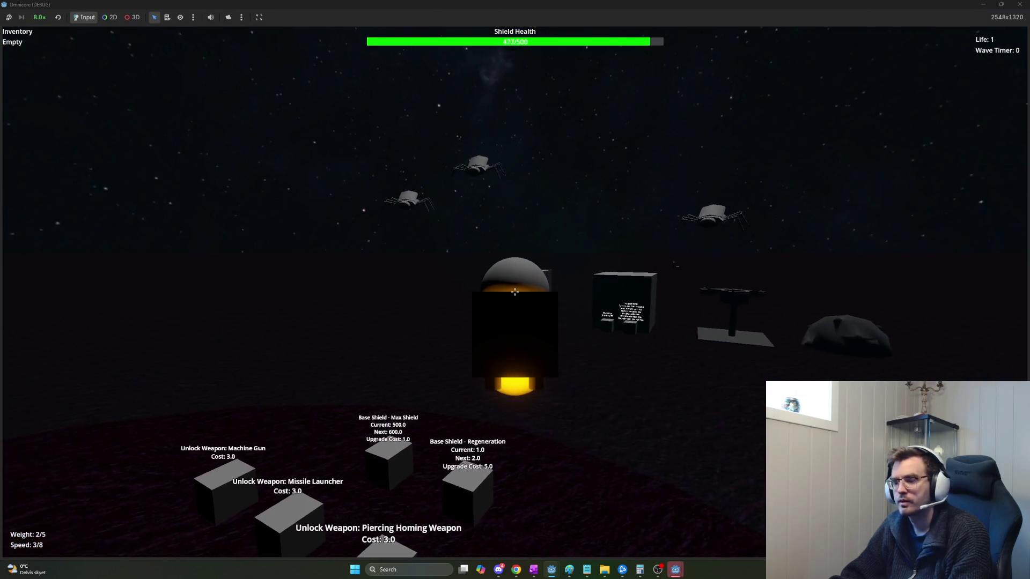
key(w)
key(s)
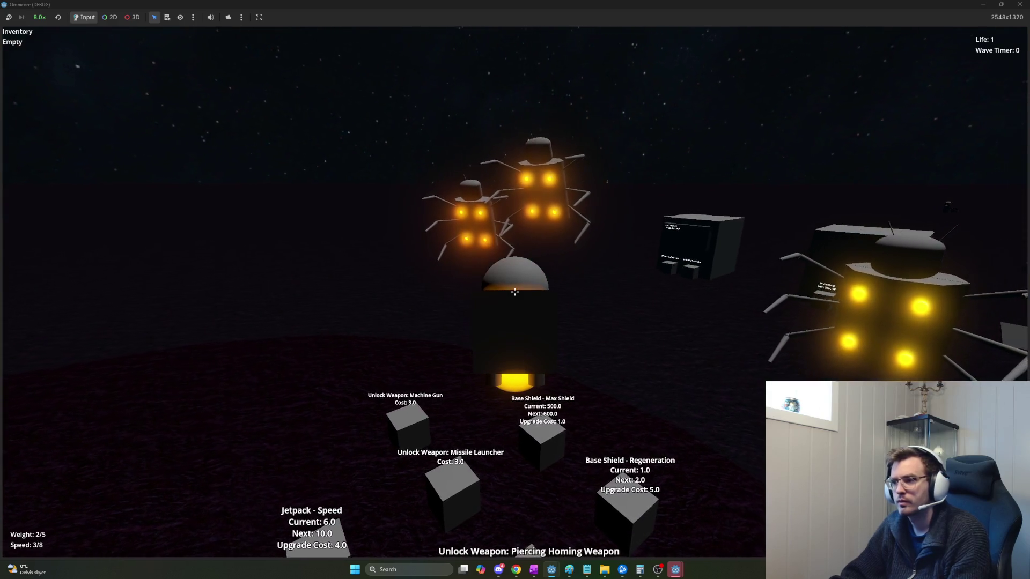
key(w)
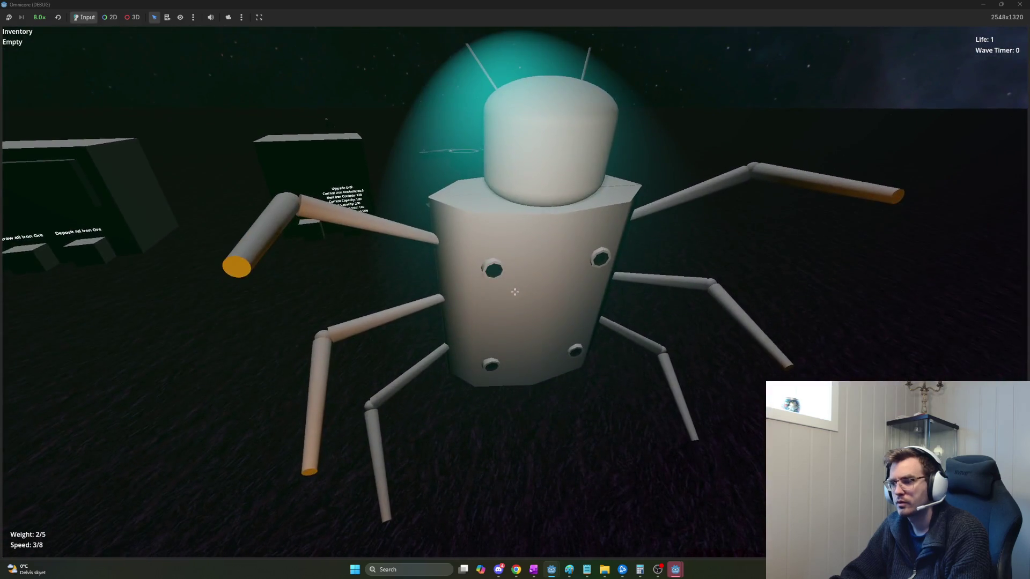
key(Escape)
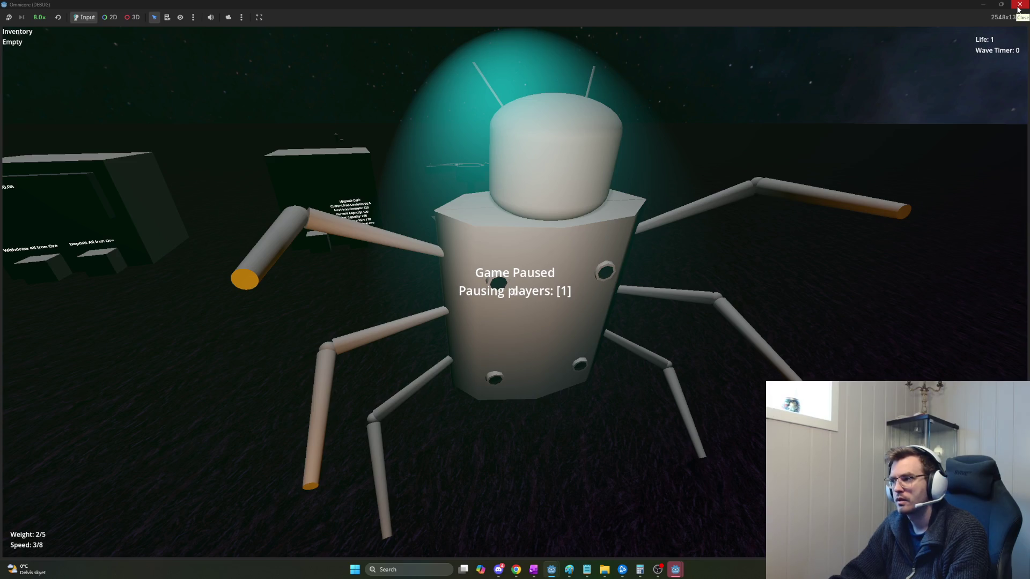
click(1019, 6)
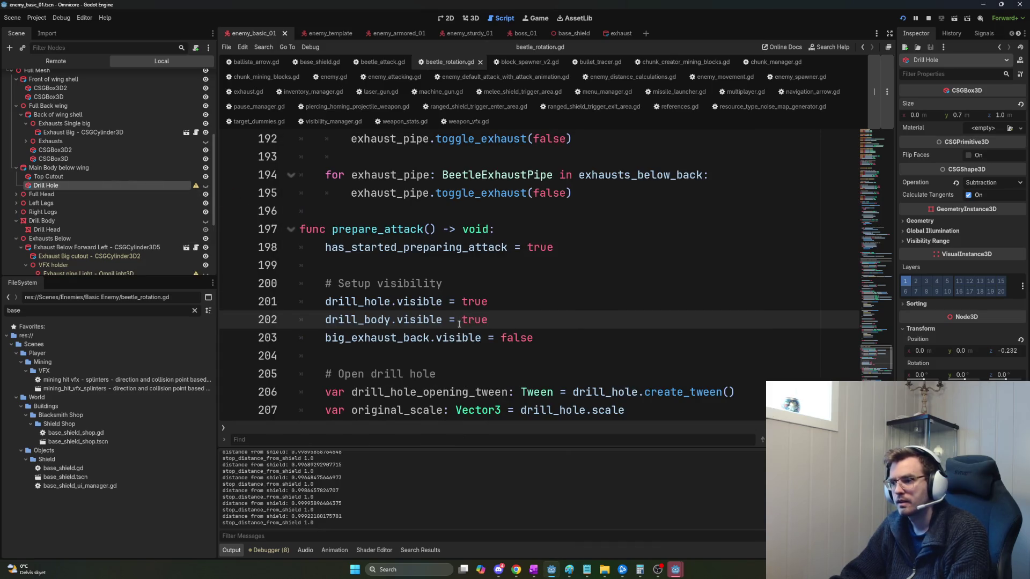
Check the 0.7 target scale on line 208, then set Drill Hole's Size x to 0.01
mouse_move(435, 329)
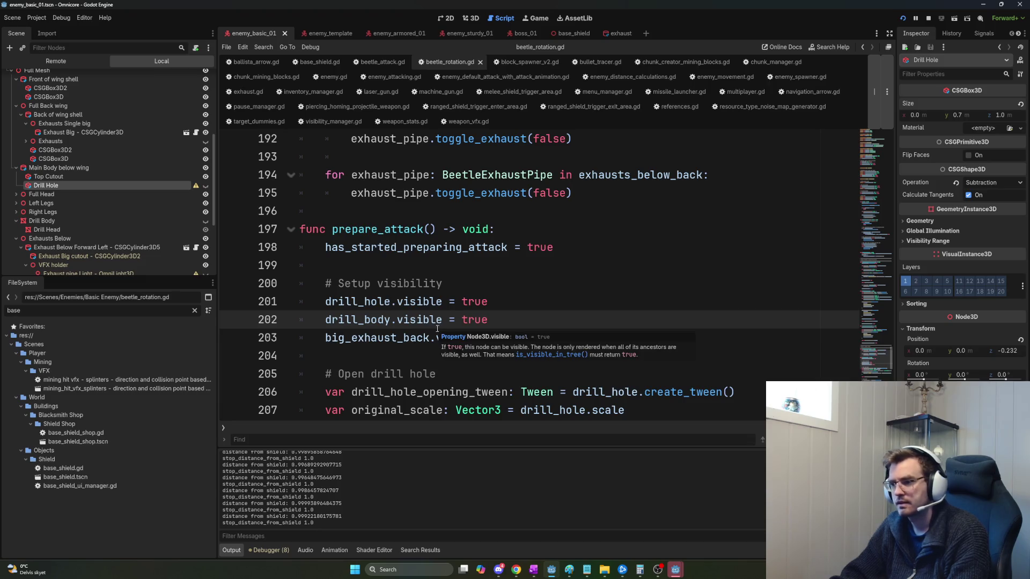
scroll(467, 330, down, 3)
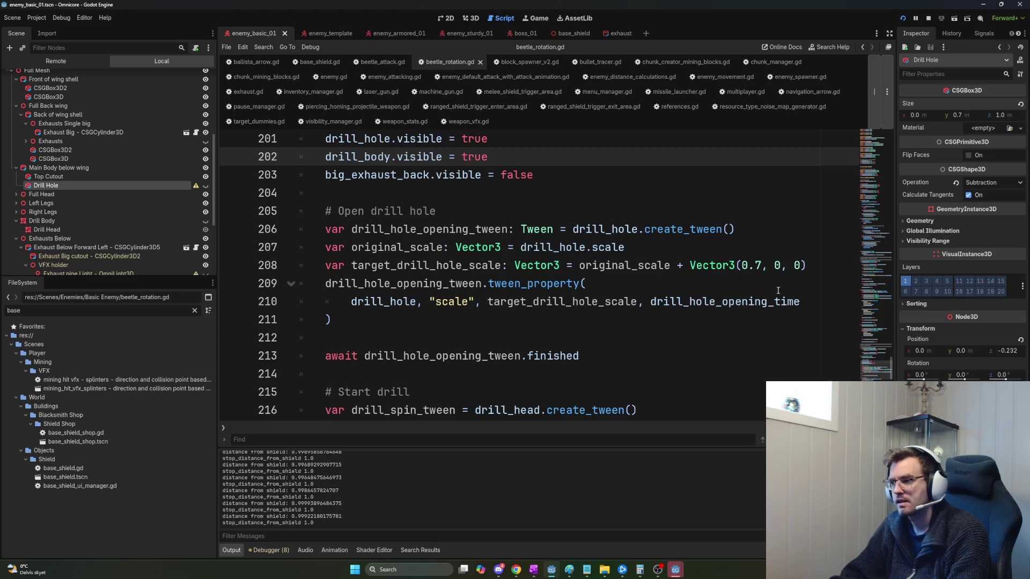
drag(761, 265, 738, 265)
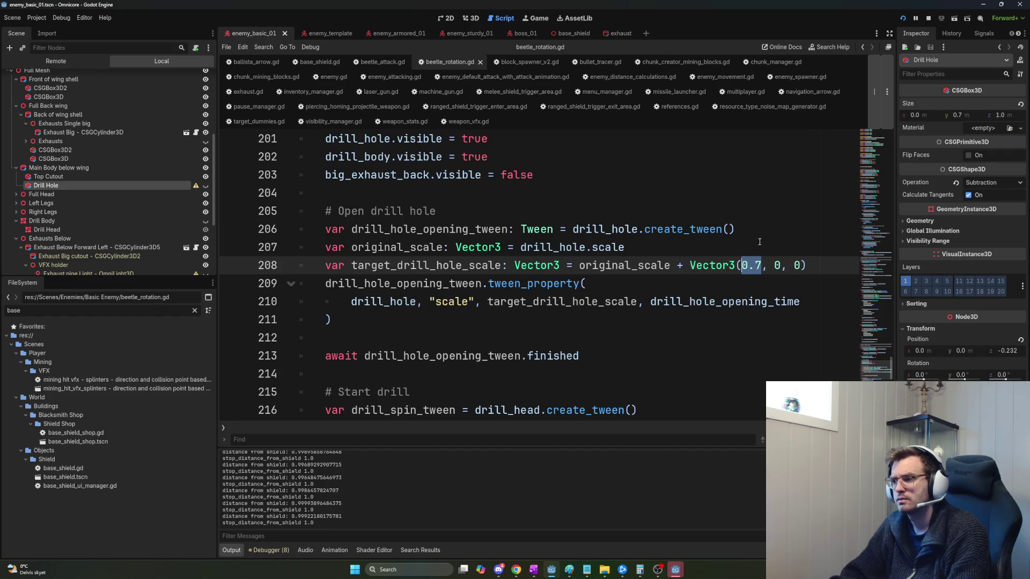
click(802, 265)
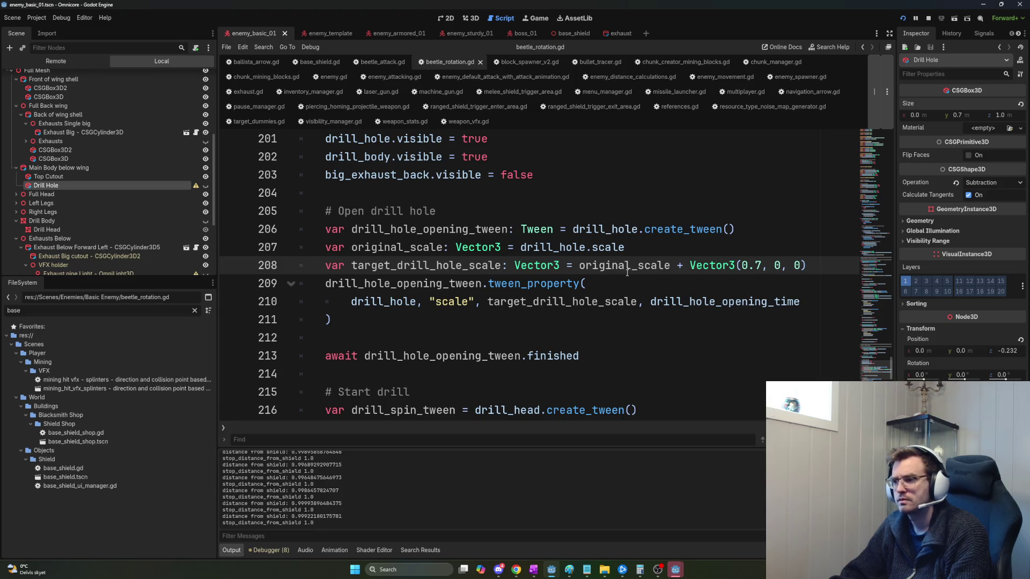
text(0.01)
key(Return)
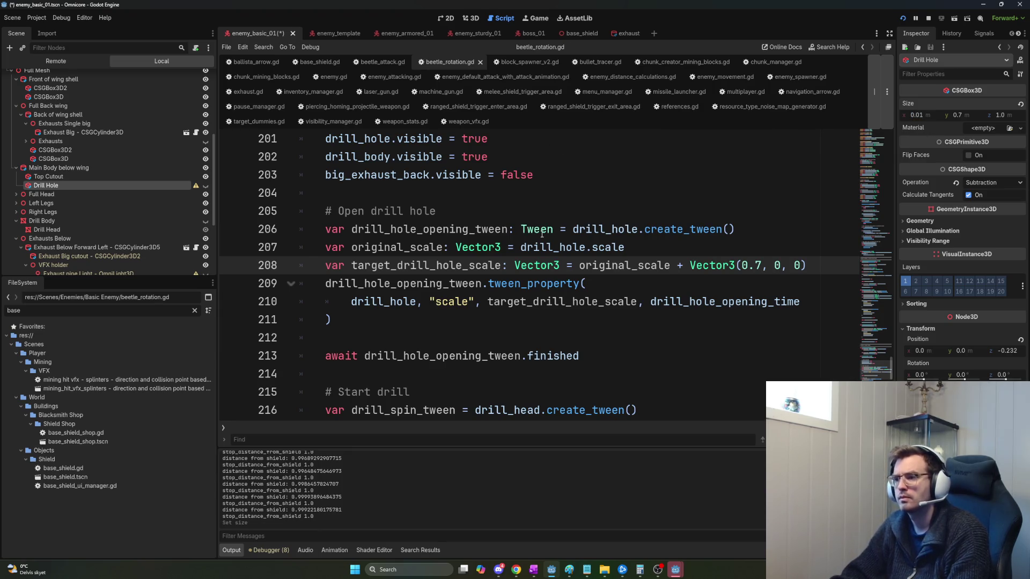
scroll(541, 234, up, 3)
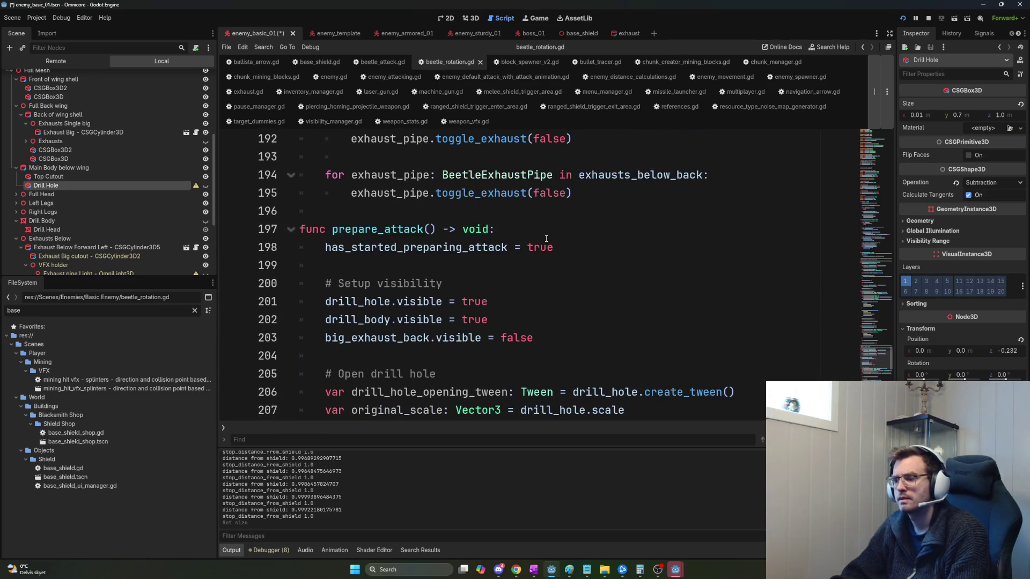
scroll(546, 238, down, 1)
scroll(547, 244, down, 1)
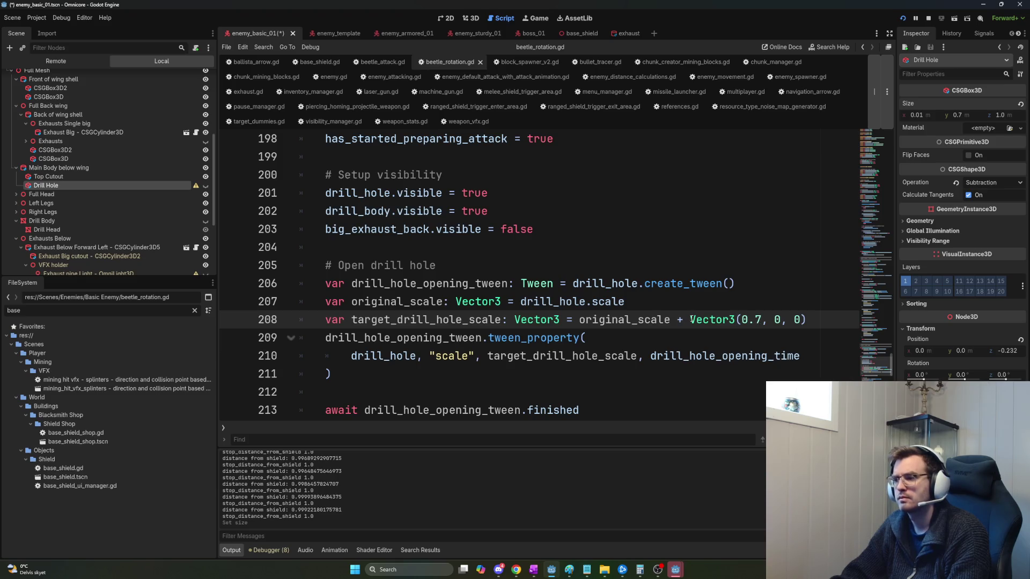
Set line 208's target scale to Vector3(0.7, 0.7, 1), drop original_scale +, and save
double_click(778, 320)
click(778, 320)
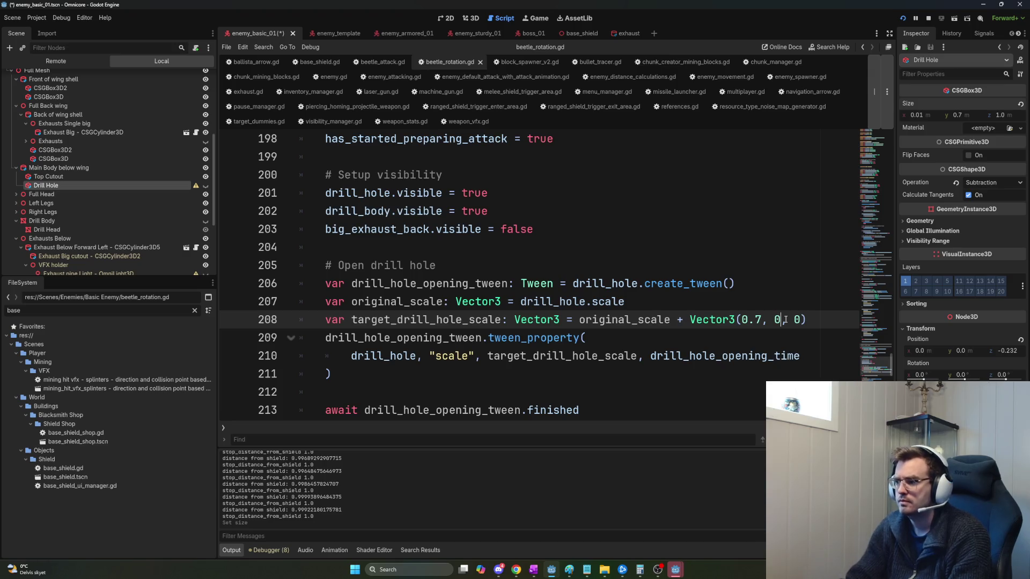
text(.7)
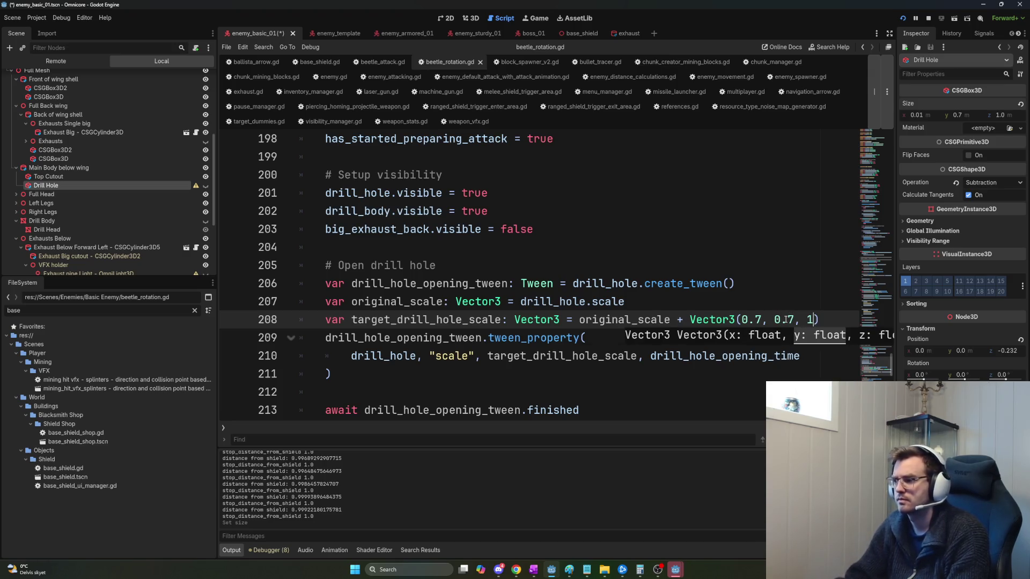
key(BackSpace)
text(1)
drag(688, 320, 580, 321)
key(BackSpace)
click(638, 337)
key(ctrl+s)
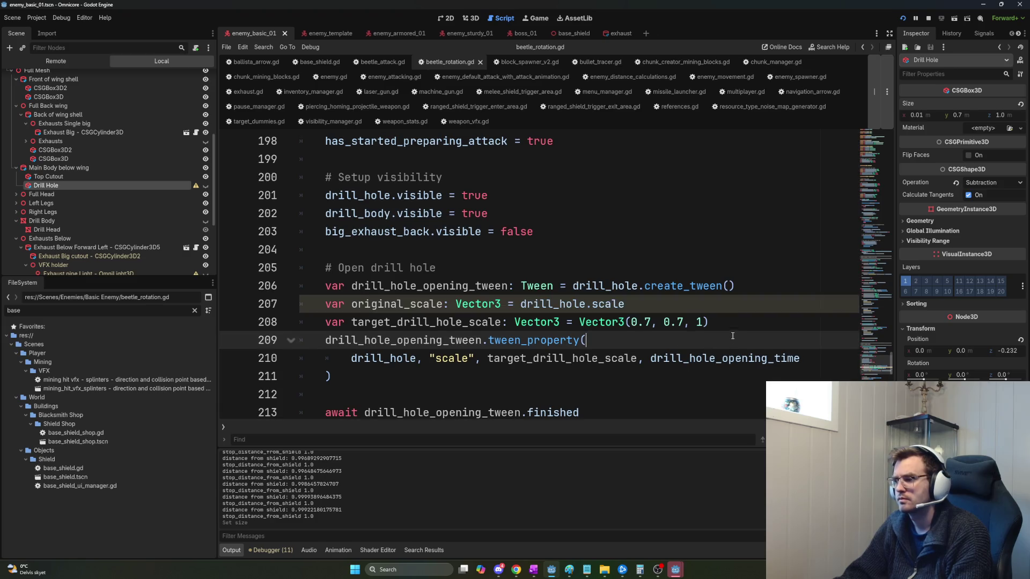
Remove the minus before drill_descent_length on line 241 and run the game with F5
mouse_move(659, 306)
mouse_down()
mouse_move(333, 287)
mouse_move(320, 298)
mouse_up()
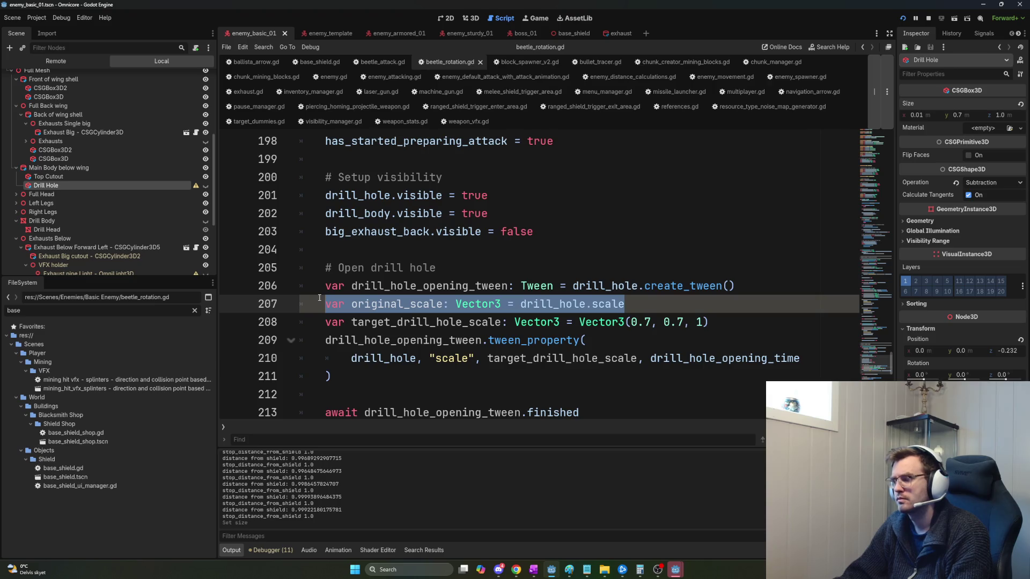
click(725, 331)
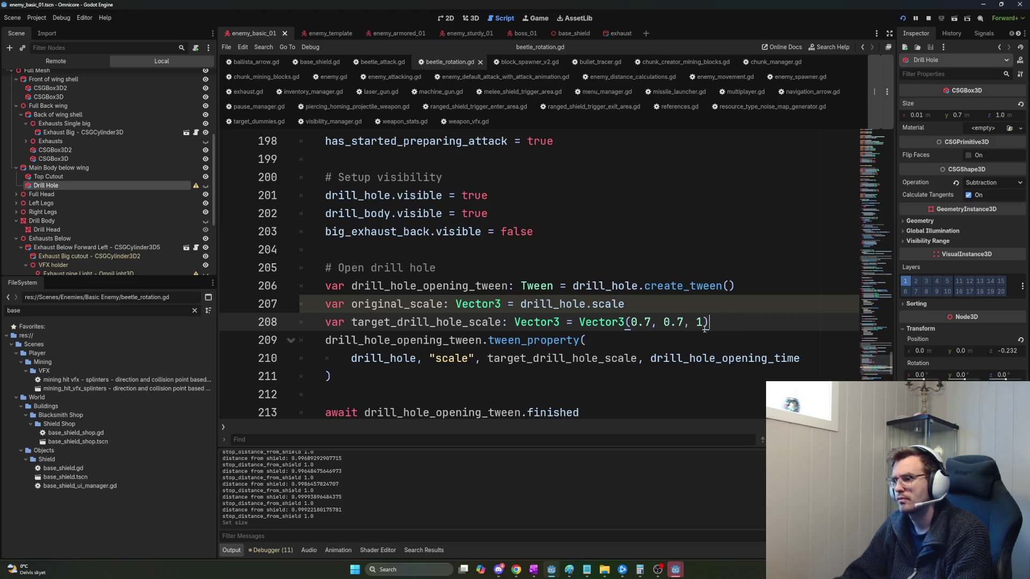
scroll(705, 329, up, 1)
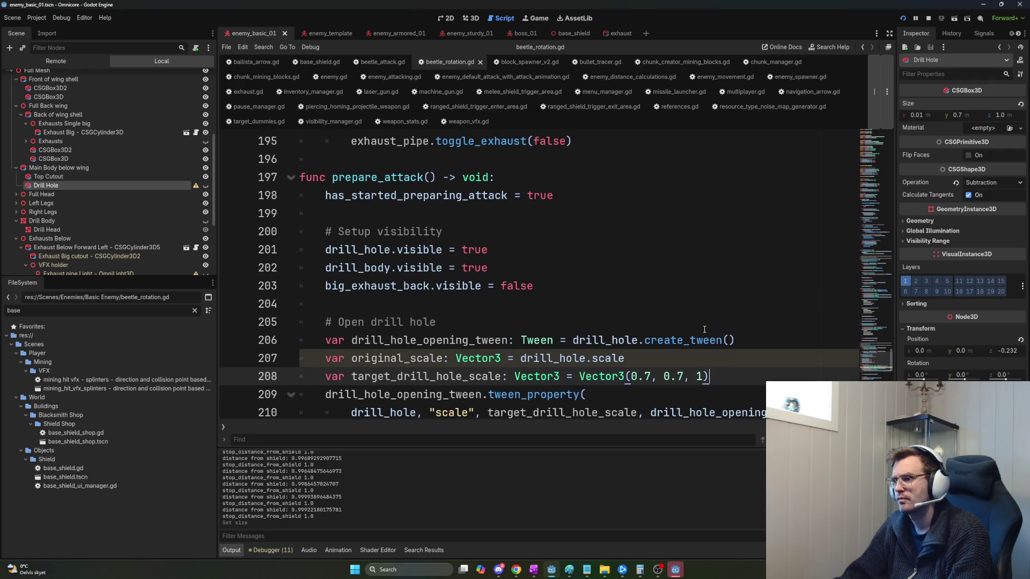
scroll(704, 329, down, 7)
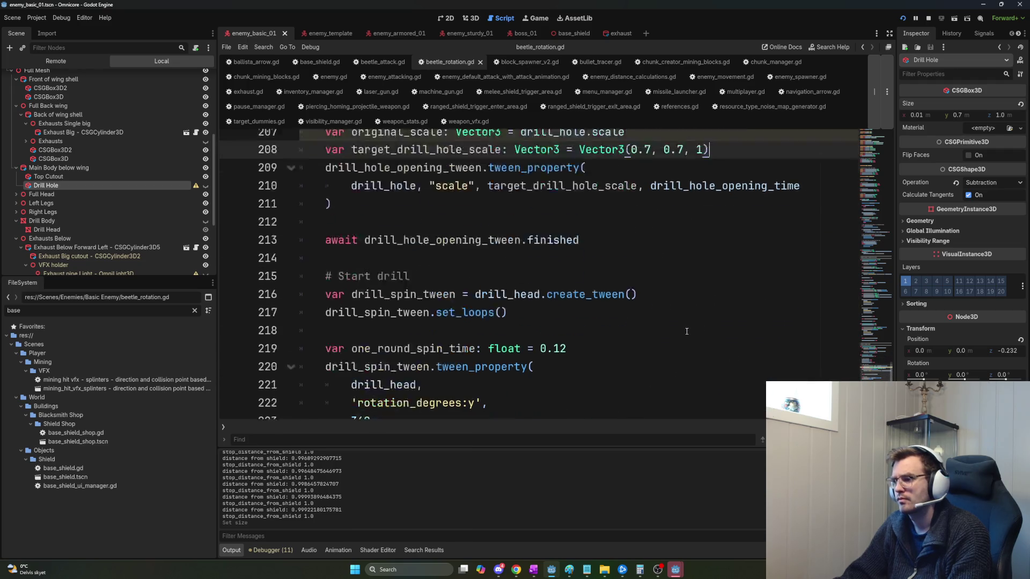
scroll(579, 308, down, 6)
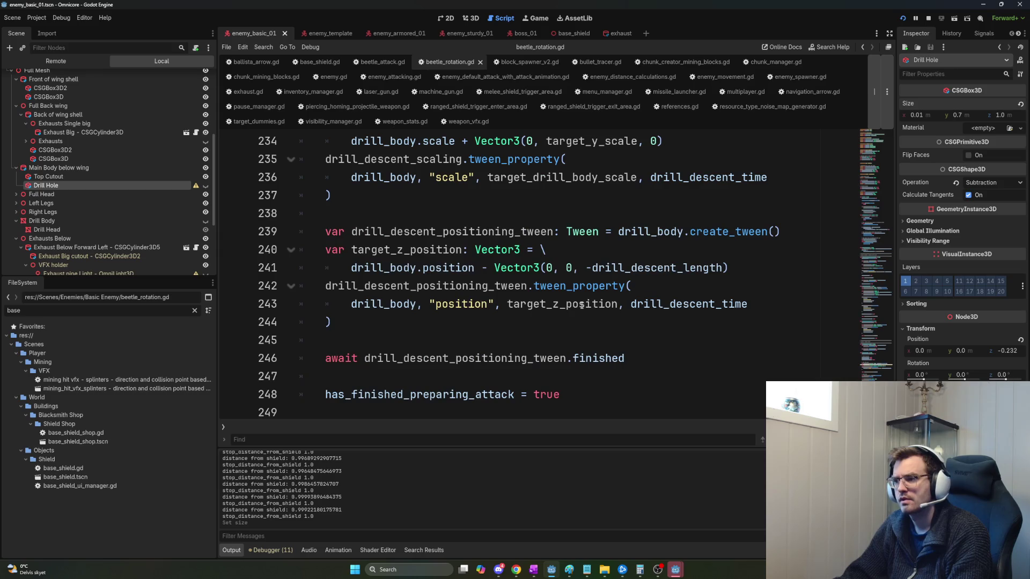
scroll(613, 253, up, 1)
scroll(601, 254, up, 1)
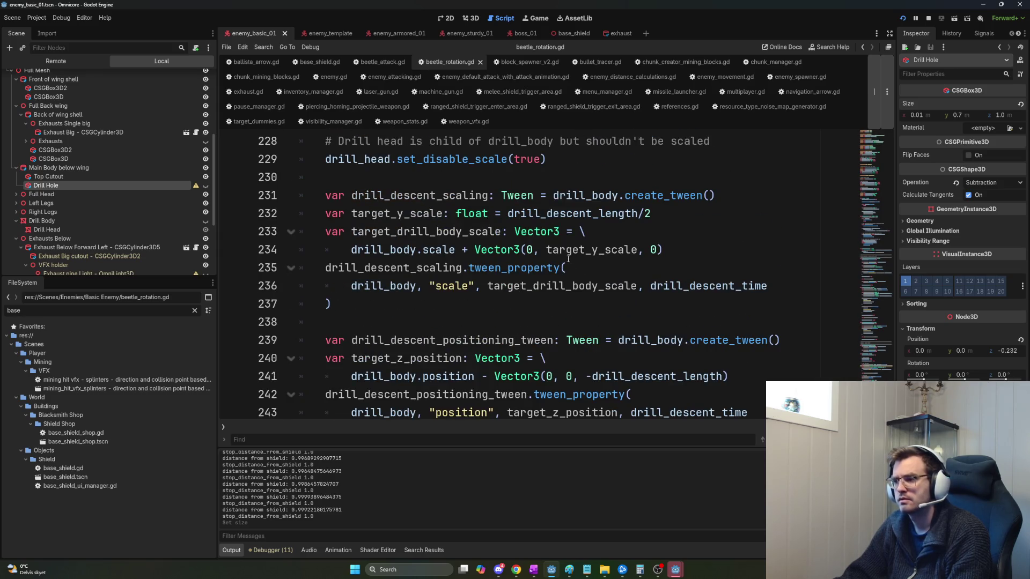
scroll(589, 279, down, 2)
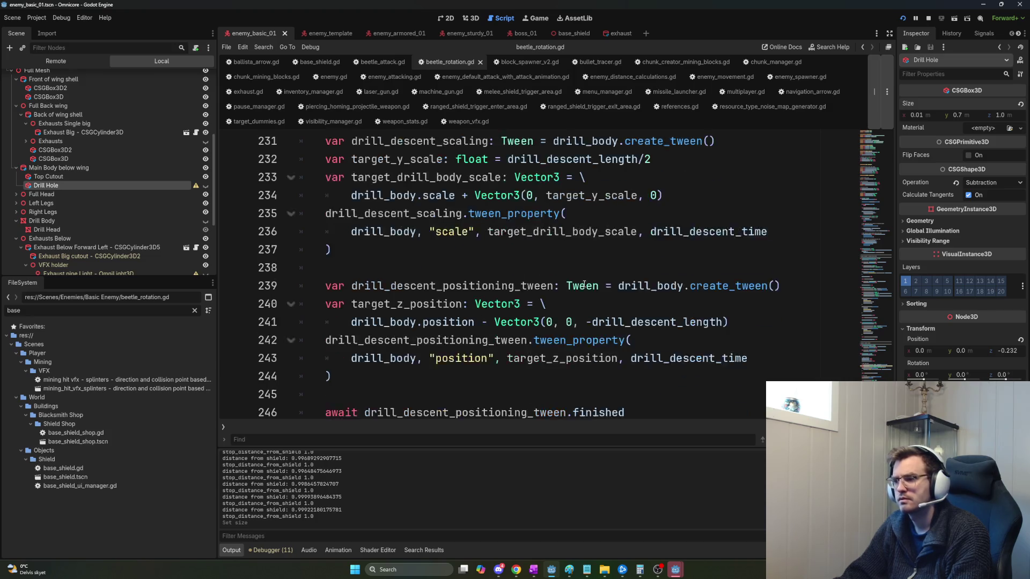
click(507, 305)
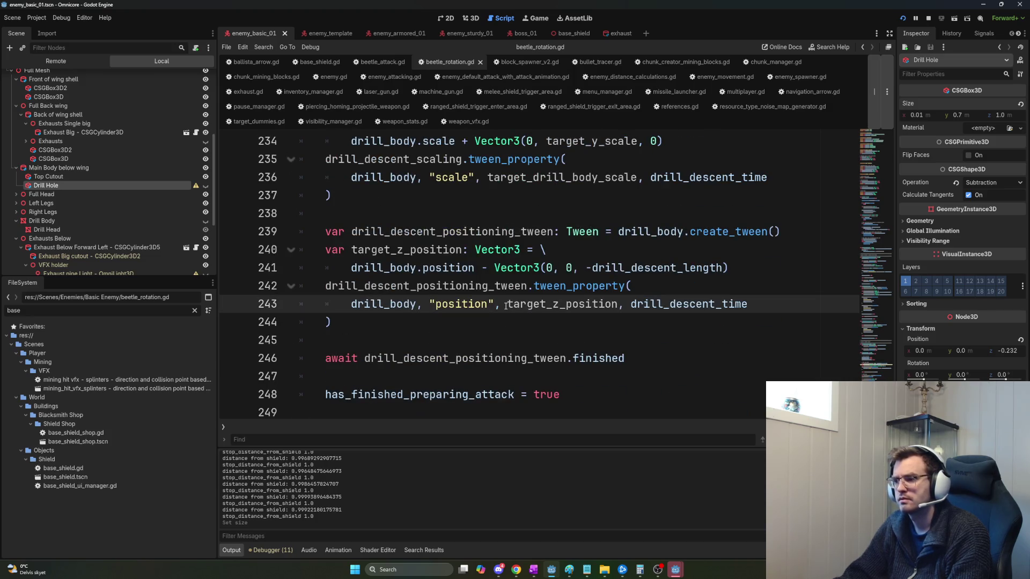
click(593, 267)
key(BackSpace)
click(675, 279)
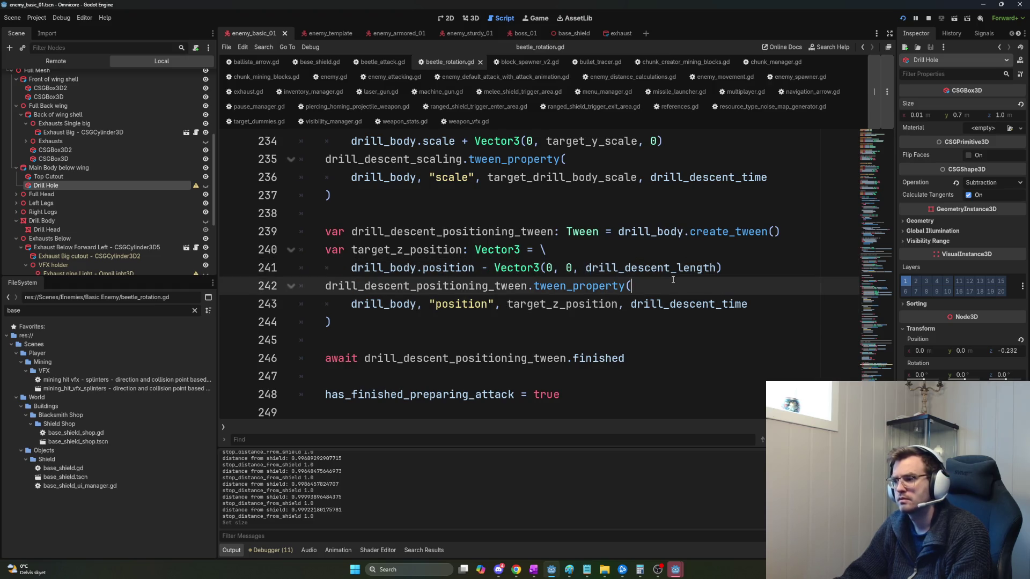
key(F5)
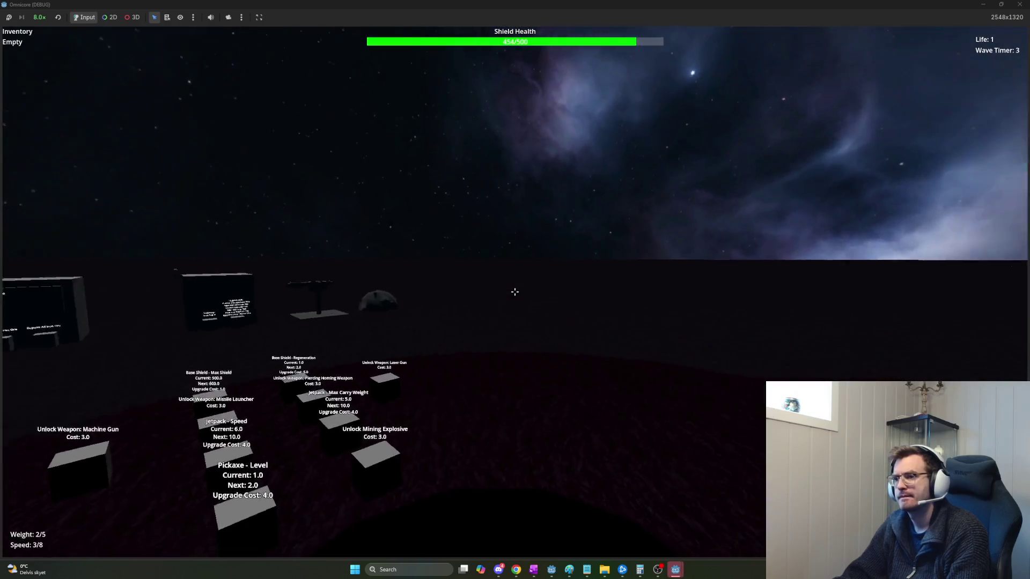
Pause as the beetles arrive, drop the game speed from 8.0× to 1.0×, and resume
key(Escape)
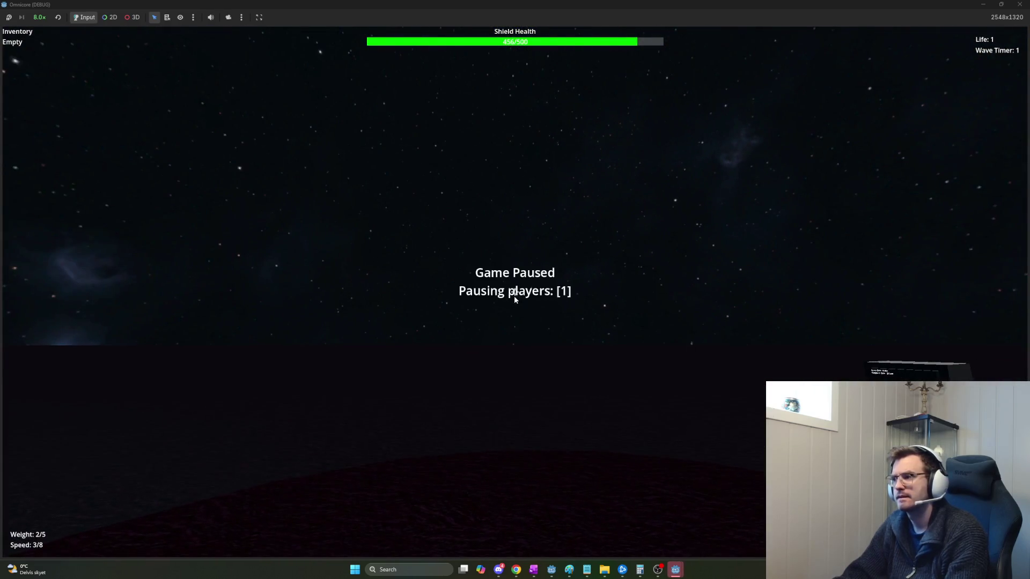
click(39, 18)
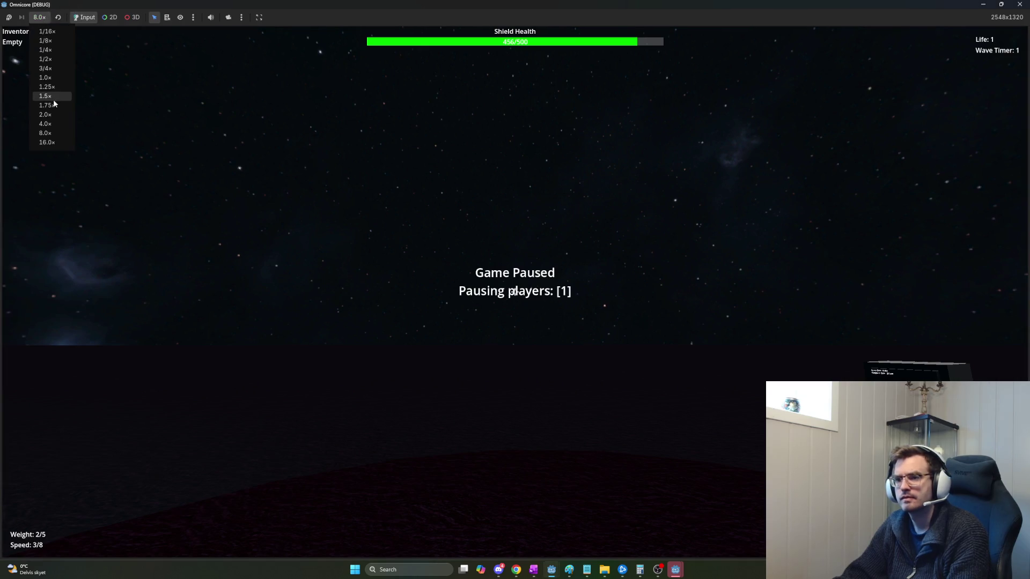
click(47, 134)
key(Escape)
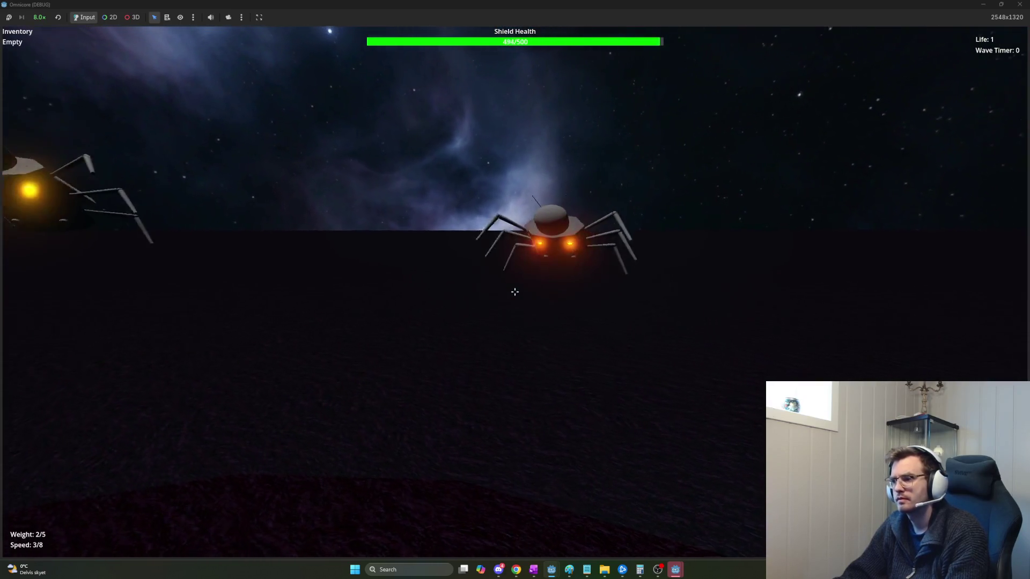
key(Escape)
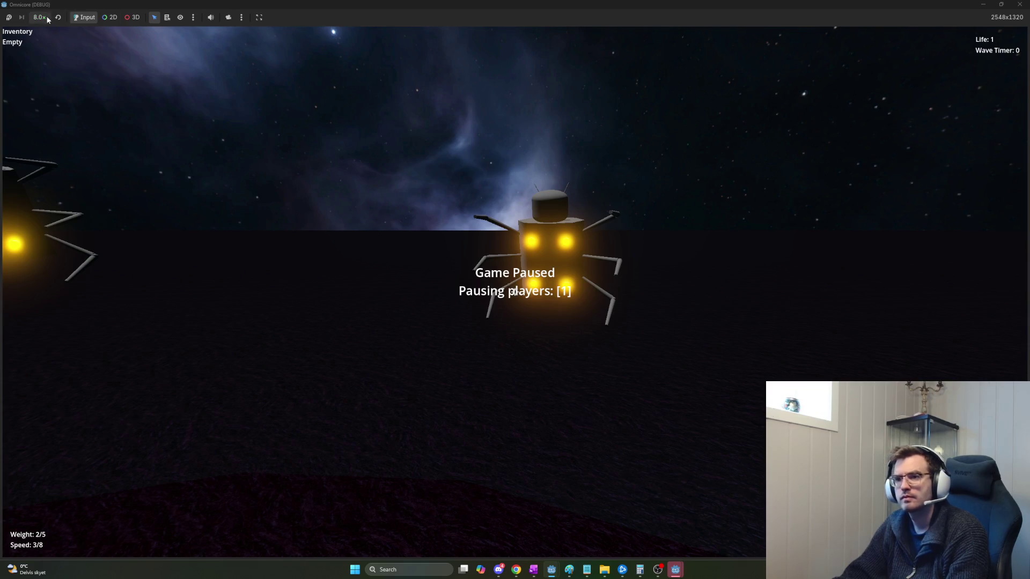
click(40, 17)
click(53, 76)
key(Escape)
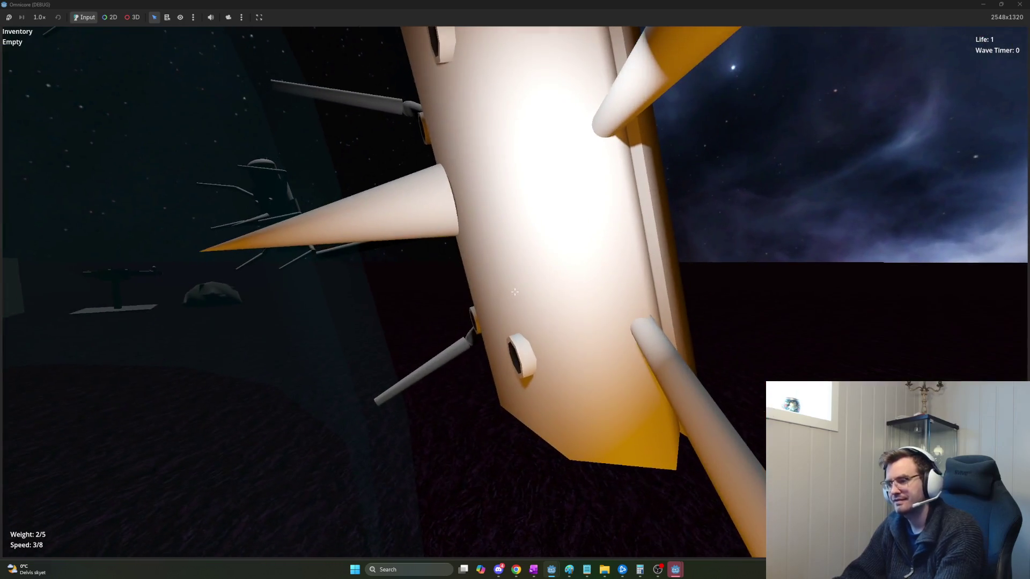
Pause after the drill attack and stop the game with F8, back in the script editor
key(Escape)
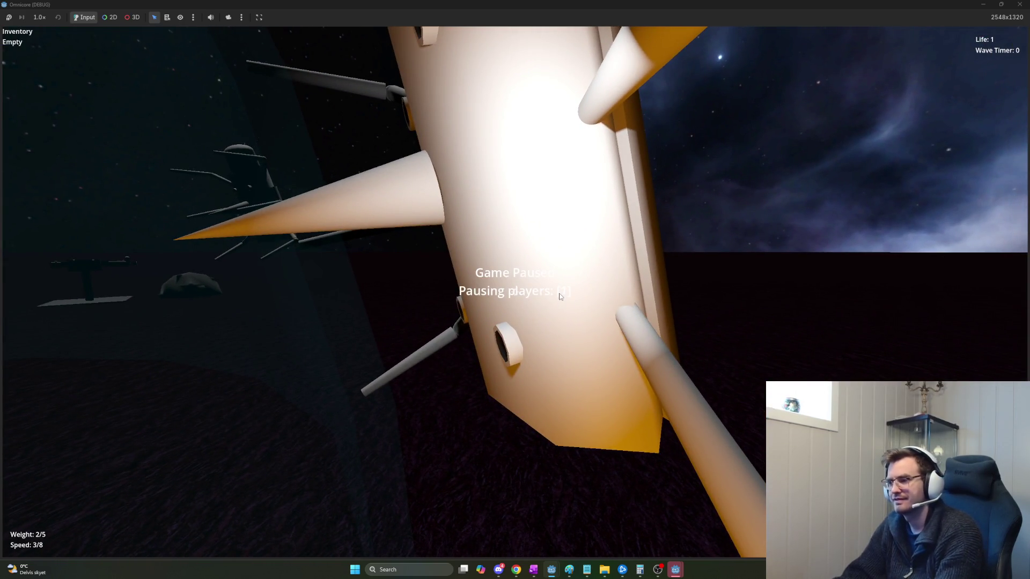
key(alt+Tab)
key(F8)
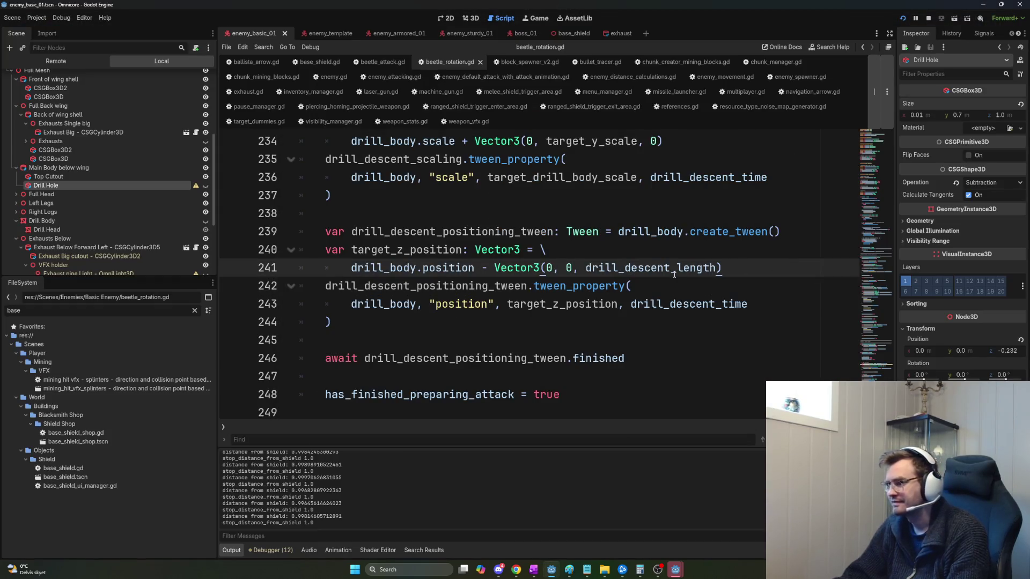
Select the Drill Hole node and set its x size to 1.0
click(99, 177)
click(99, 178)
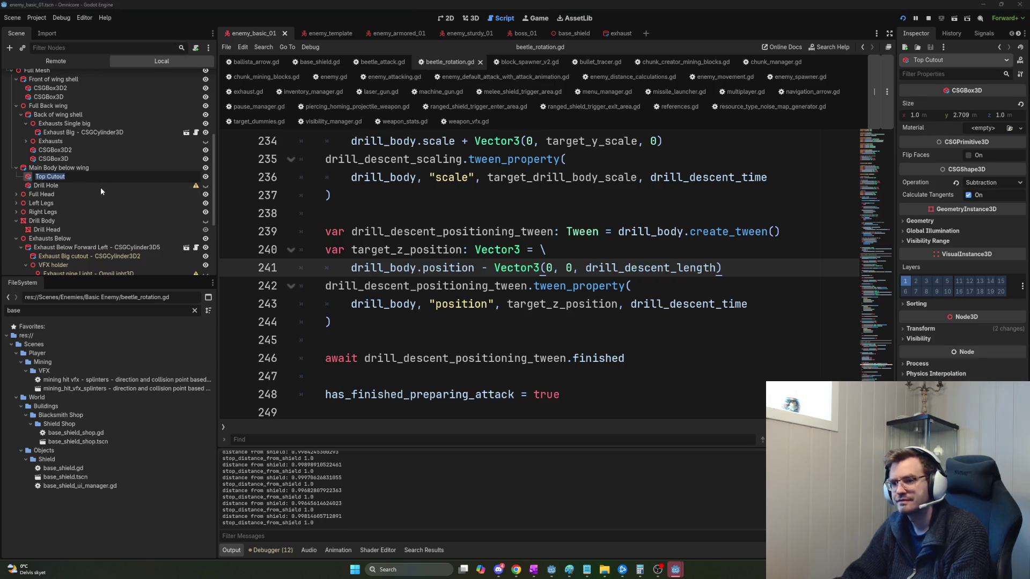
key(Escape)
mouse_move(196, 186)
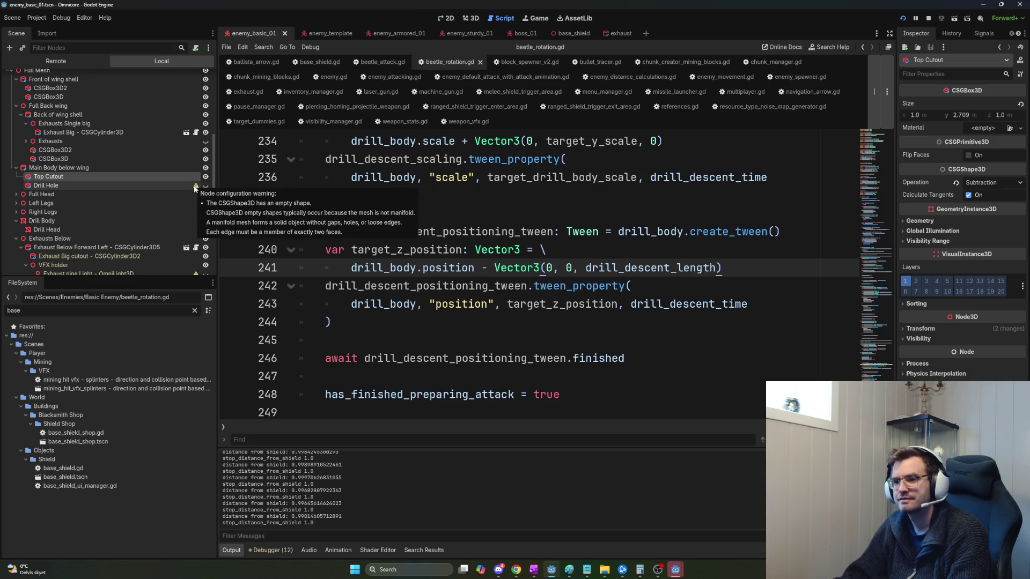
click(191, 186)
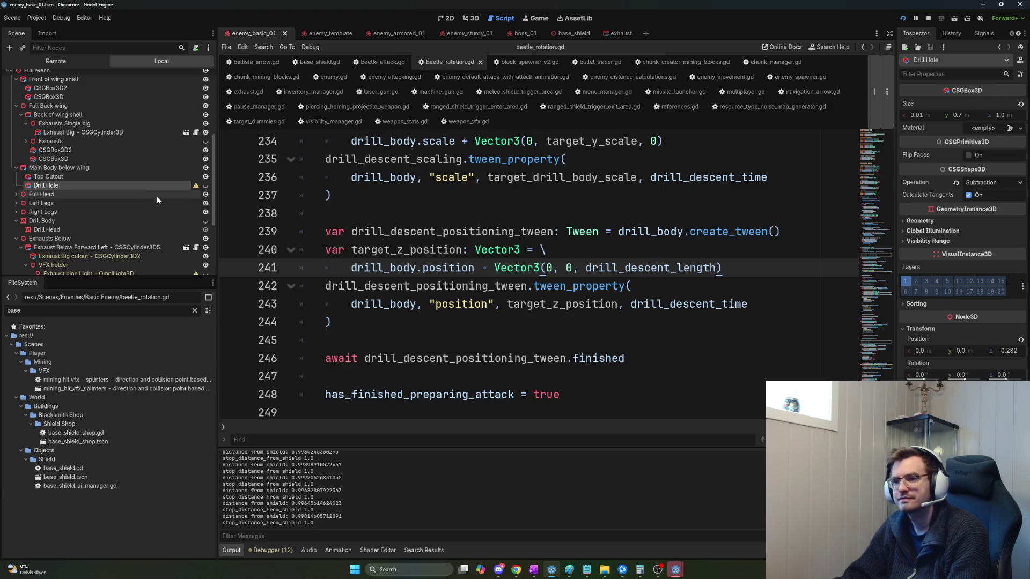
click(933, 115)
text(1)
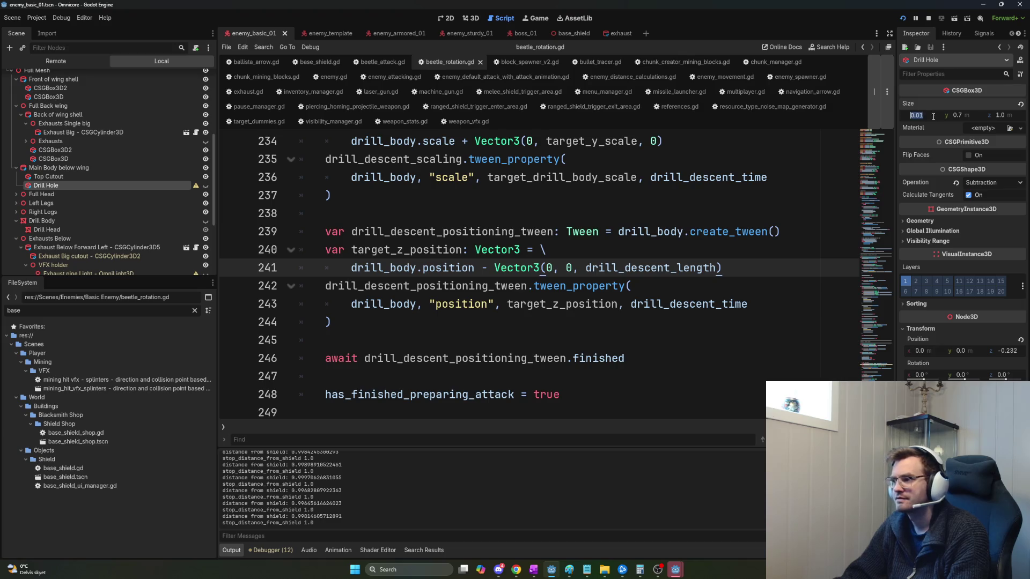
key(Return)
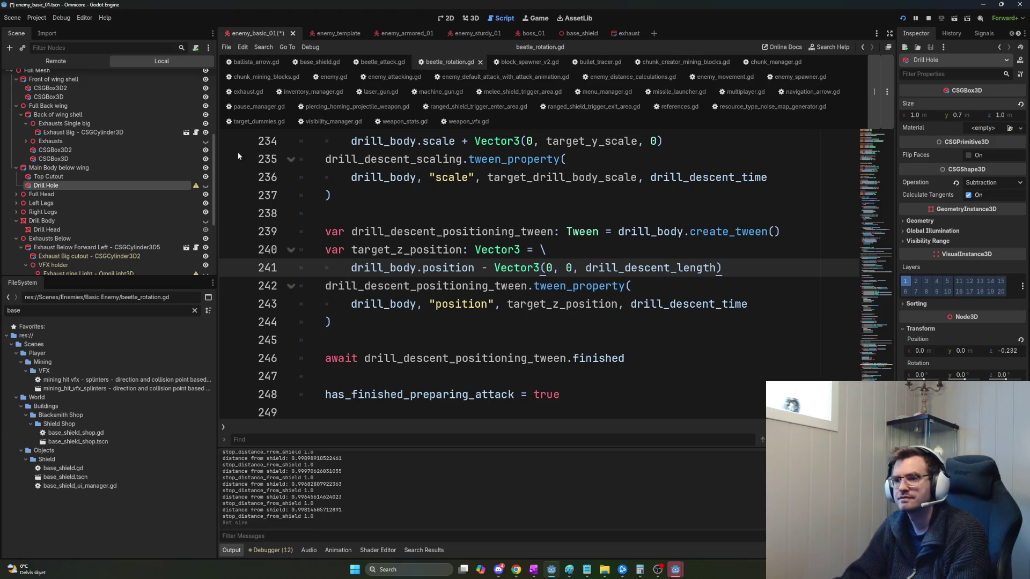
Make Drill Hole visible in the scene and set its x size to 0.0
click(206, 186)
double_click(182, 184)
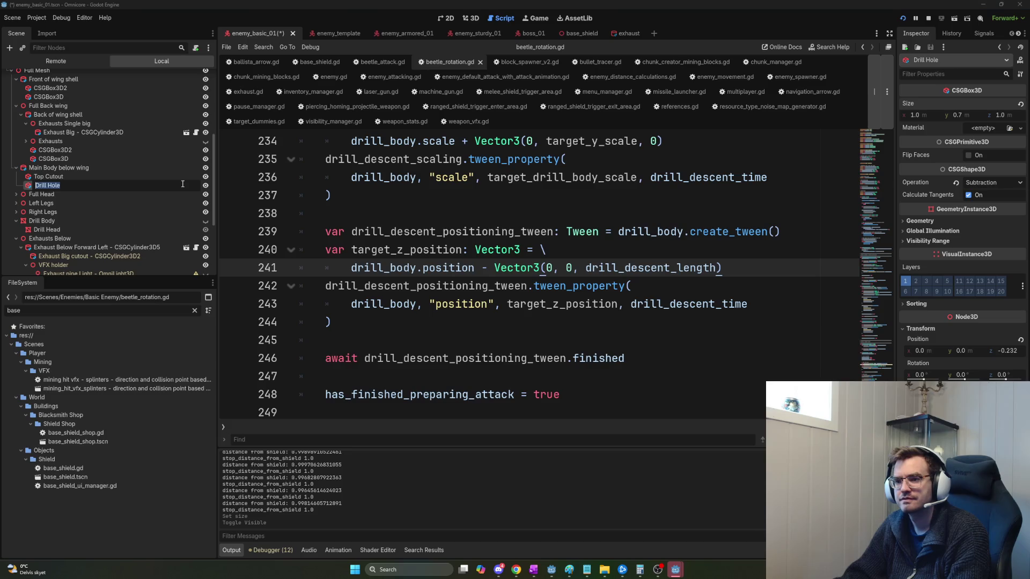
click(146, 177)
click(153, 185)
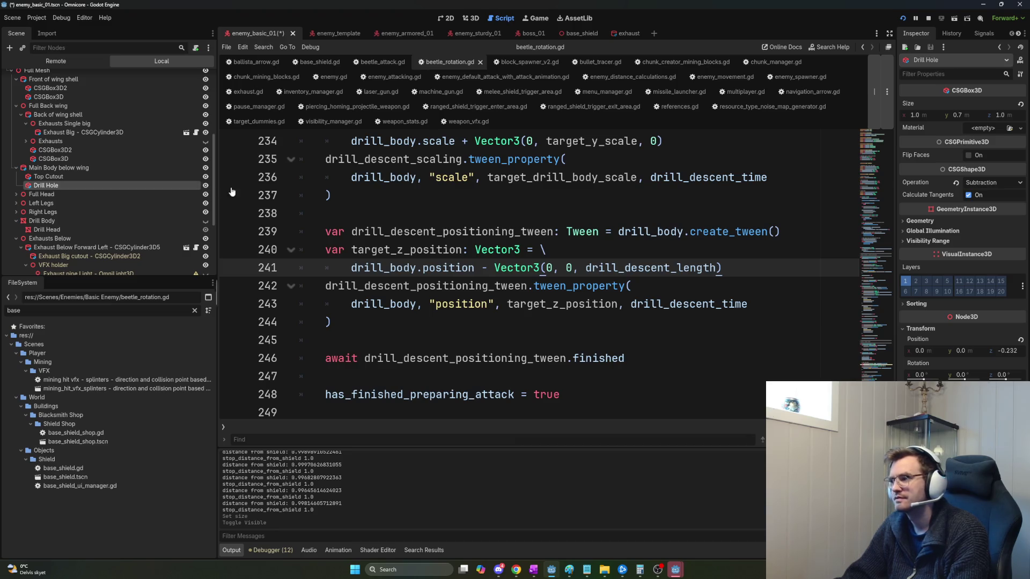
click(941, 115)
text(0)
key(Return)
click(551, 236)
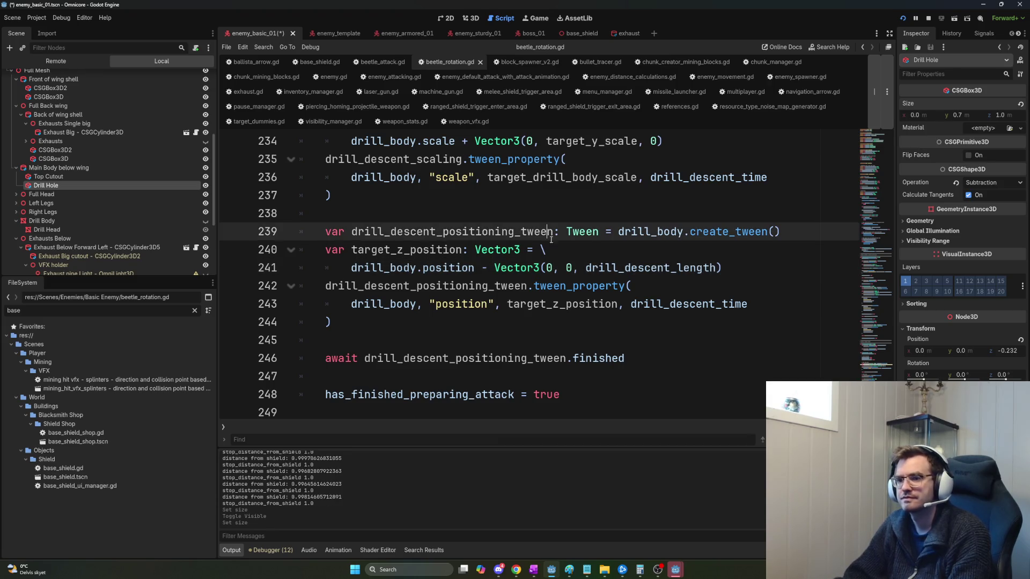
Save the scene and delete the 'drill_hole.visible = true' line from prepare_attack
key(ctrl+s)
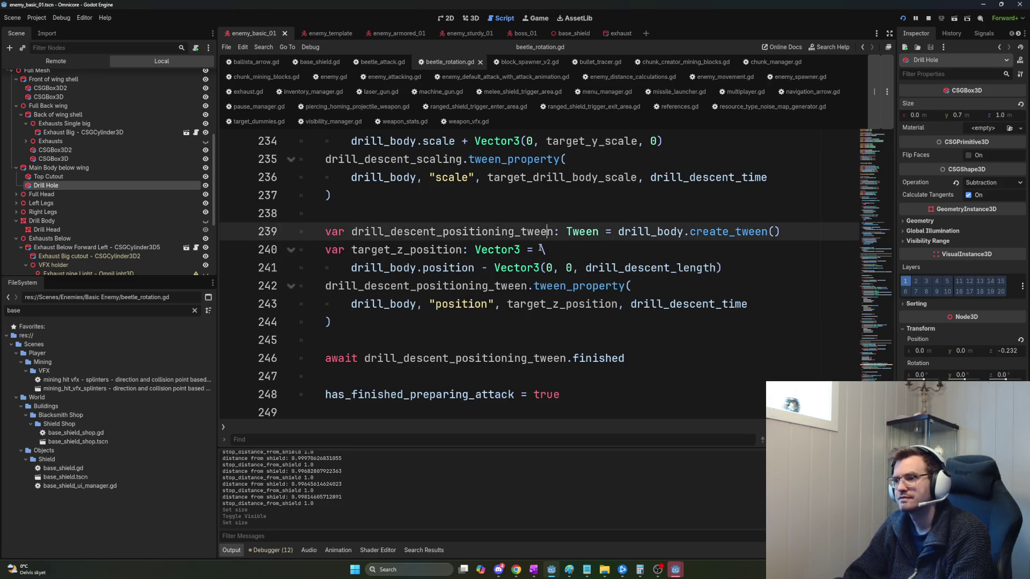
scroll(540, 248, up, 6)
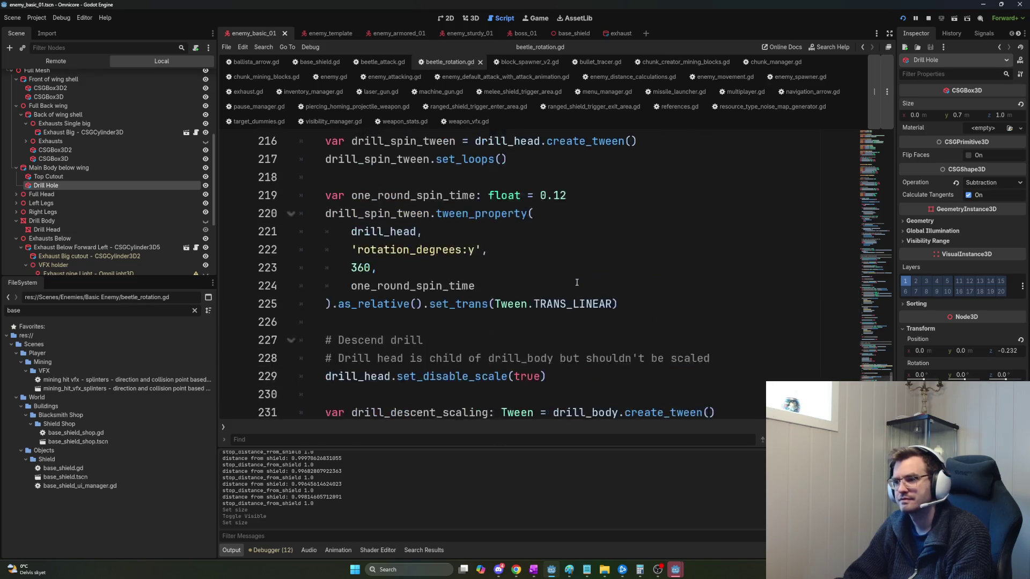
scroll(577, 282, up, 2)
scroll(578, 285, down, 8)
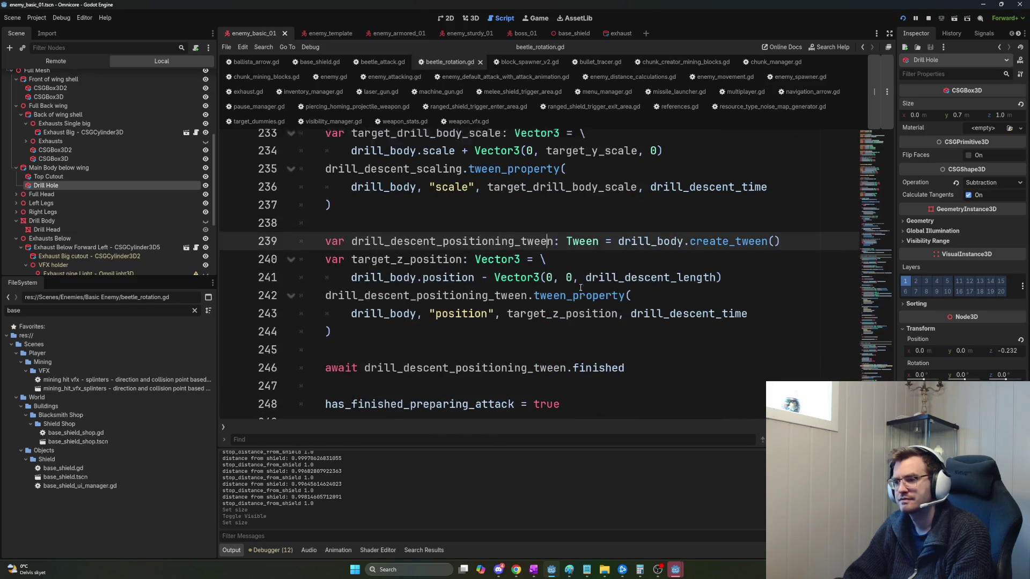
scroll(580, 287, up, 12)
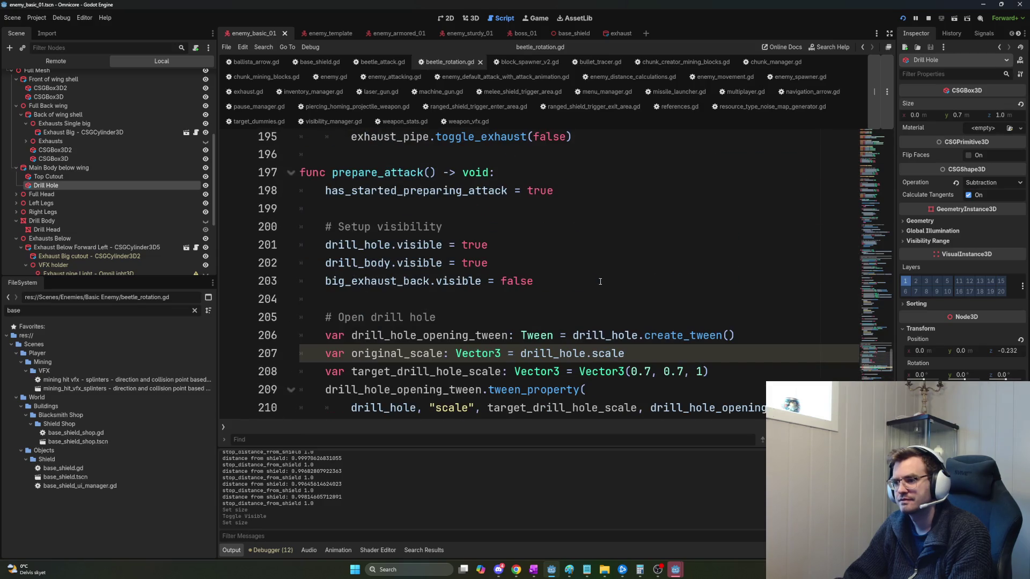
drag(489, 245, 325, 245)
key(BackSpace)
key(BackSpace)
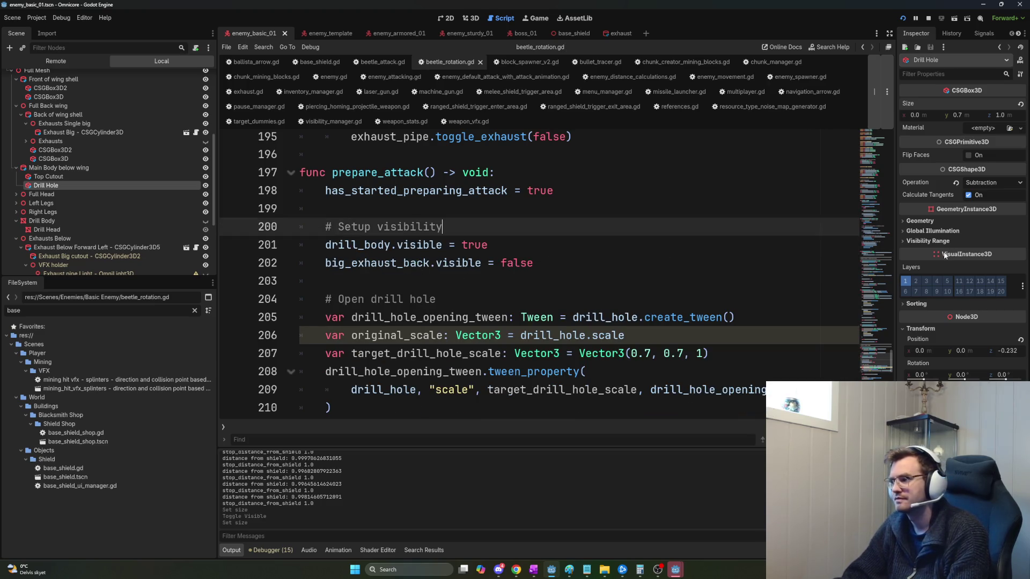
scroll(151, 165, up, 5)
scroll(132, 153, up, 3)
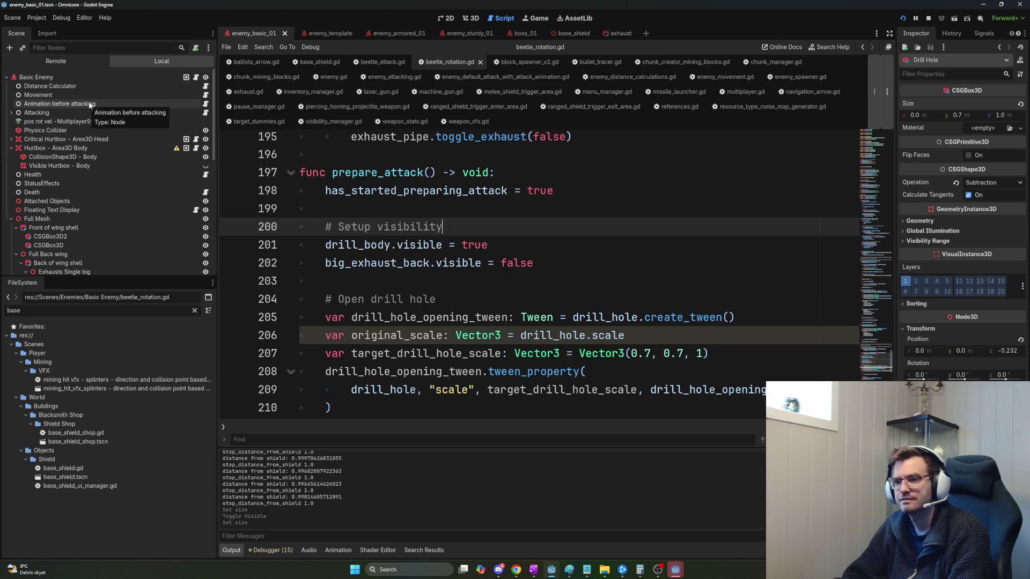
Filter the scene tree by 'drill' and review Drill Body's mesh properties in the Inspector
click(94, 112)
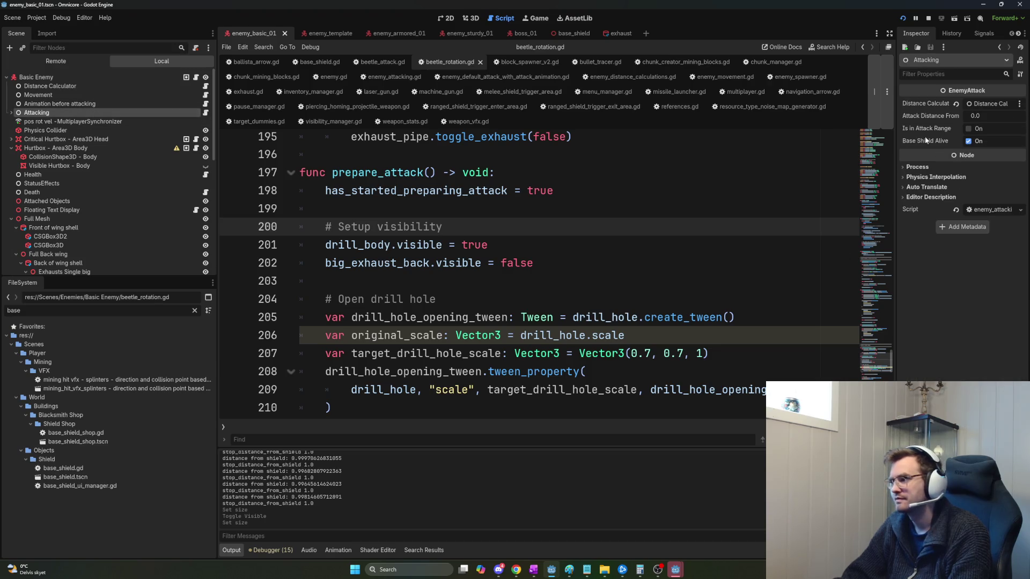
click(59, 104)
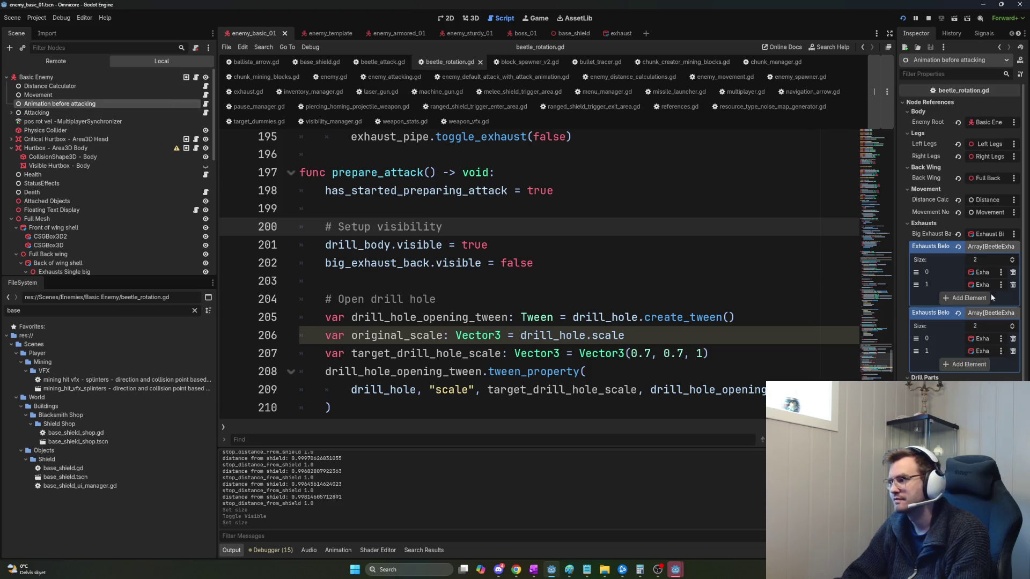
scroll(991, 297, down, 3)
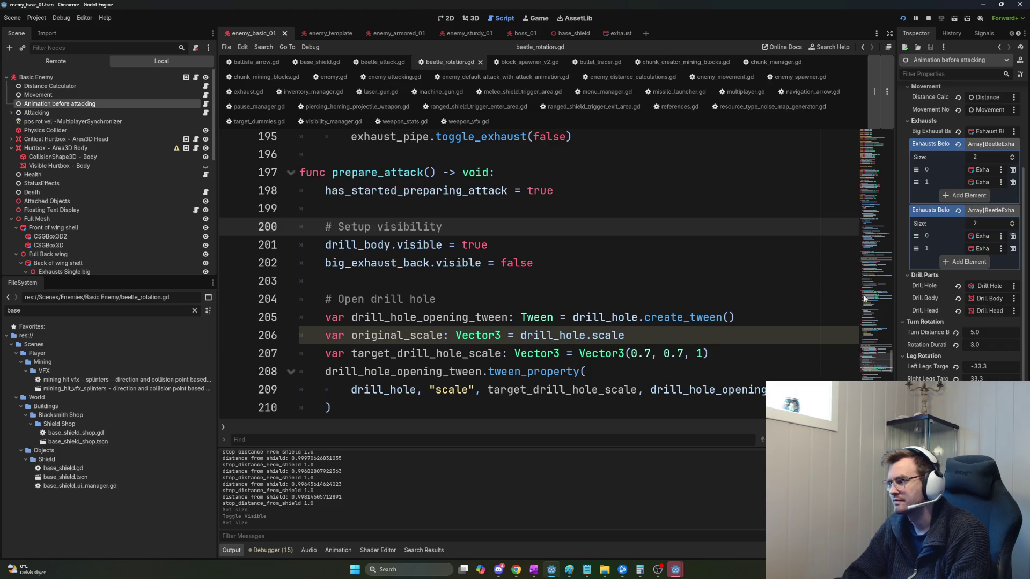
click(128, 47)
text(drill)
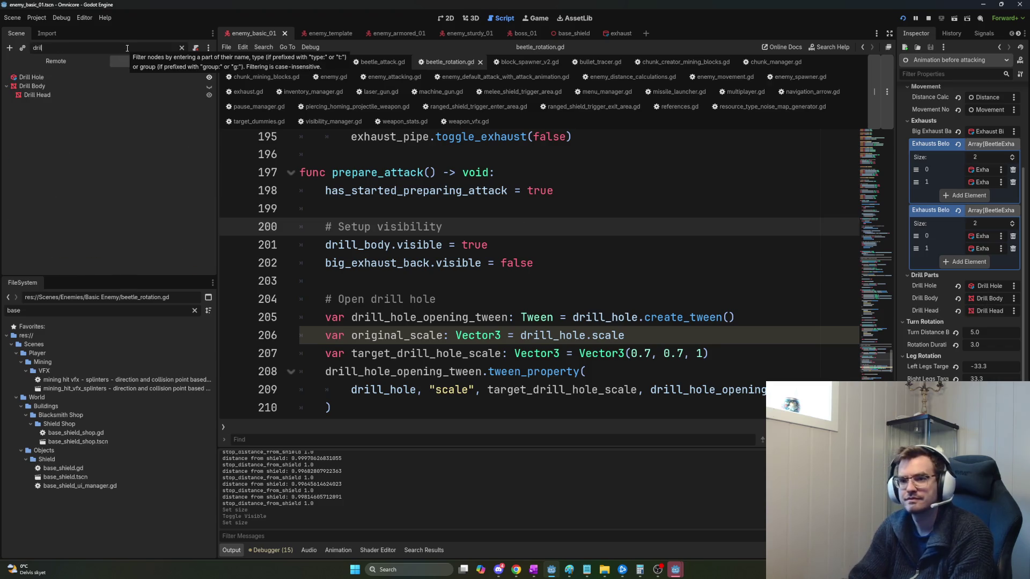
click(67, 85)
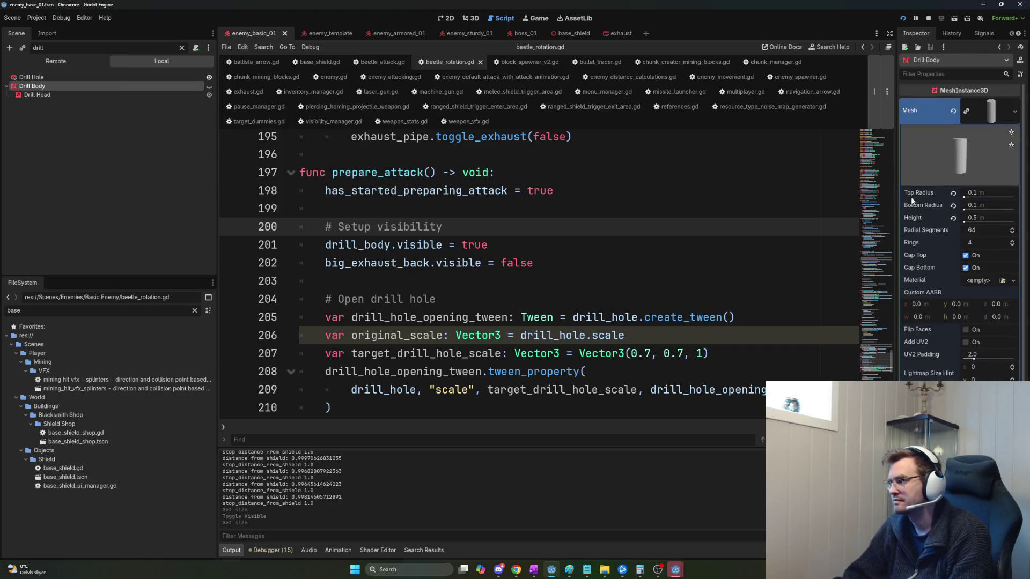
scroll(1022, 356, down, 5)
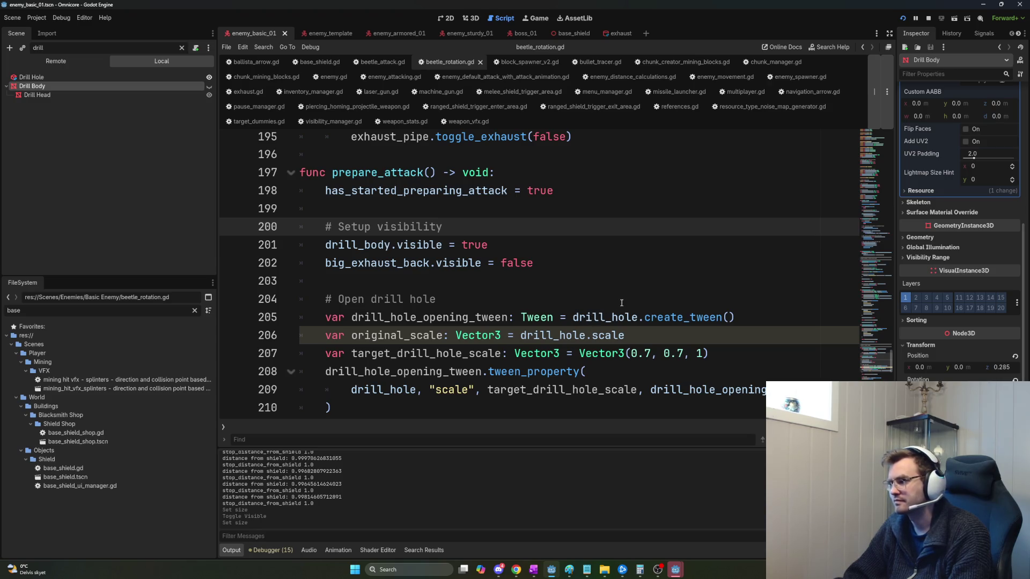
click(676, 327)
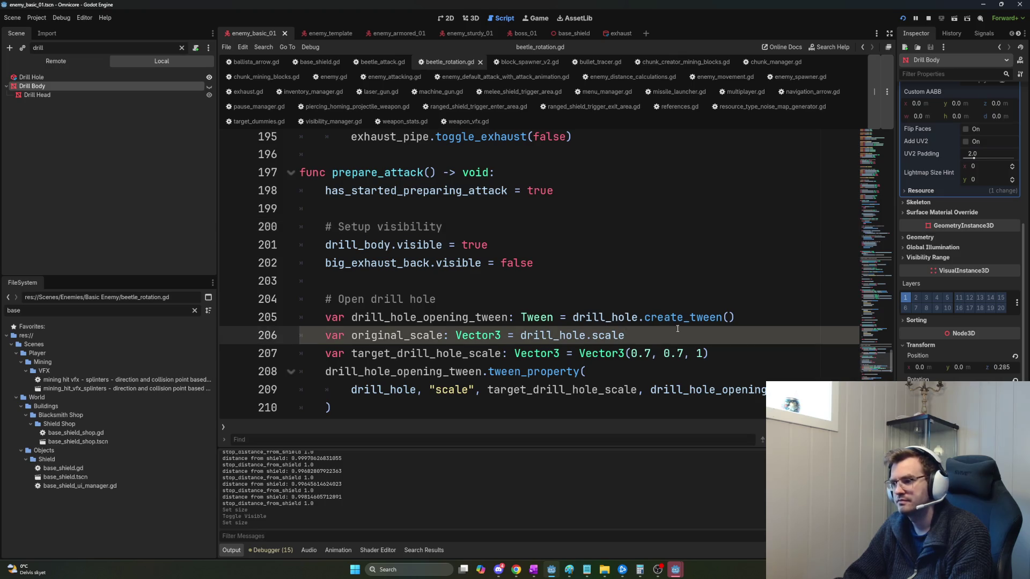
scroll(678, 328, down, 3)
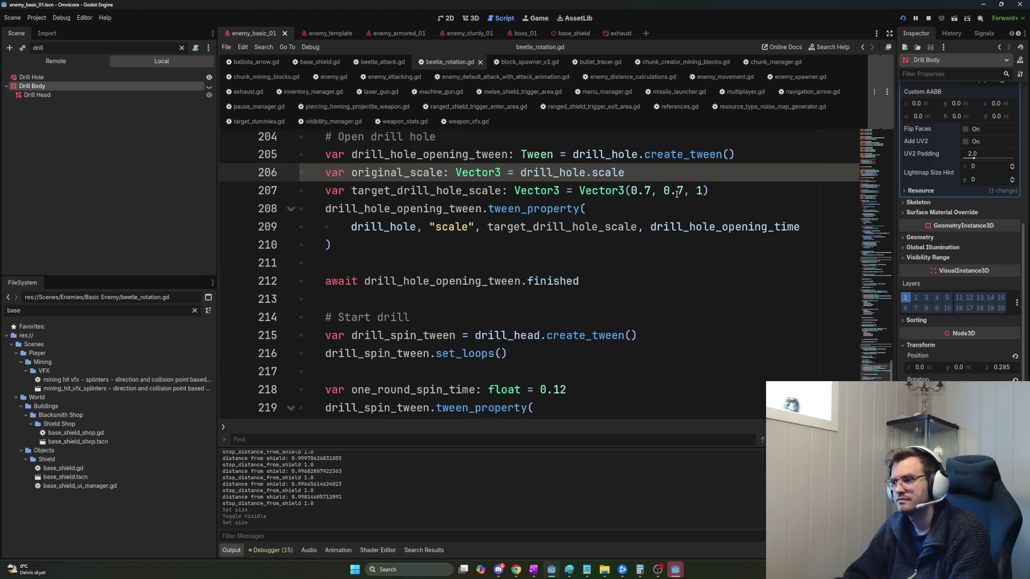
Change target_drill_hole_scale to original_scale + Vector3(0.7, 0, 0) and save beetle_rotation.gd
click(704, 191)
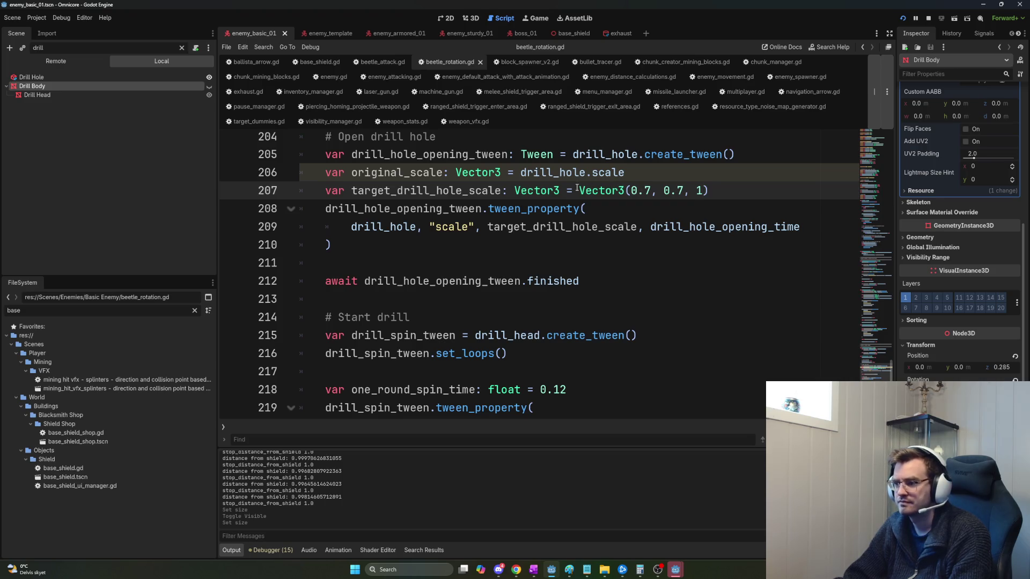
double_click(397, 172)
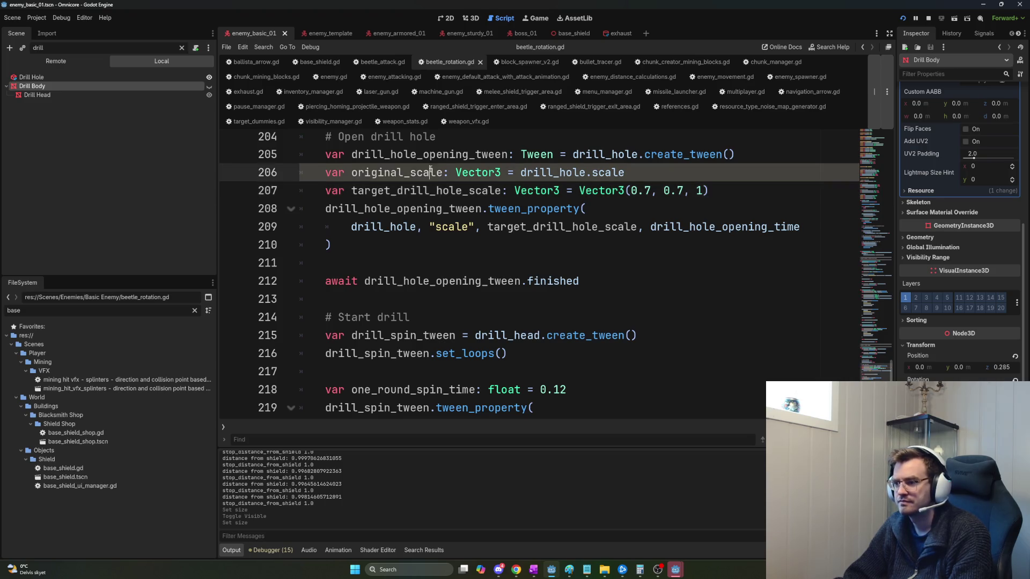
click(582, 191)
text(original_scale +)
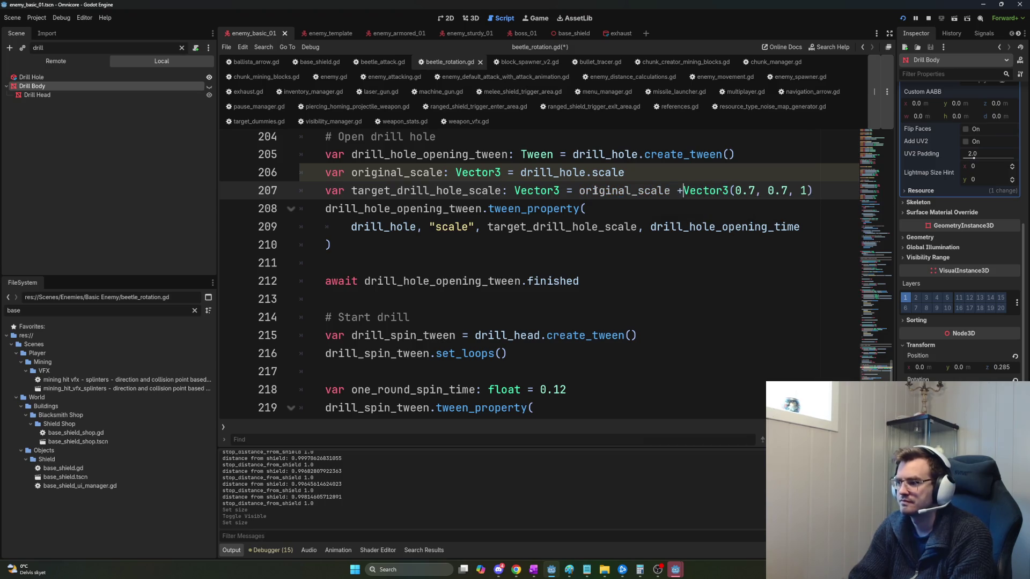
drag(814, 195, 781, 196)
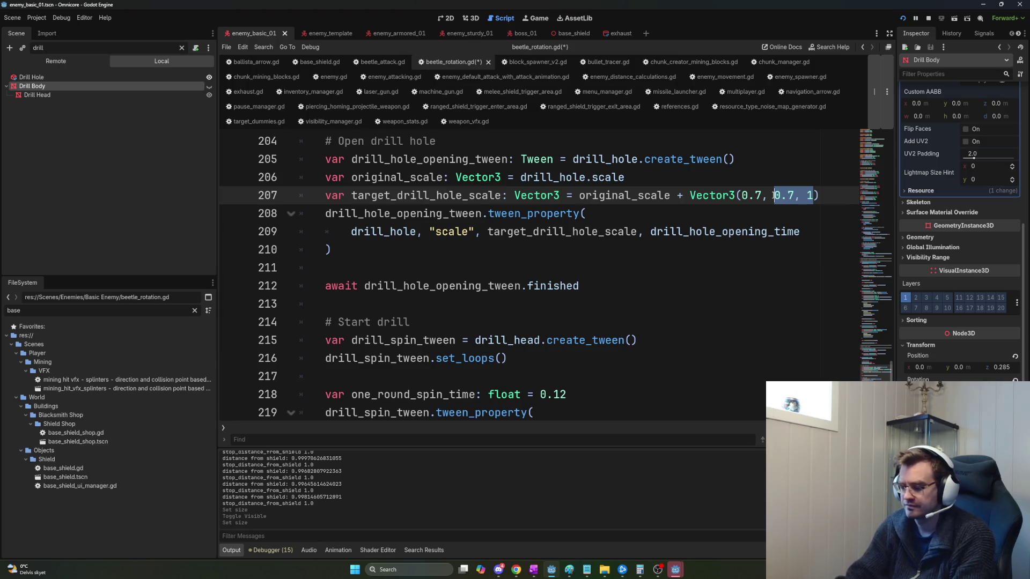
text(, 0)
key(Up)
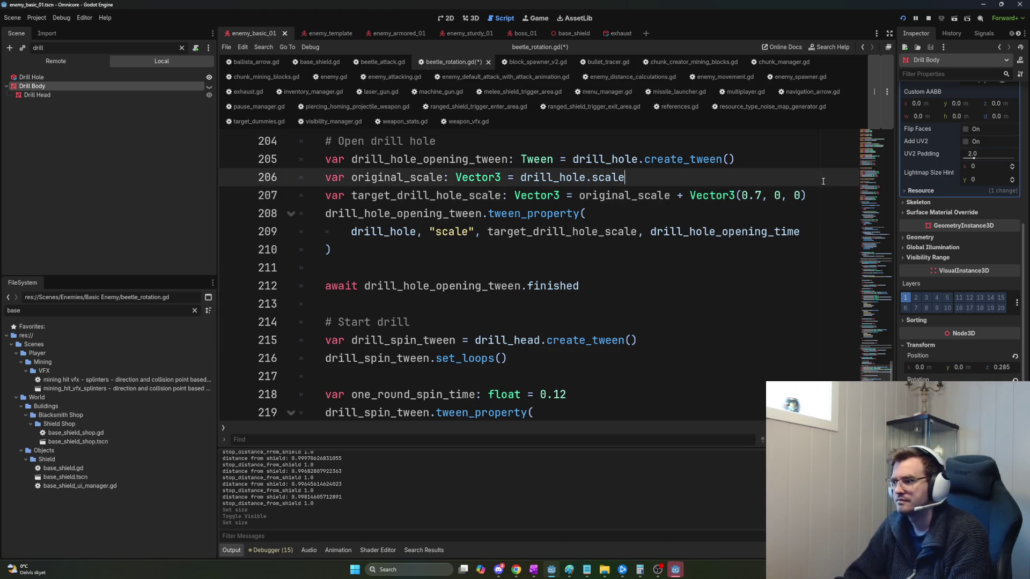
key(ctrl+s)
Review the tween using target_drill_hole_scale and the Start drill lines below it
click(748, 226)
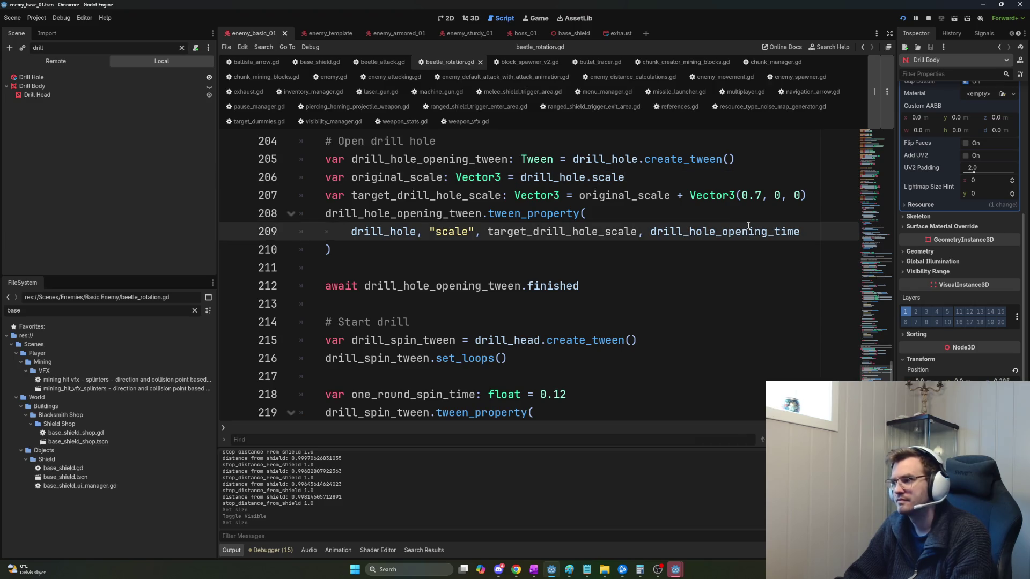
click(736, 265)
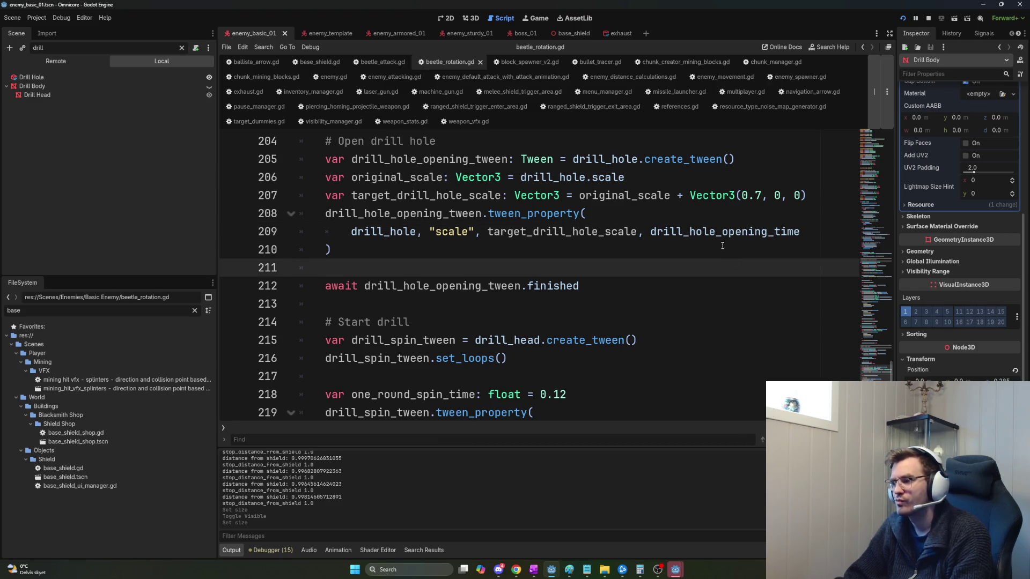
click(716, 251)
double_click(553, 229)
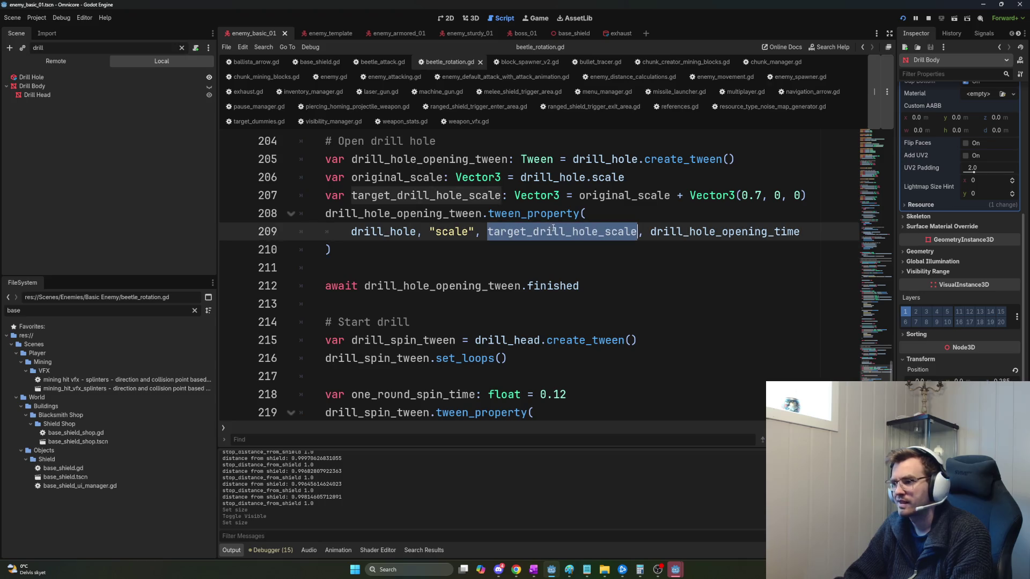
click(601, 273)
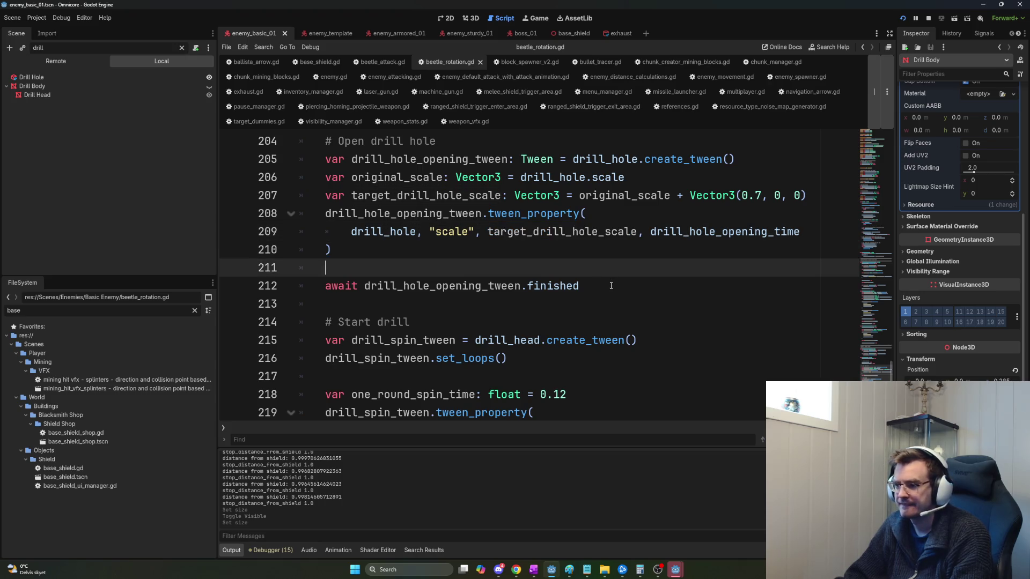
scroll(611, 286, down, 1)
drag(454, 270, 551, 285)
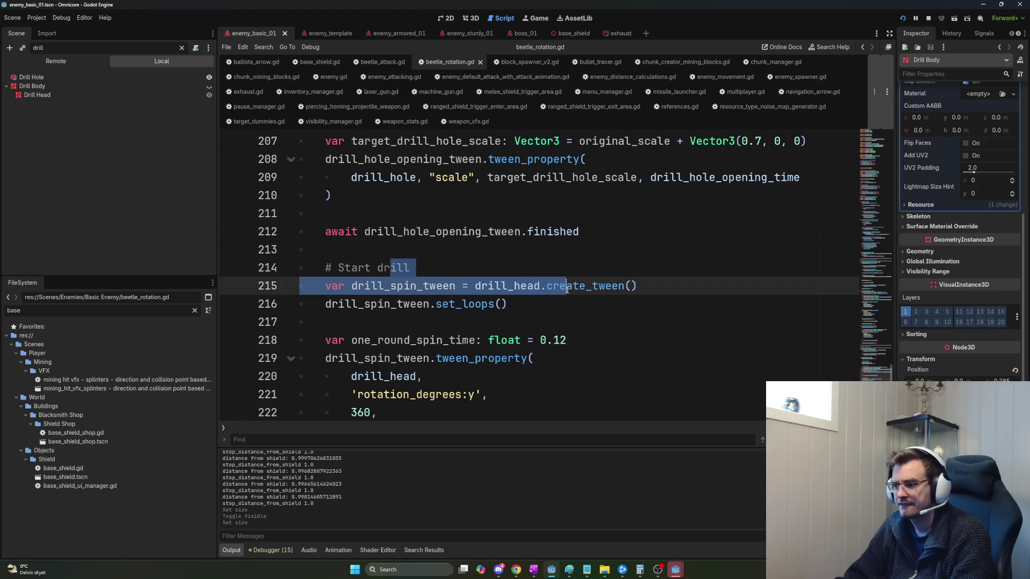
click(582, 304)
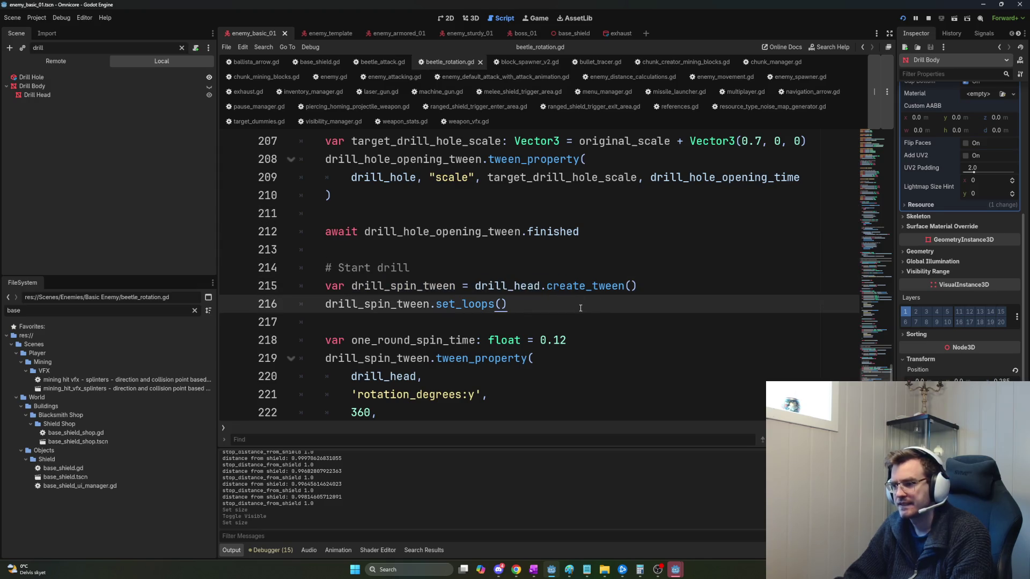
Filter FileSystem to '.tres' files and drop purple_alien_rock.tres onto Drill Head's Material slot
scroll(581, 307, down, 1)
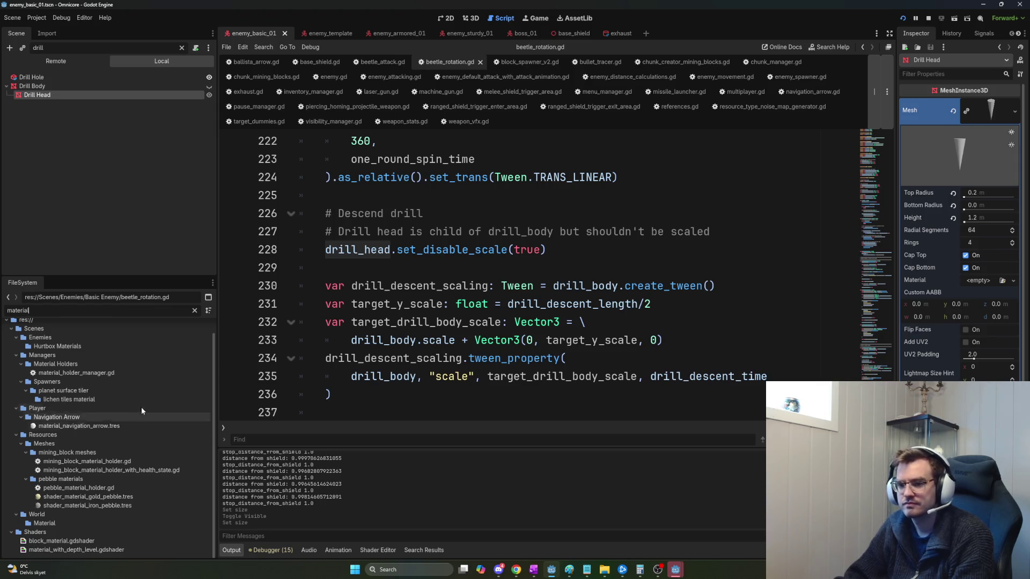
key(ctrl+a)
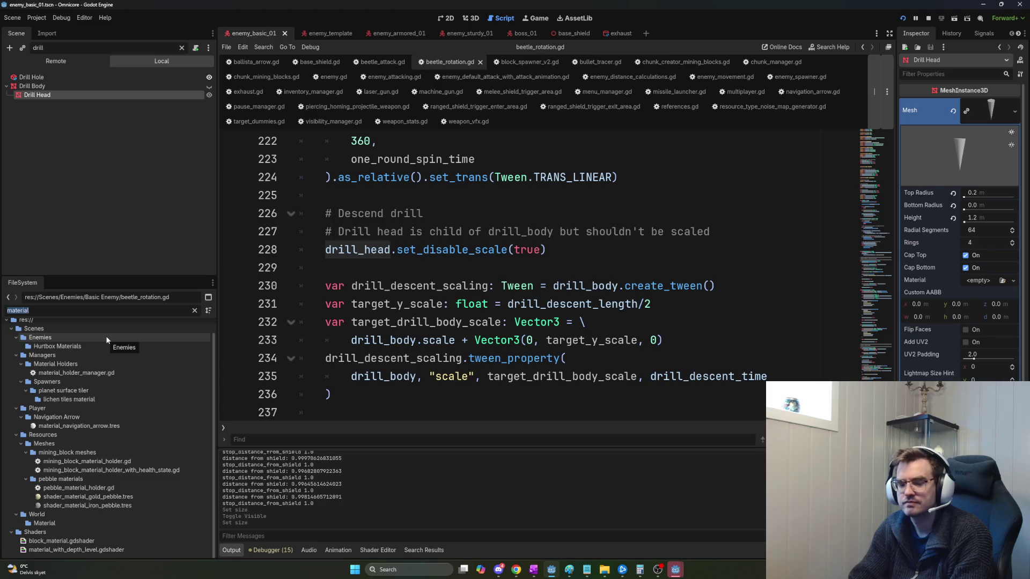
key(BackSpace)
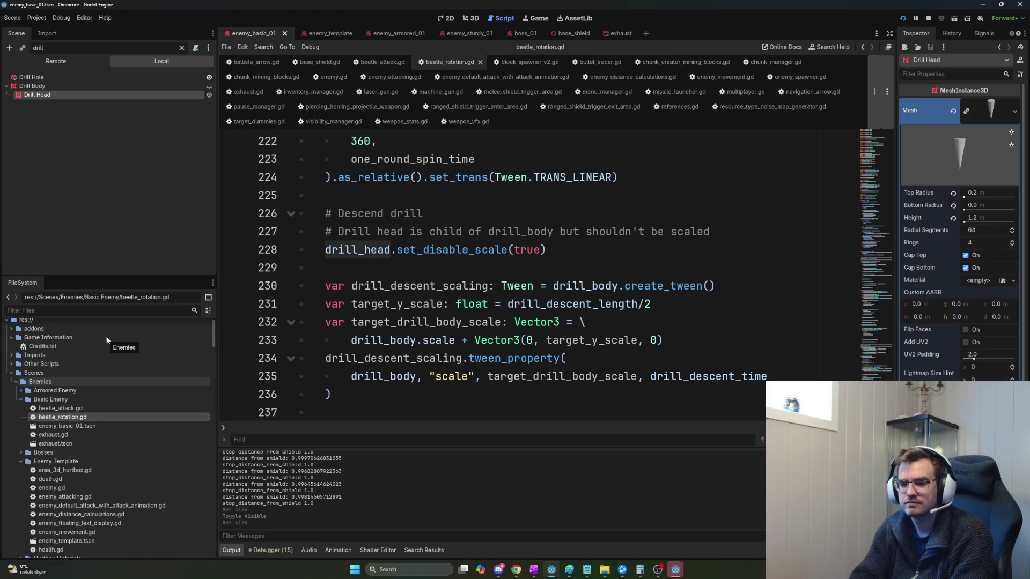
text(.mat)
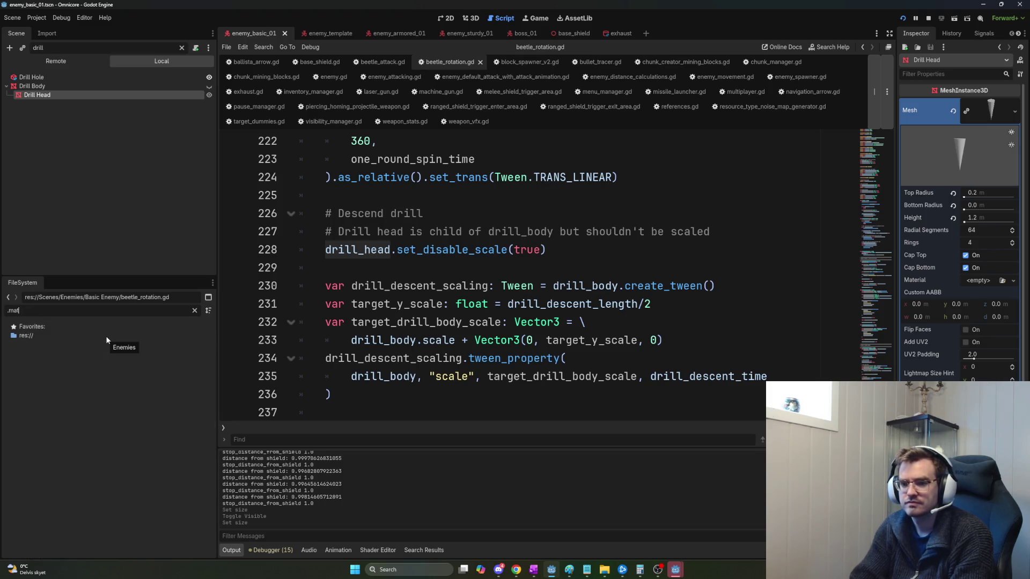
key(ctrl+a)
text(material)
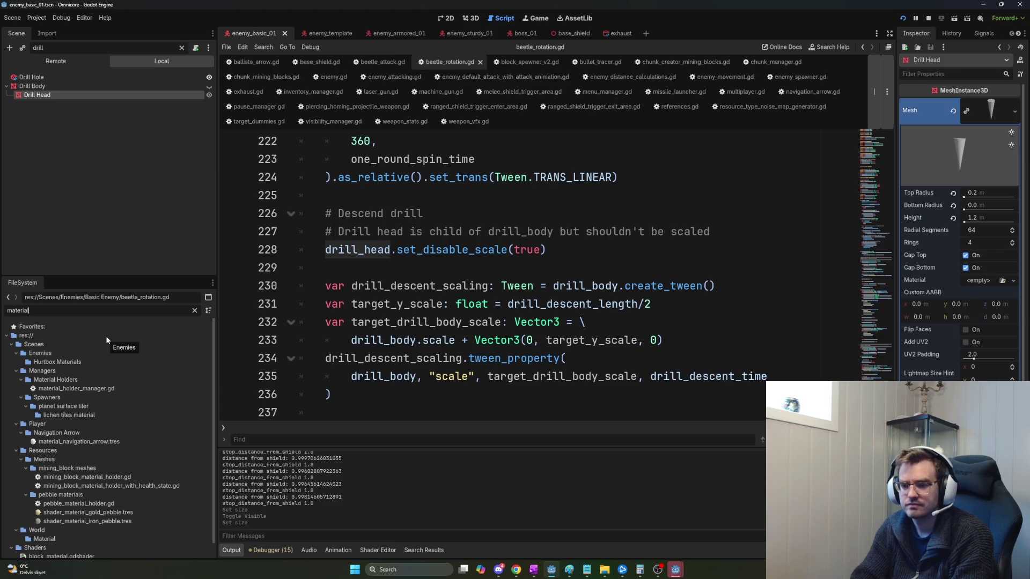
key(ctrl+a)
text(.tres)
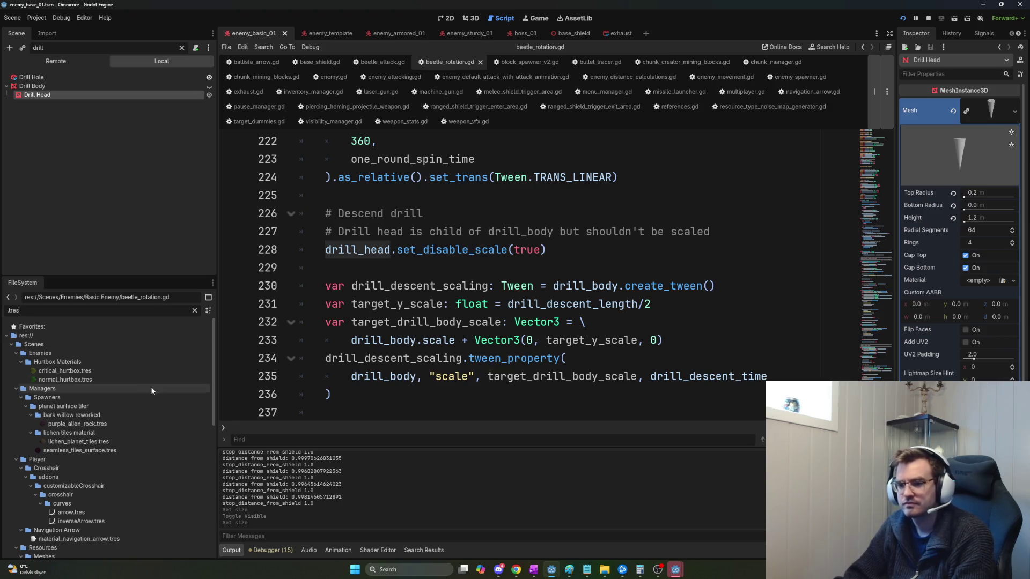
drag(114, 422, 977, 280)
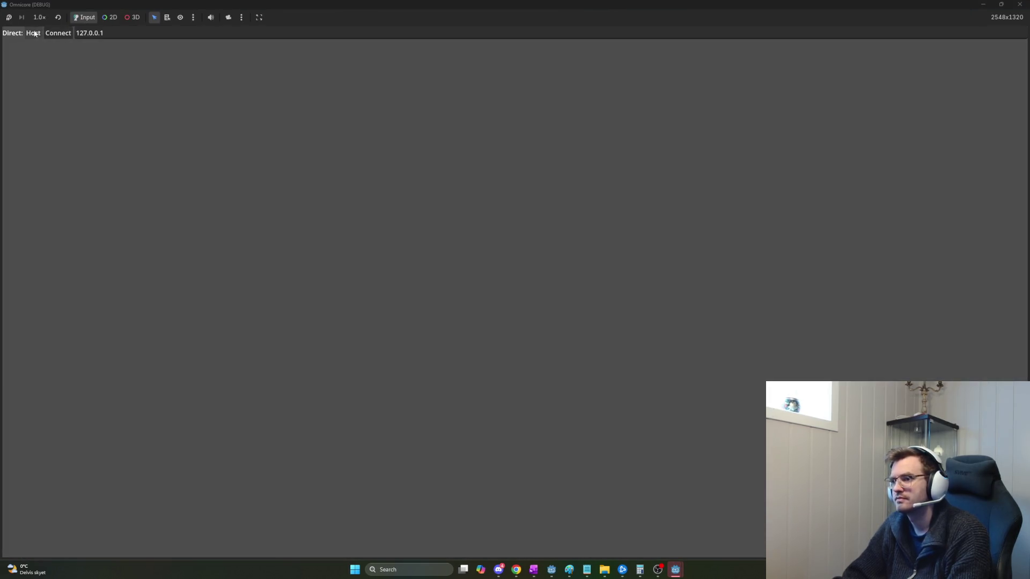
Host a local test game and speed it up to 8.0×
click(33, 33)
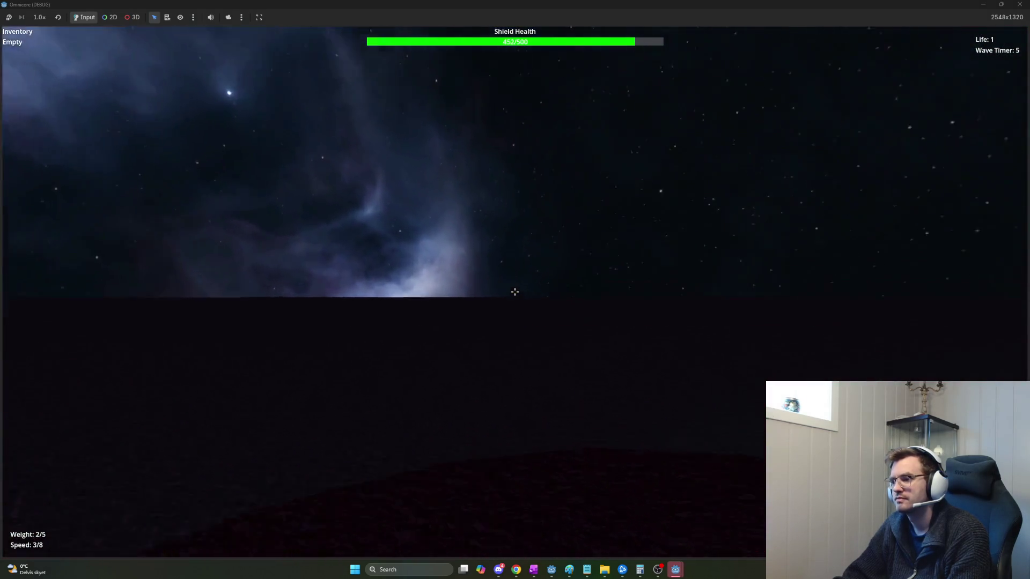
key(Escape)
click(39, 18)
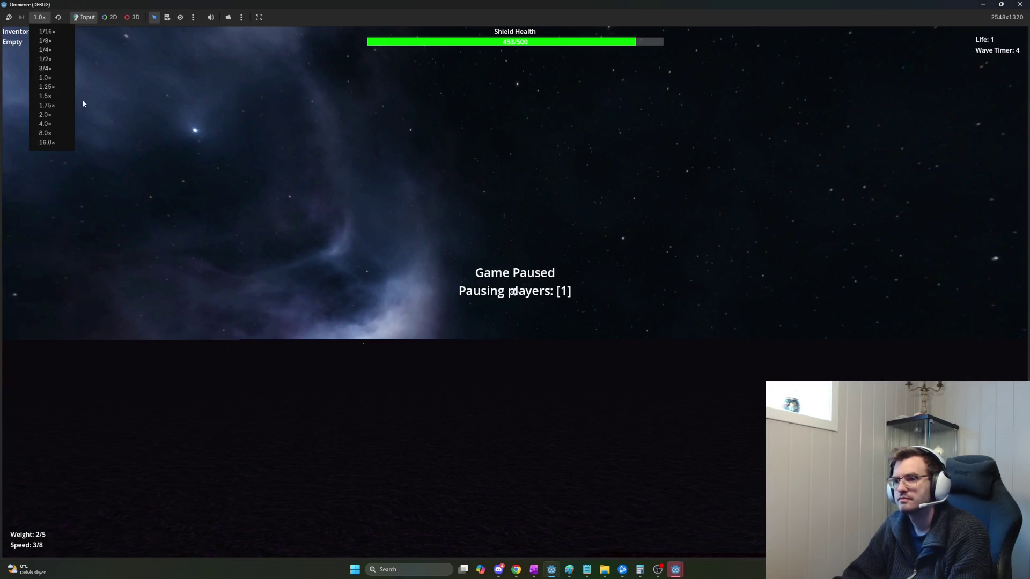
click(53, 140)
key(Escape)
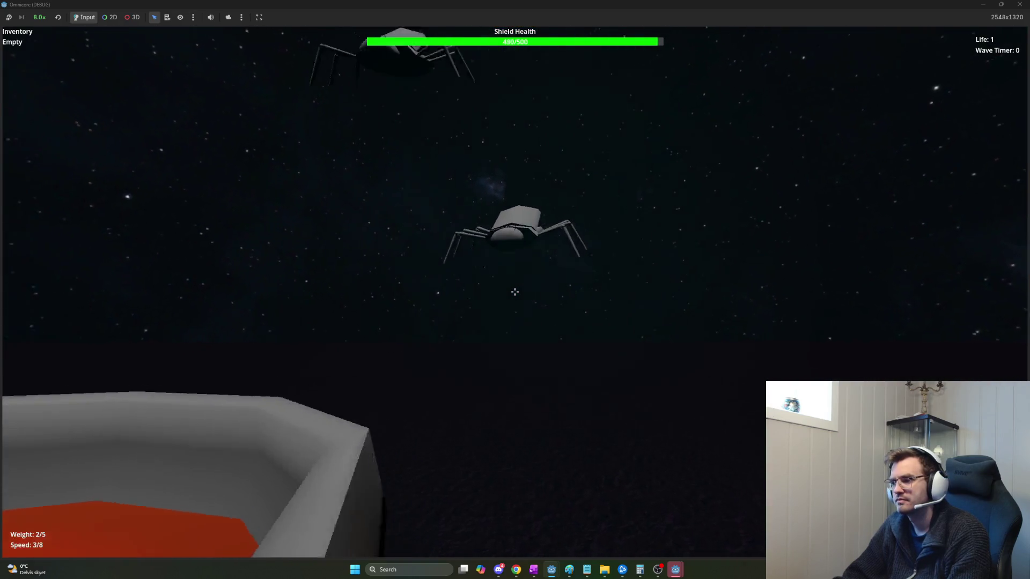
Return to 1.0× speed to watch the drill attack, then pause and go back to the script
key(Escape)
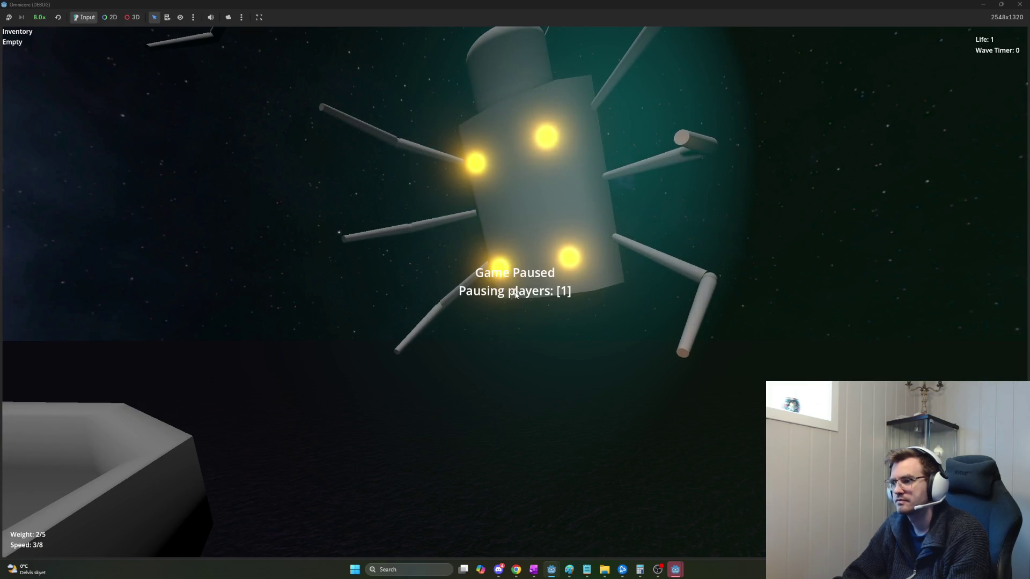
click(39, 17)
click(46, 80)
key(Escape)
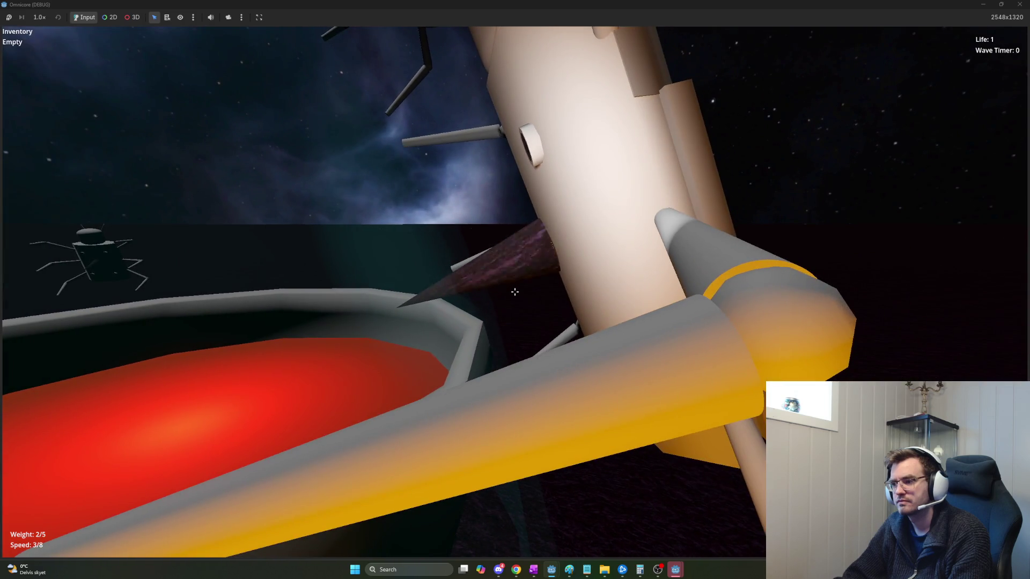
key(Escape)
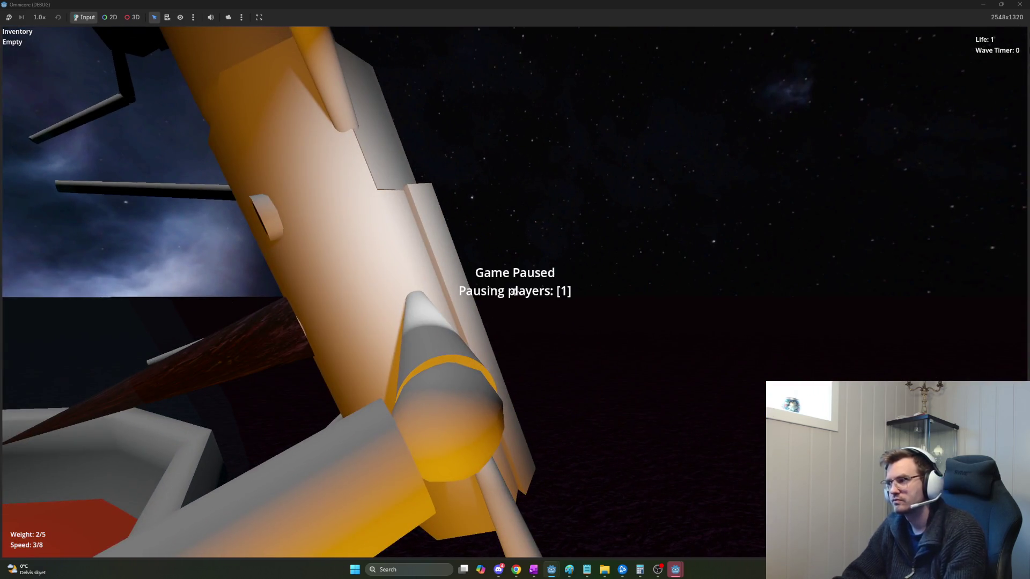
key(alt+Tab)
click(786, 319)
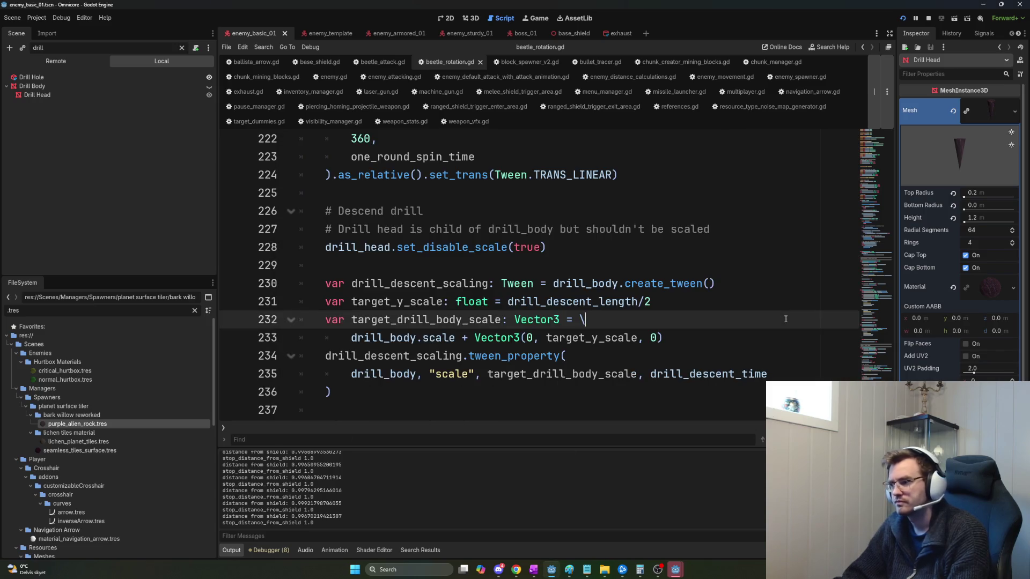
Search beetle_rotation.gd and move to the end of line 236 for the drill descent block
key(ctrl+f)
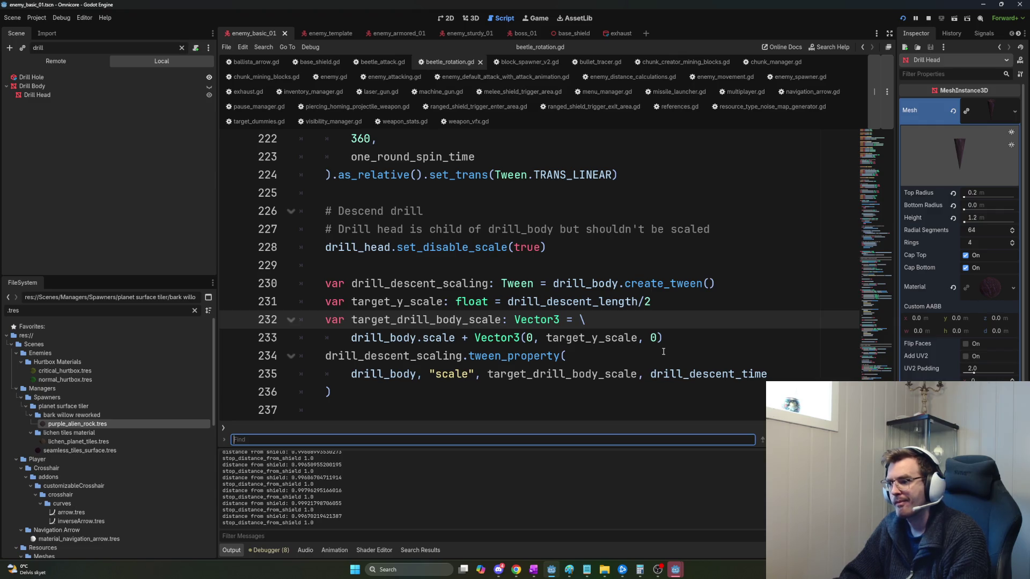
click(471, 392)
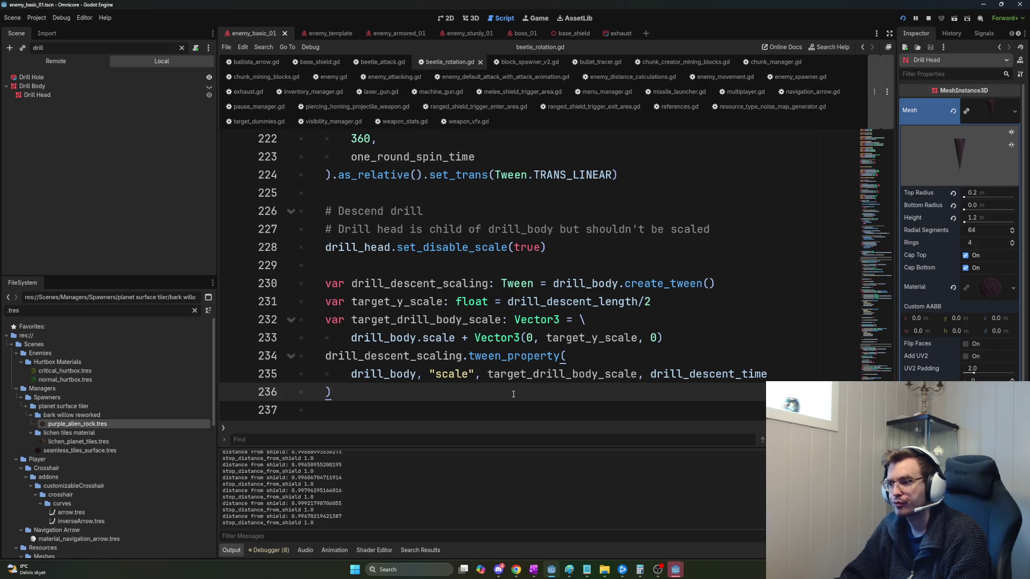
scroll(514, 394, up, 3)
scroll(510, 386, up, 5)
scroll(518, 376, up, 2)
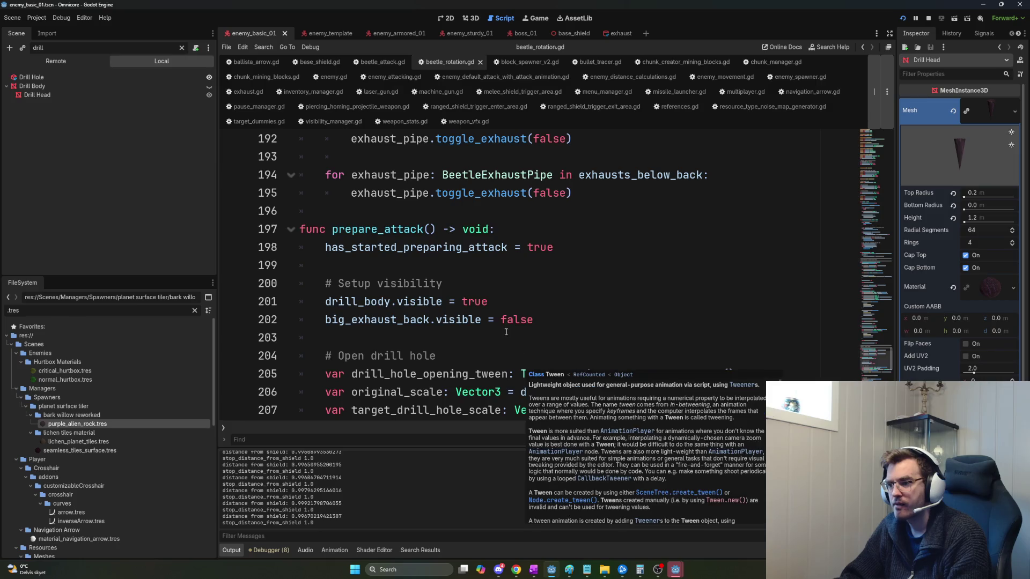
scroll(528, 357, down, 2)
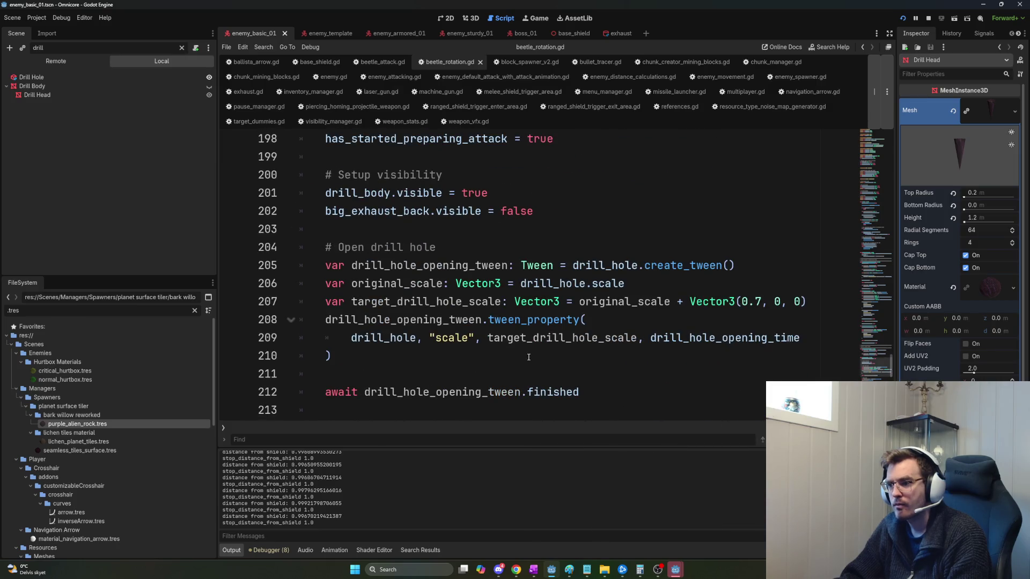
scroll(531, 360, up, 1)
mouse_move(529, 360)
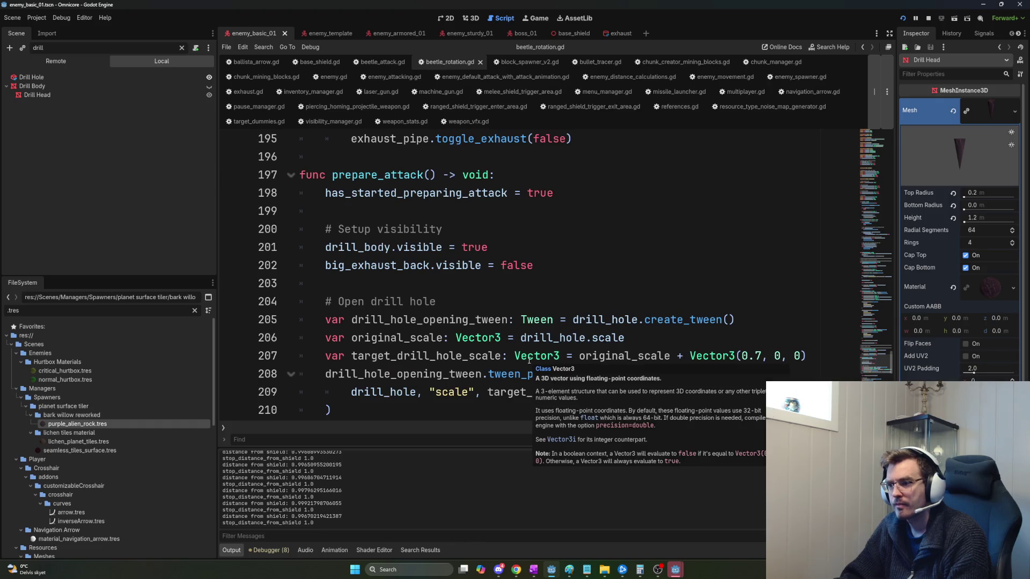
scroll(529, 361, down, 4)
mouse_move(498, 356)
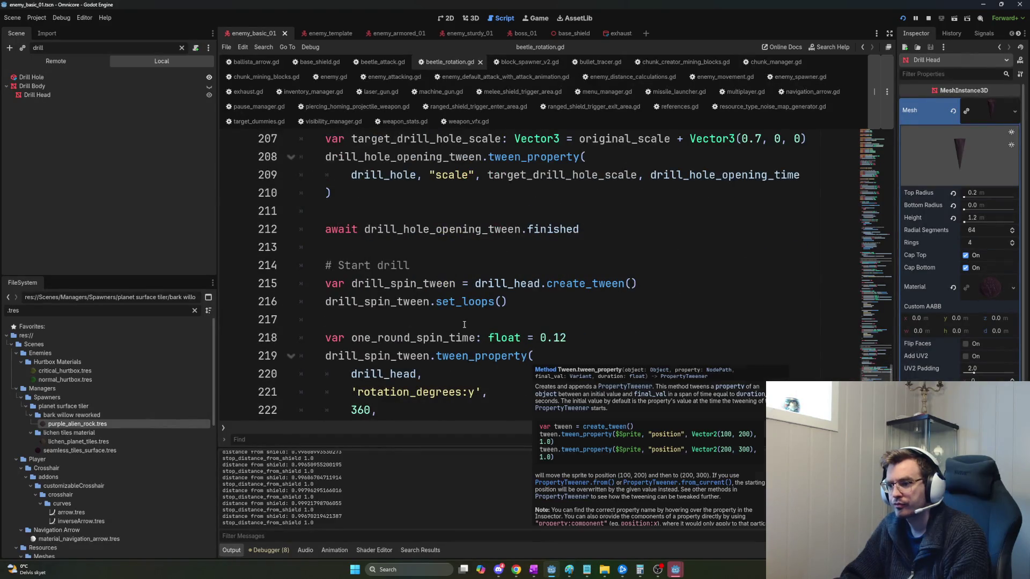
scroll(464, 325, down, 5)
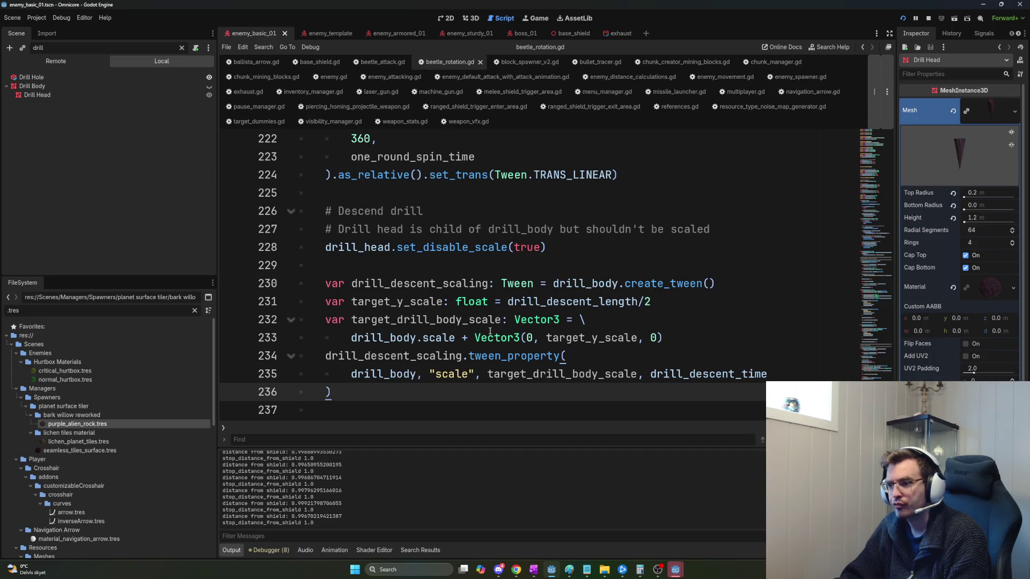
double_click(420, 248)
click(571, 250)
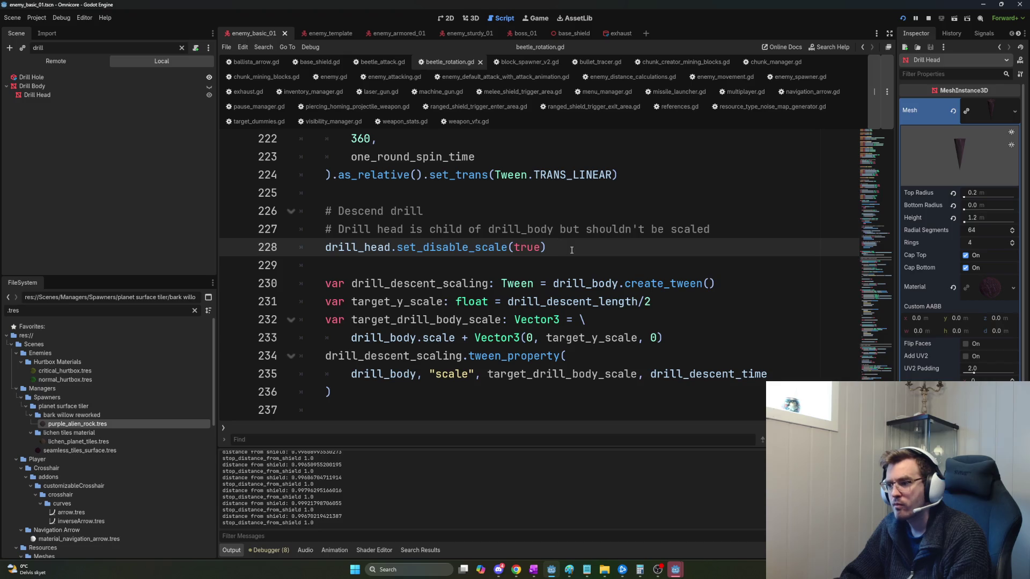
mouse_move(550, 249)
mouse_down()
mouse_move(303, 247)
mouse_move(321, 245)
mouse_up()
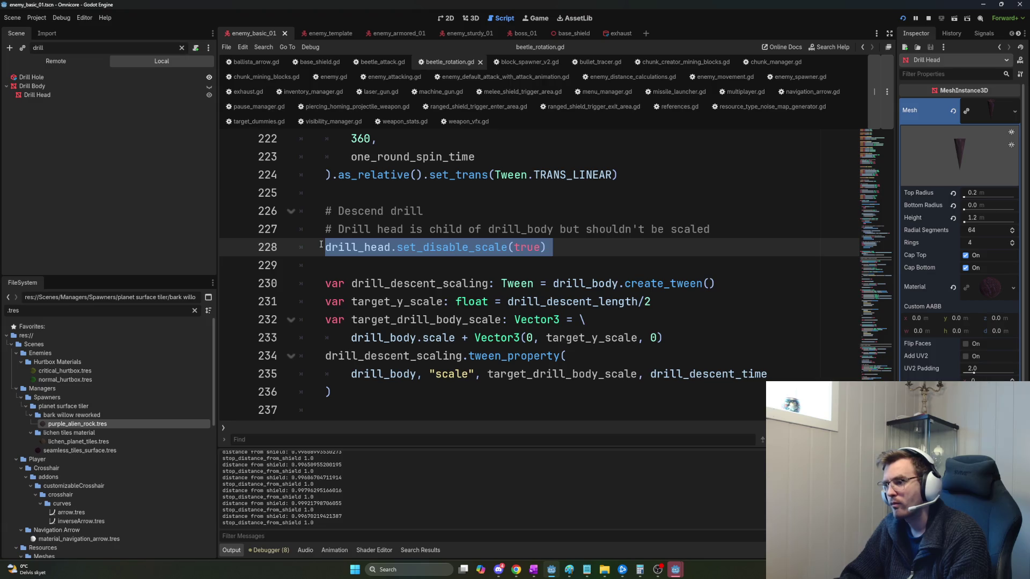
click(320, 245)
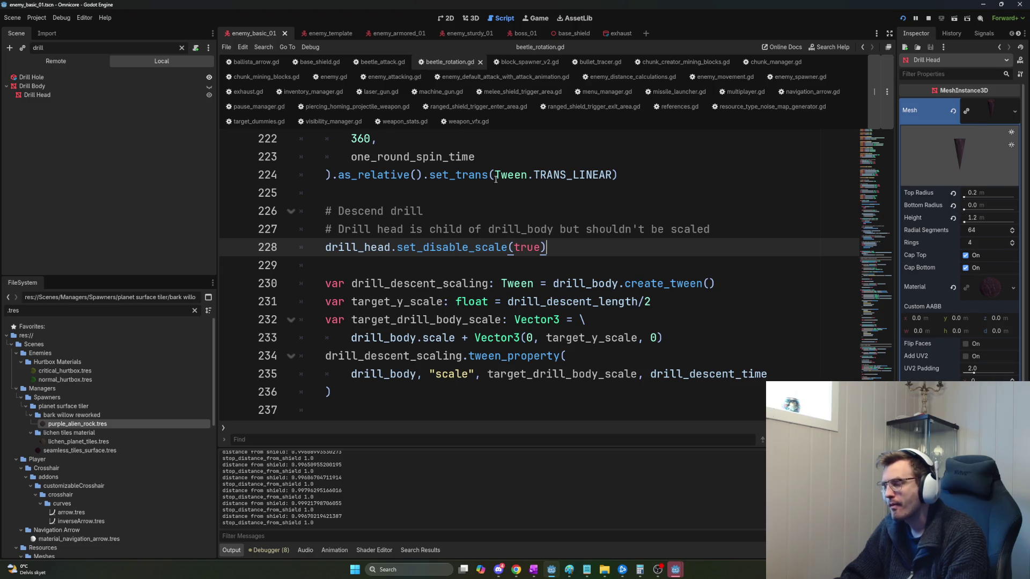
key(alt+Tab)
key(alt+Tab)
key(alt+Tab)
key(alt+Tab)
key(alt+Tab)
Send ChatGPT the question 'Can I tween a MeshInstance3D cylinders height', then switch back to Godot
click(443, 501)
text(Can I tween a cylinders)
key(BackSpace)
key(BackSpace)
key(BackSpace)
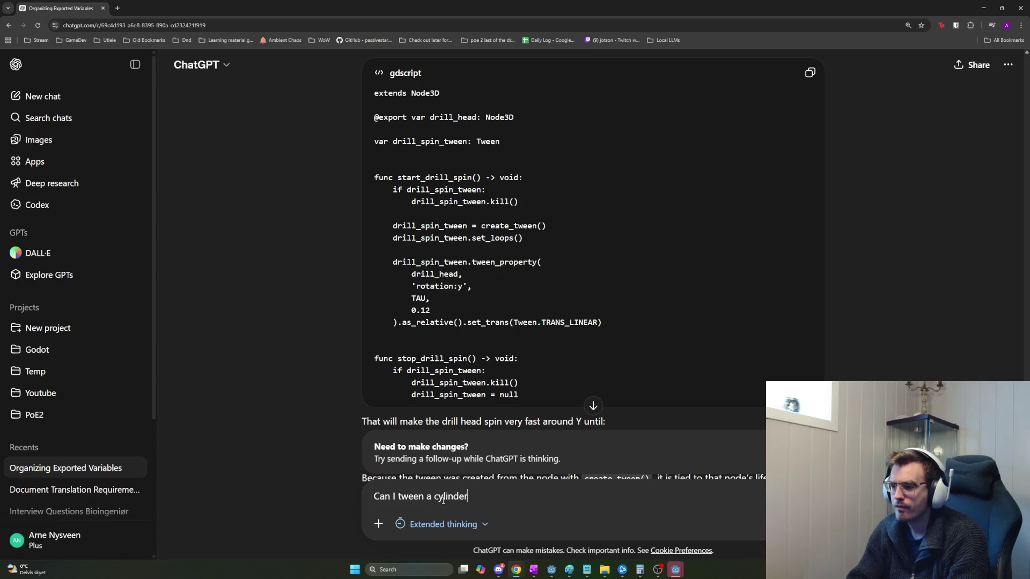
text(MeshInsta)
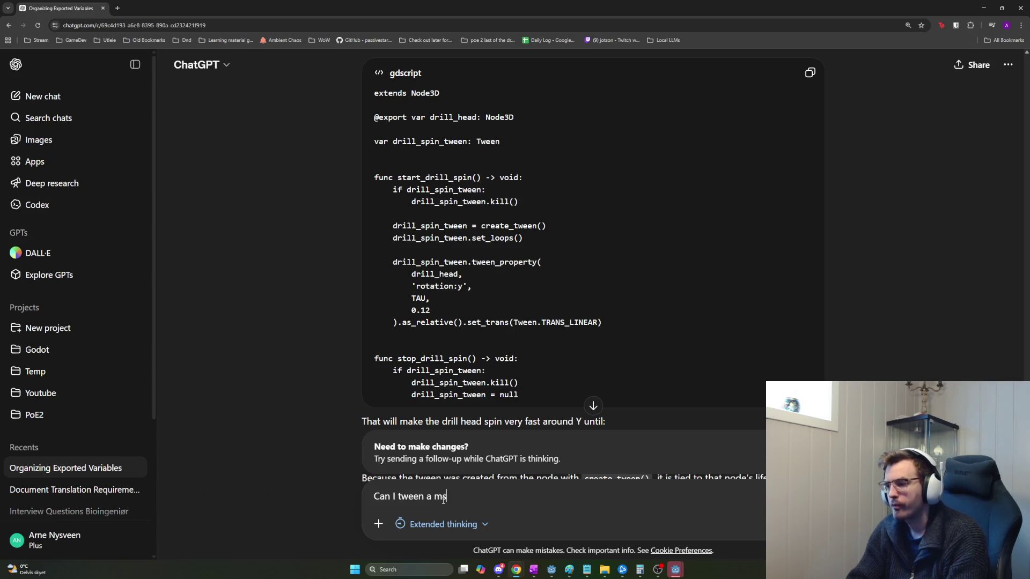
text(nce3D cylinder)
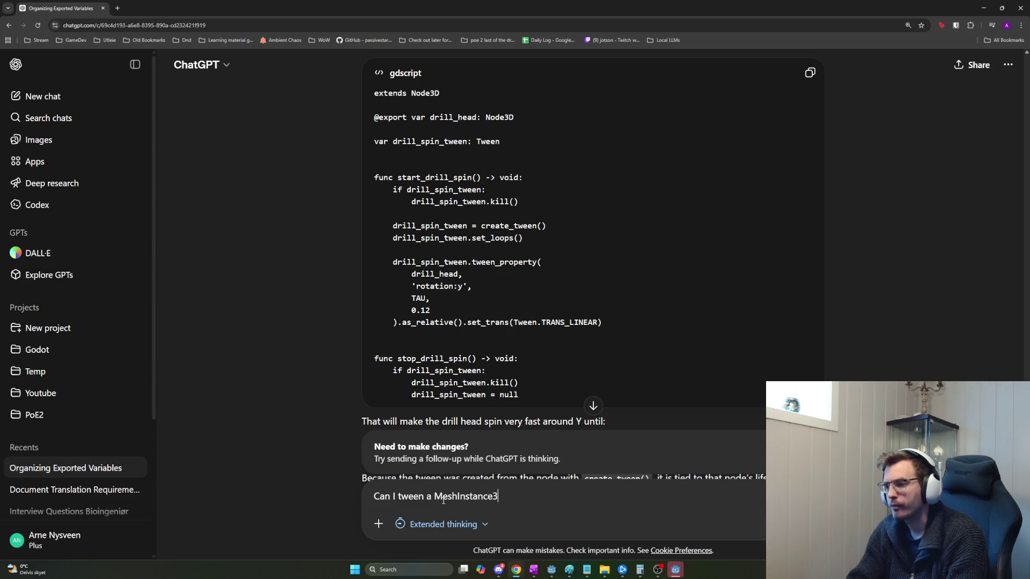
text(s height)
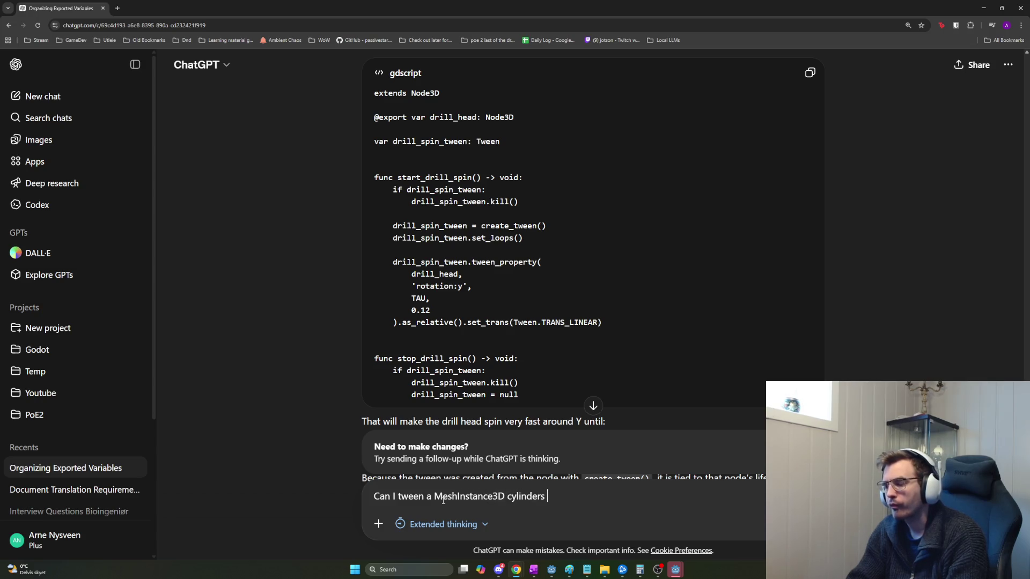
key(Return)
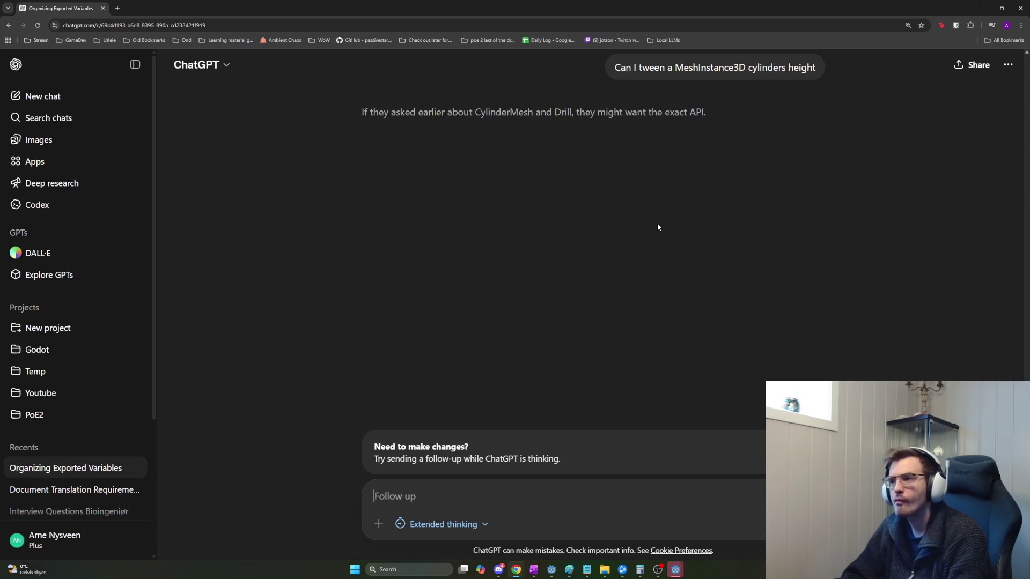
key(alt+Tab)
key(alt+Tab)
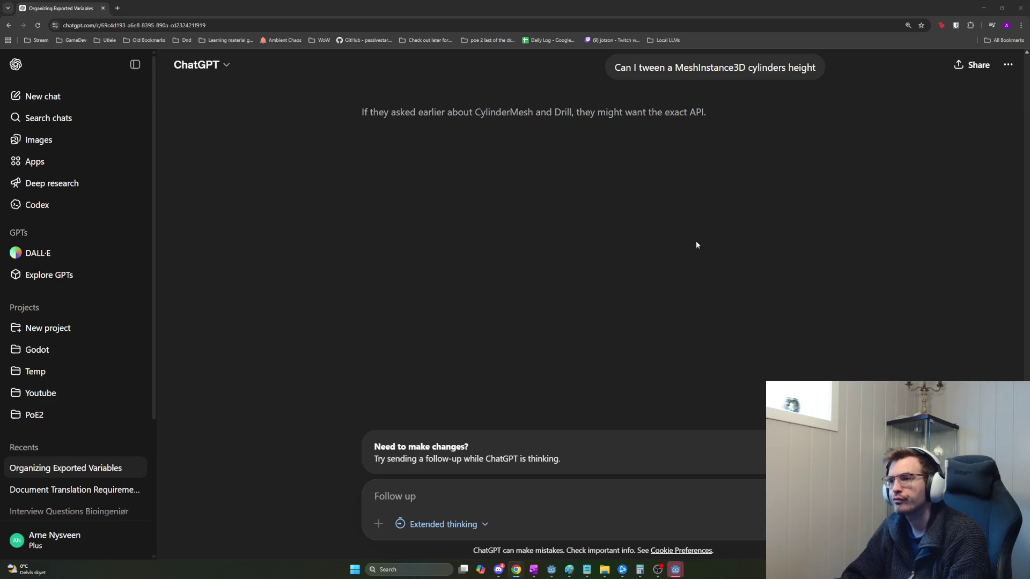
key(alt+Tab)
key(Tab)
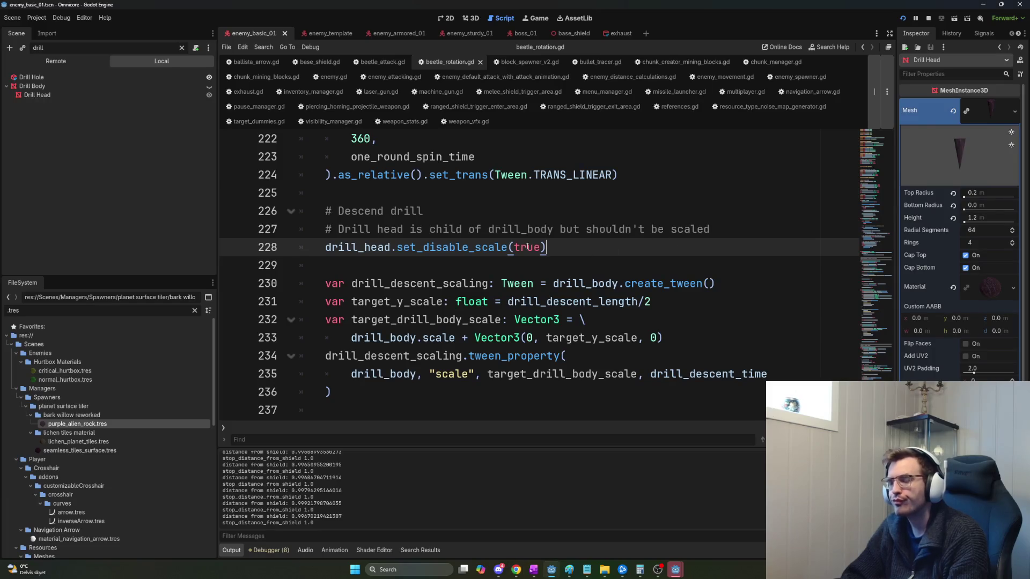
Multiply target_y_scale by 8 on line 233 and clear the Scene dock's 'drill' filter
drag(545, 251, 325, 248)
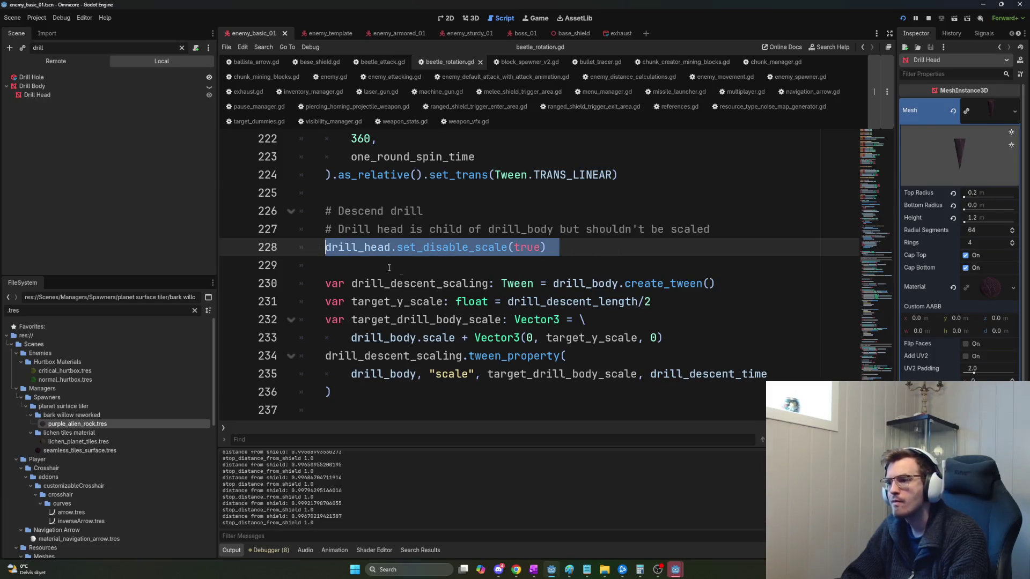
click(457, 266)
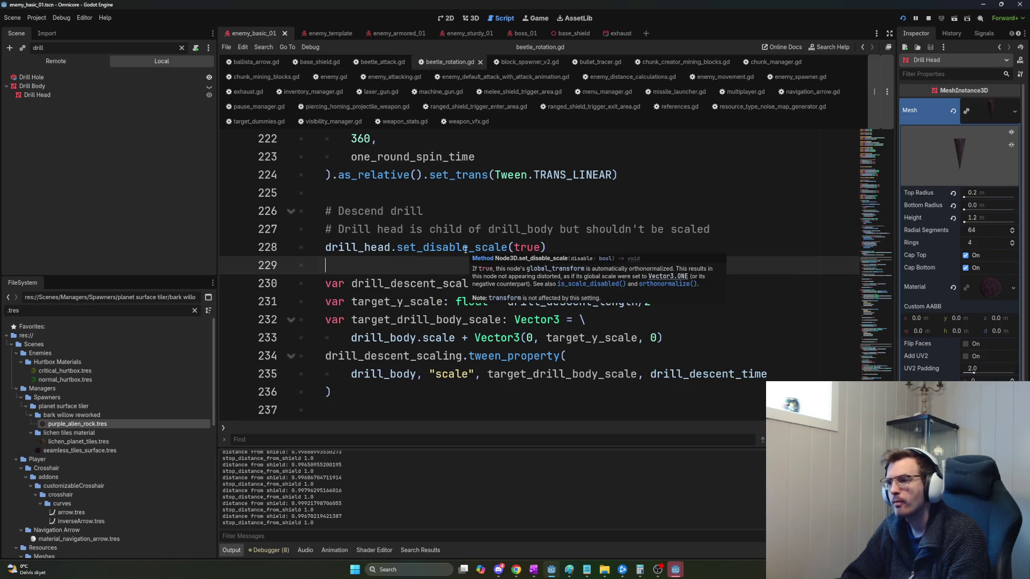
mouse_move(465, 249)
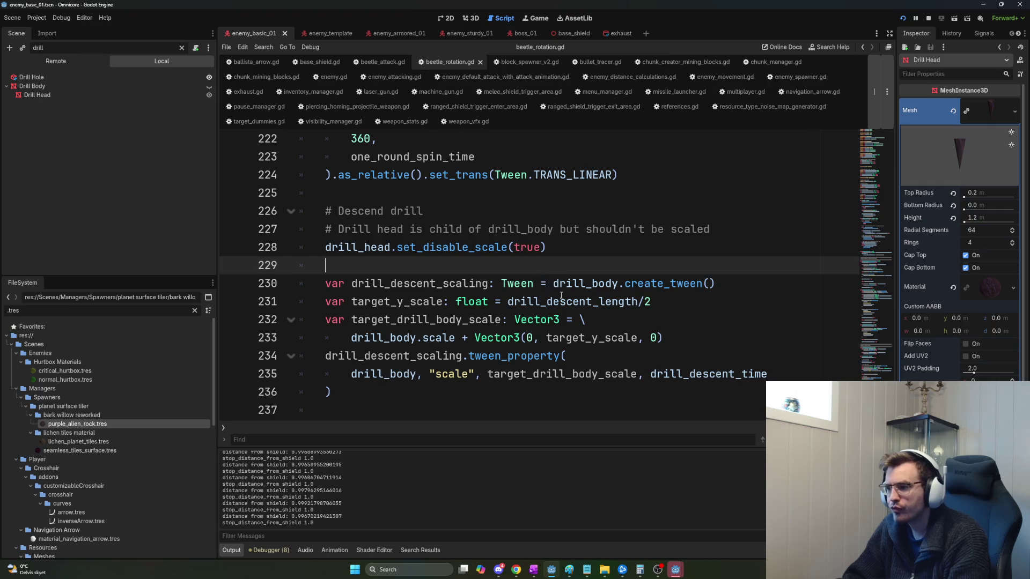
scroll(596, 325, down, 1)
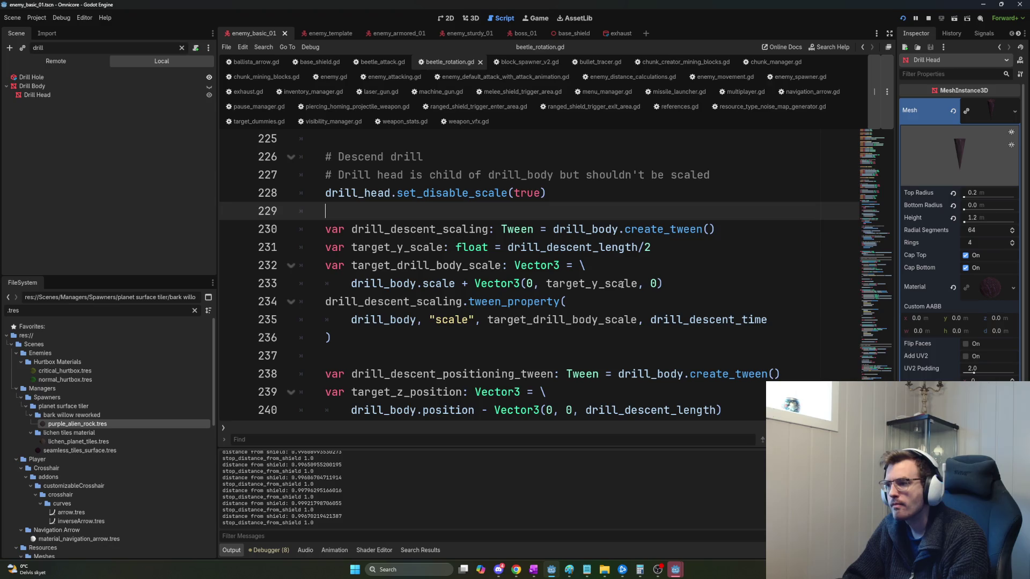
click(641, 284)
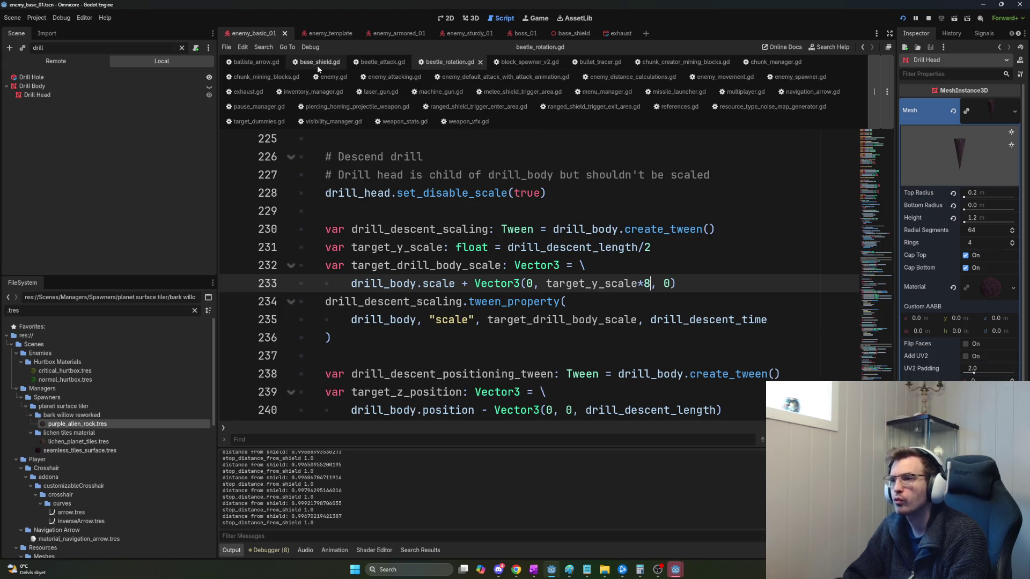
key(BackSpace)
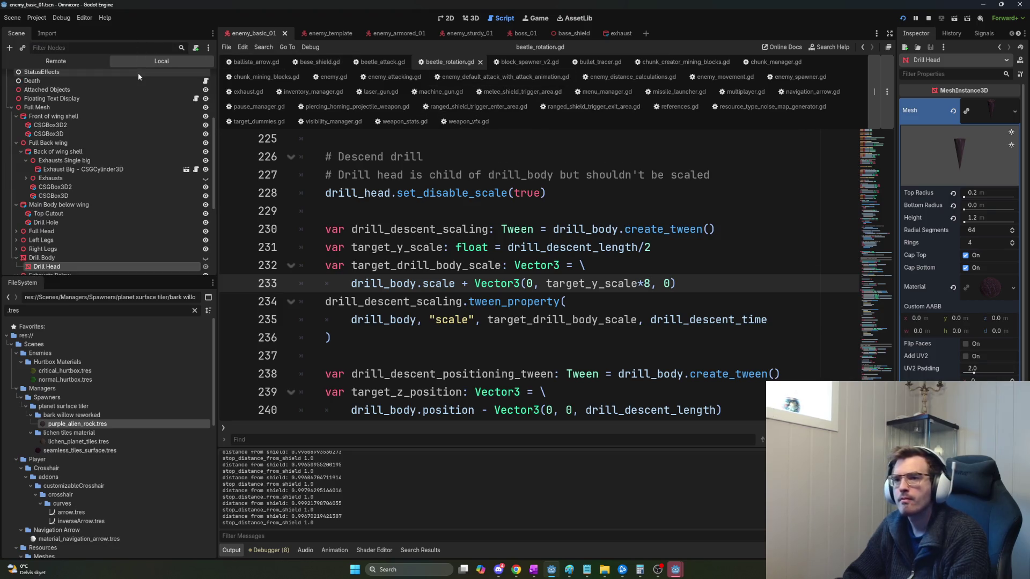
Set the filtered Movement node's Speed to 10, then run Omnicore to test the drill attack
text(movement)
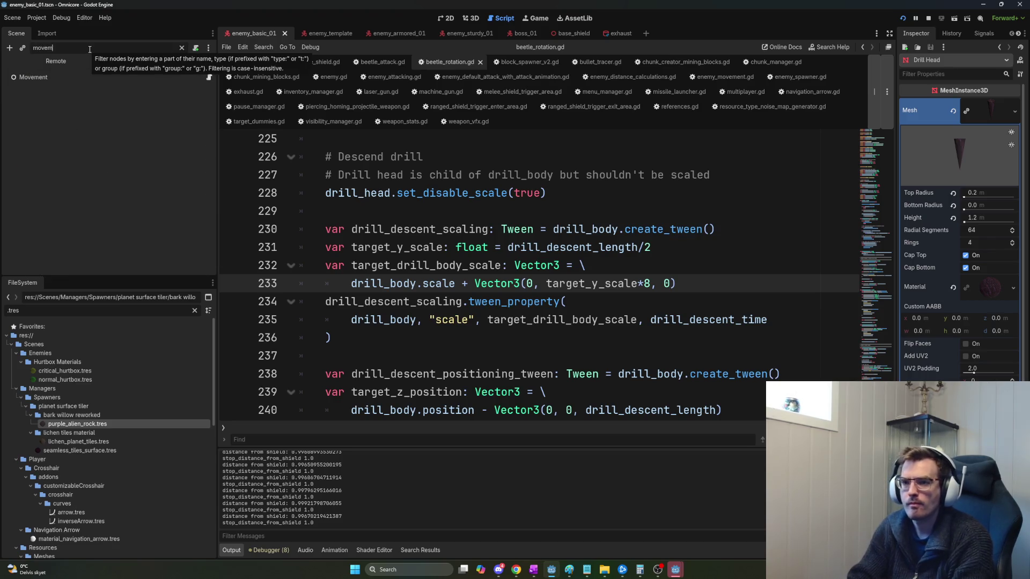
click(33, 77)
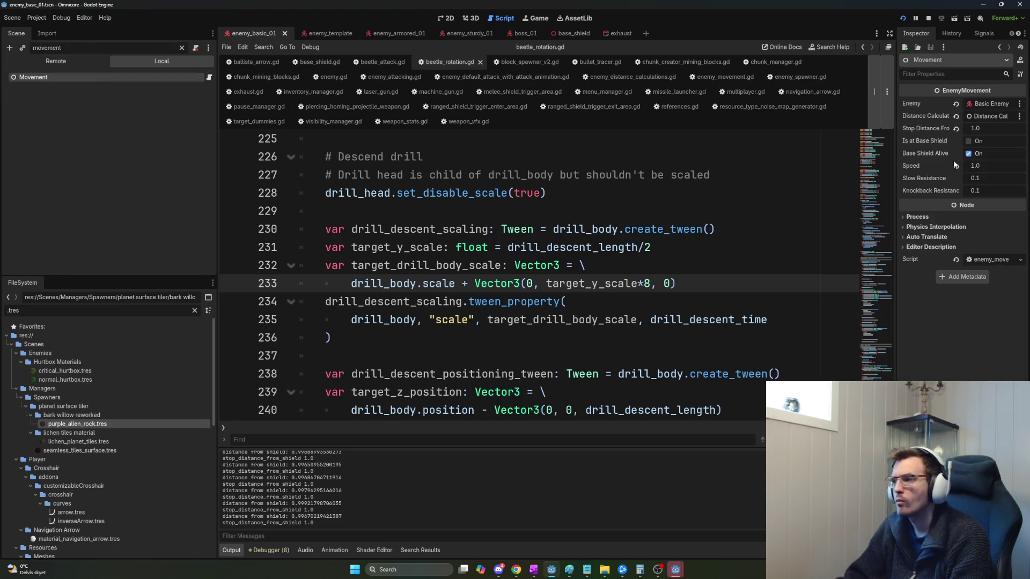
click(994, 166)
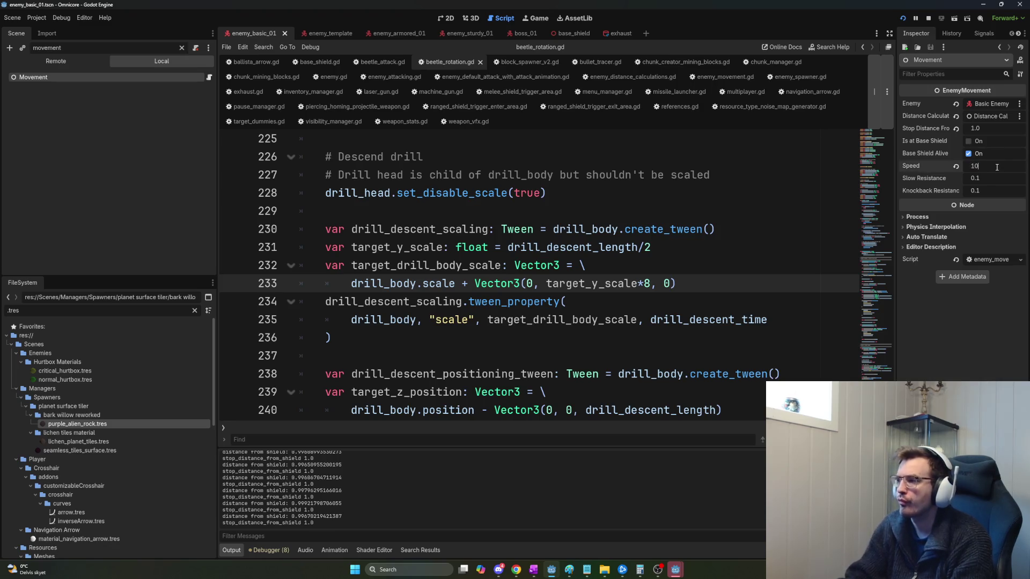
key(F5)
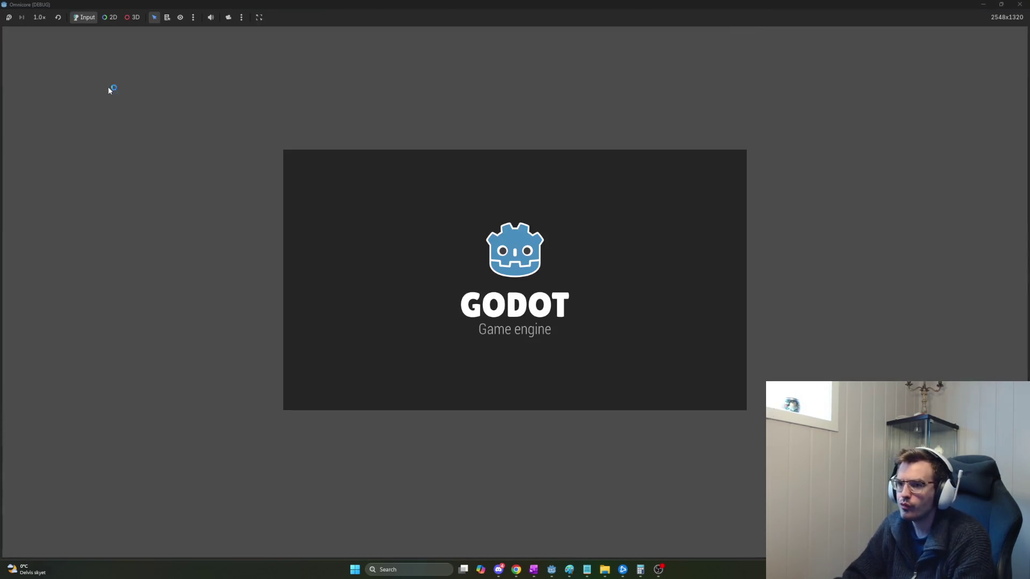
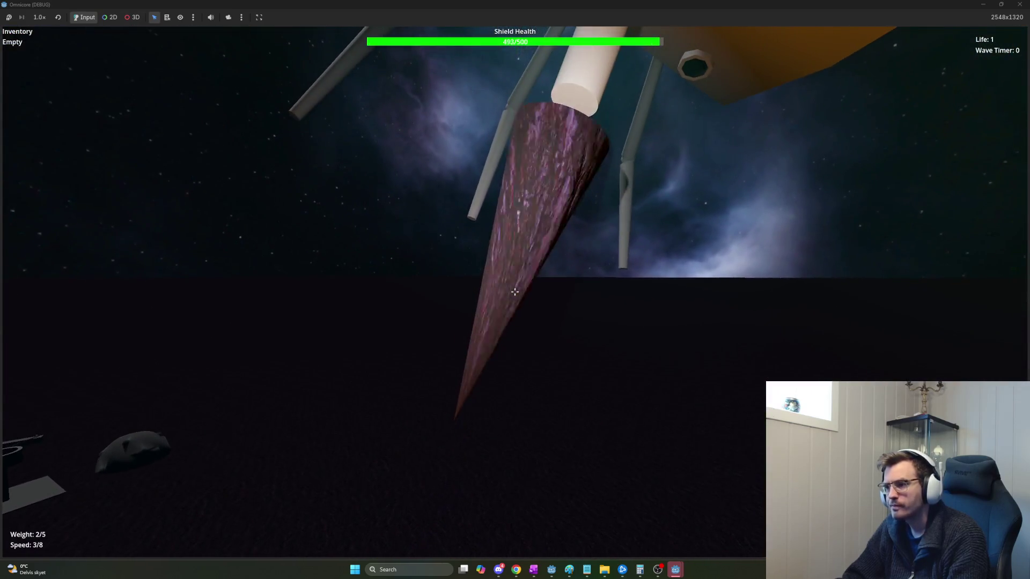
Pause the Omnicore drill test run and close its game window
key(Escape)
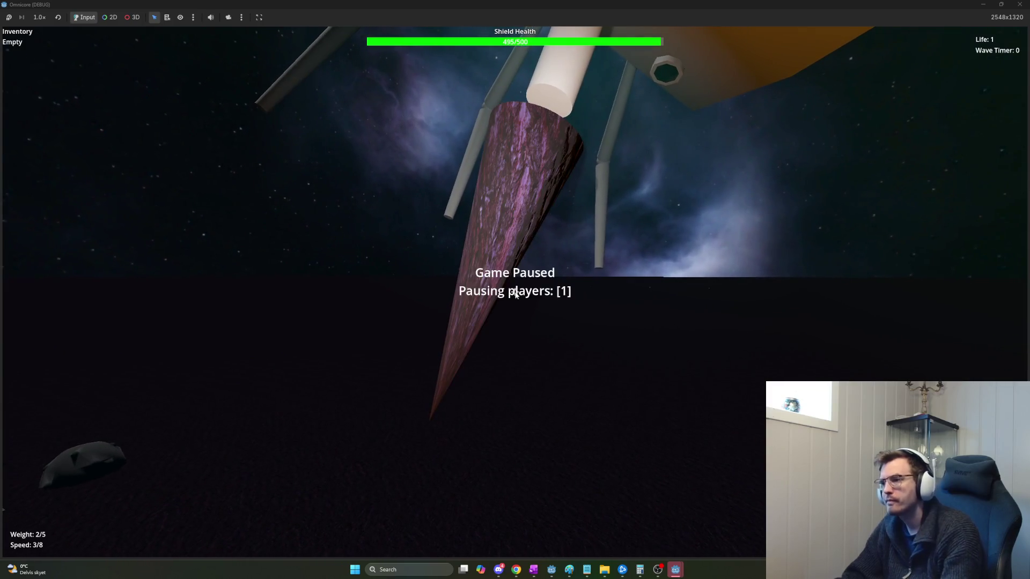
click(1020, 4)
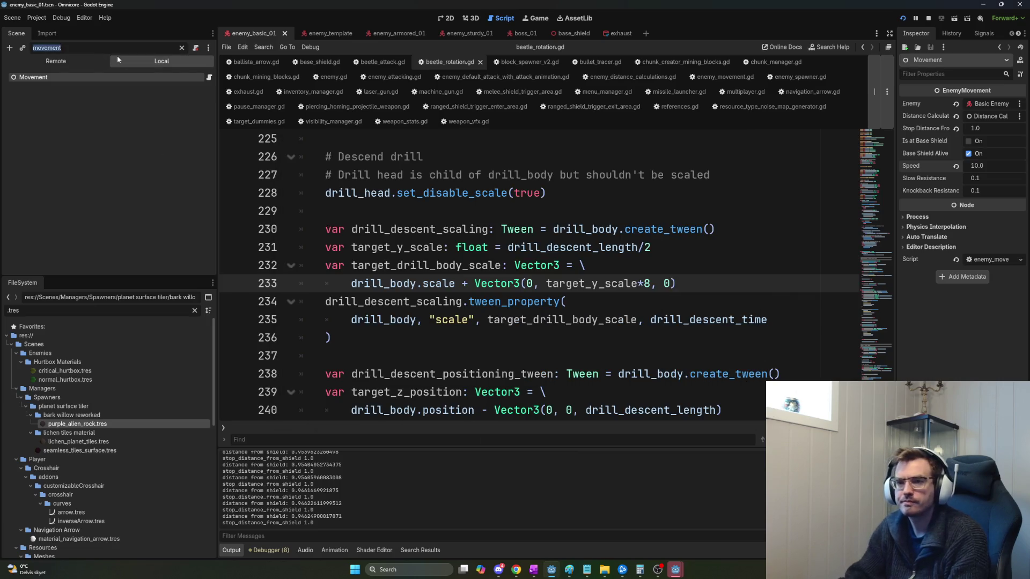
Filter the Scene tree for 'drill', set the Drill Head cone height from 1.2 to 0.5, and view it in 3D
text(drill)
click(66, 95)
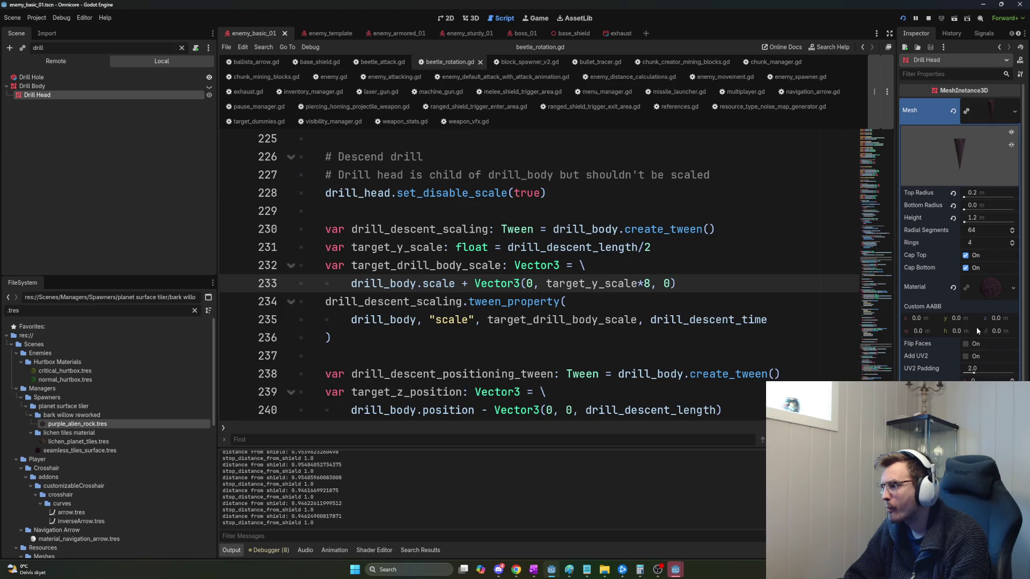
scroll(961, 214, down, 3)
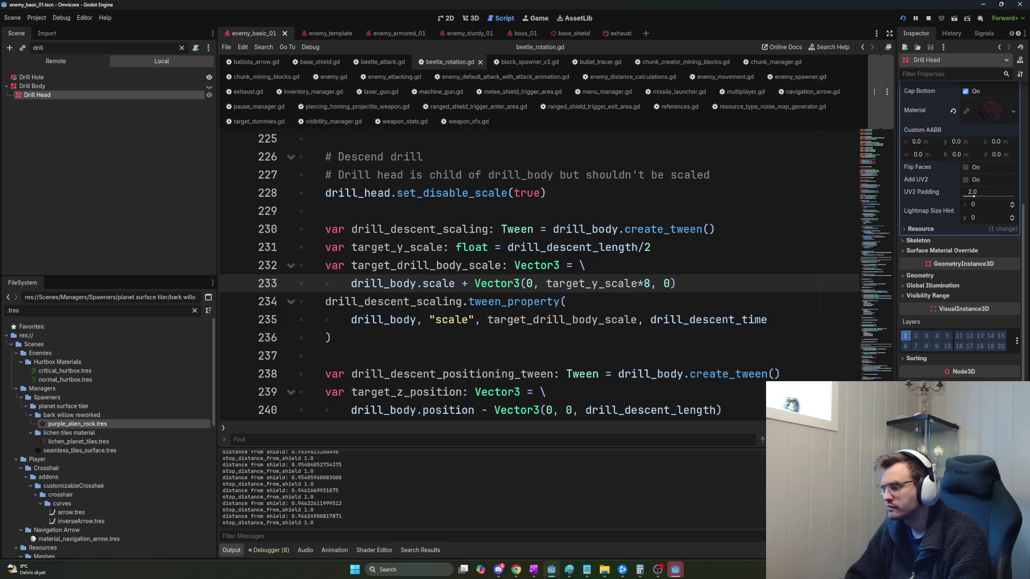
key(ctrl+z)
scroll(988, 343, up, 3)
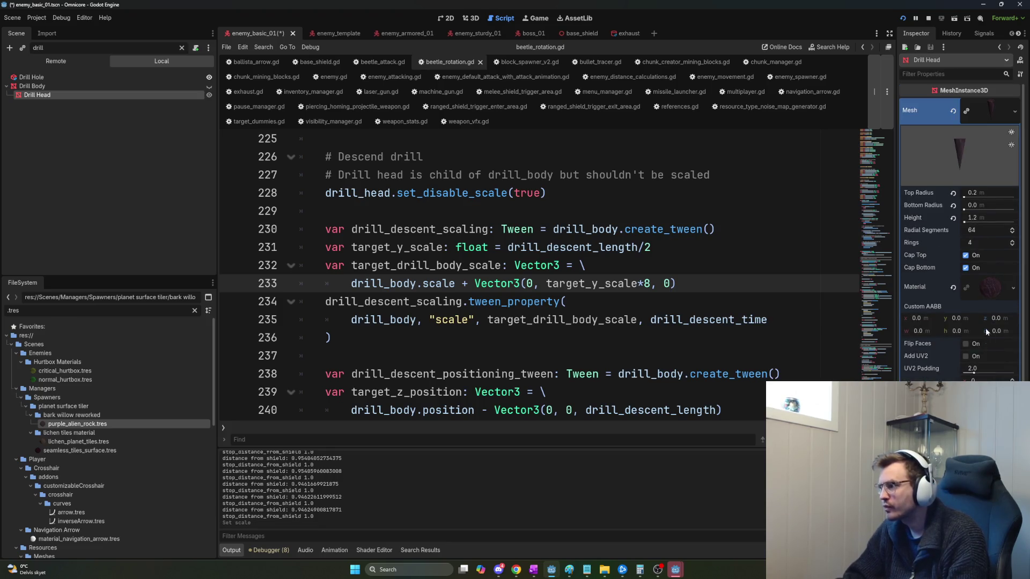
click(991, 192)
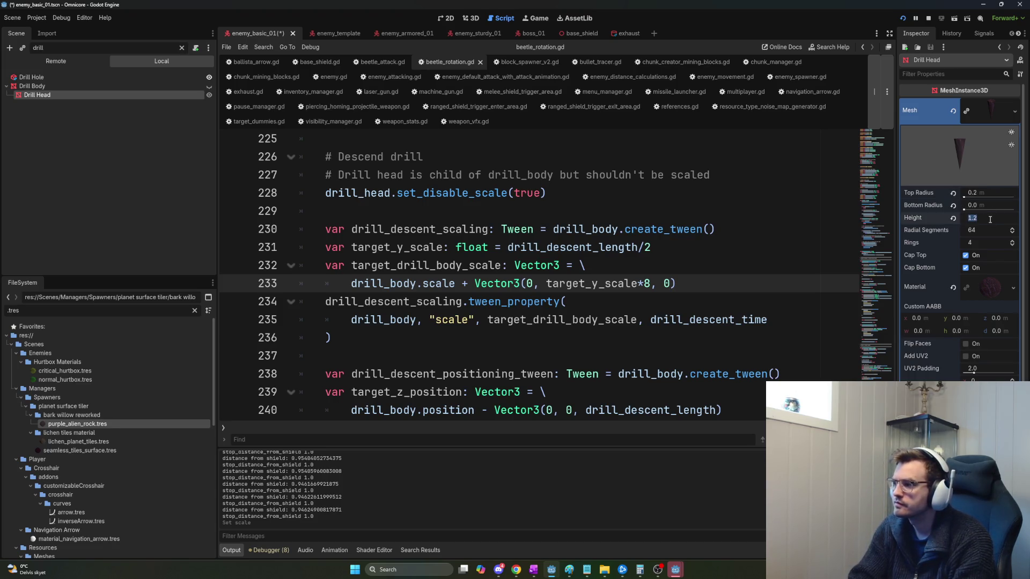
text(0.5)
key(Return)
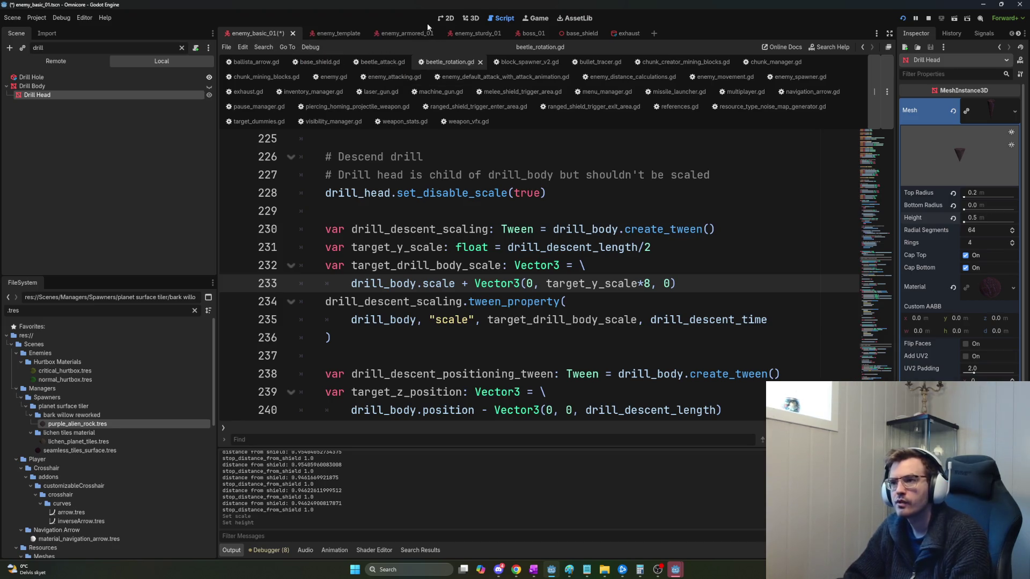
click(468, 24)
scroll(556, 244, up, 3)
scroll(557, 242, down, 3)
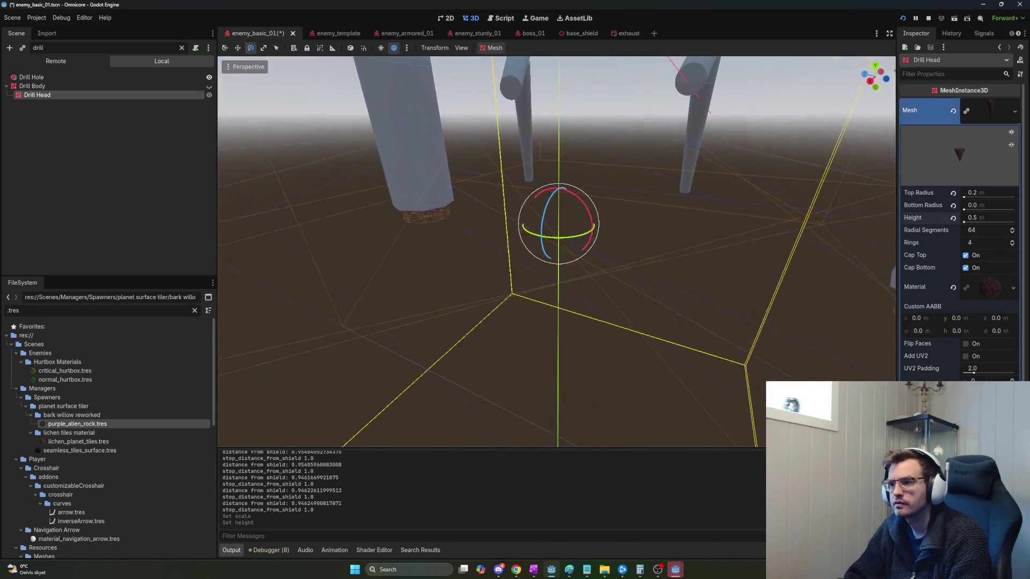
Unhide Drill Body, move the Drill Head cone up and back down along Y, and save the scene
click(209, 86)
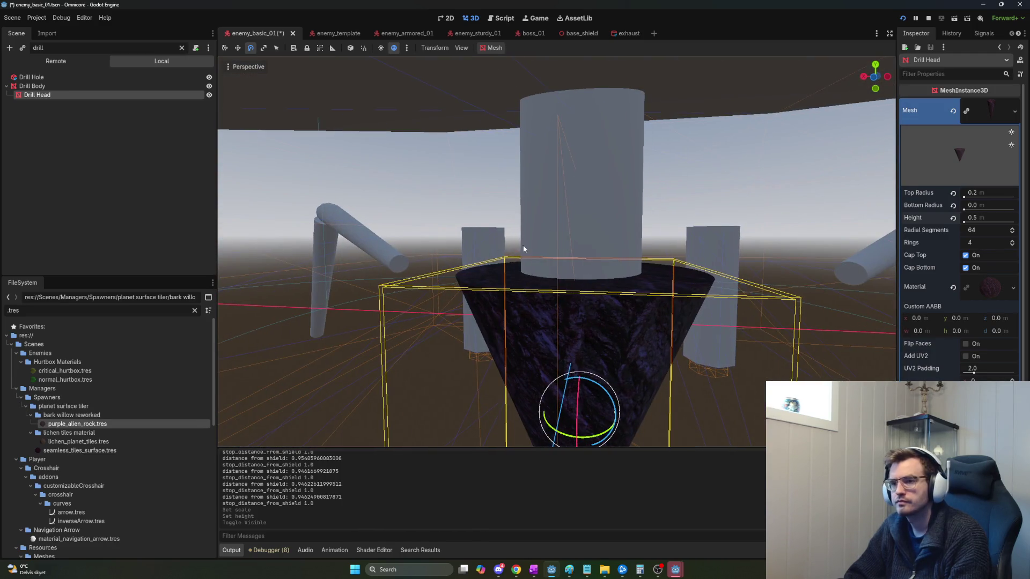
key(w)
mouse_move(579, 364)
mouse_down()
mouse_move(581, 242)
mouse_move(582, 277)
mouse_up()
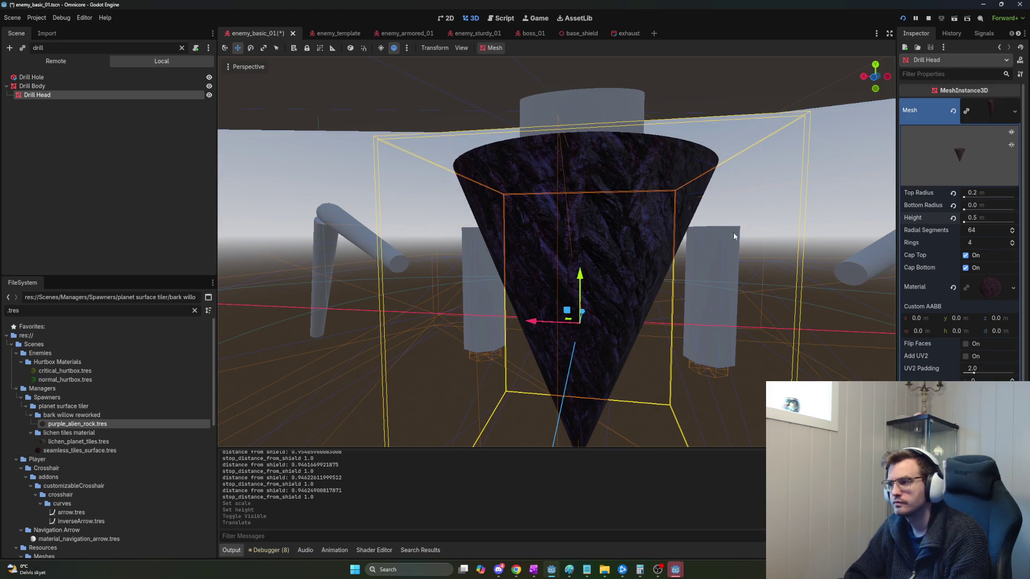
key(ctrl+s)
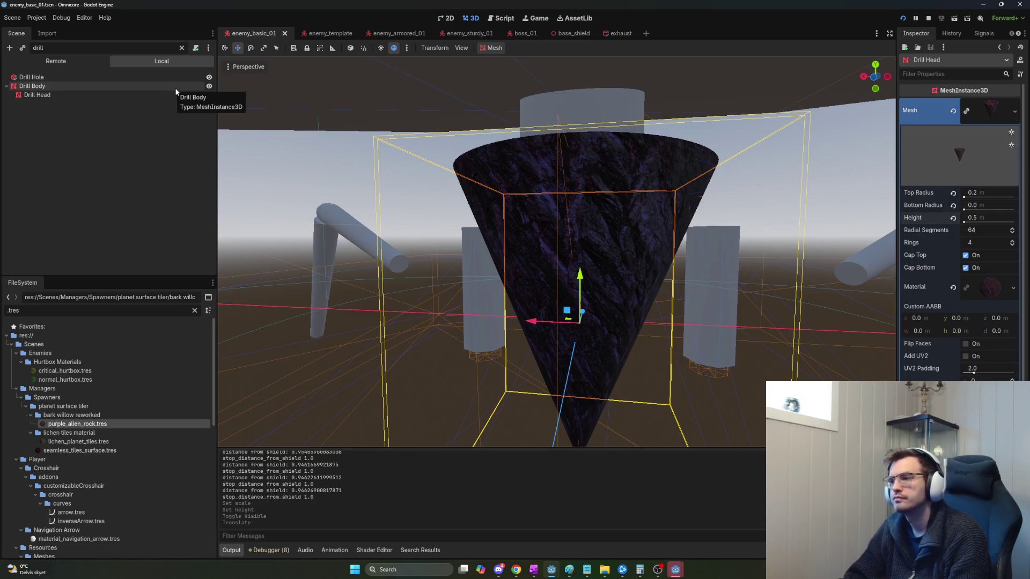
mouse_move(580, 279)
mouse_down()
mouse_move(597, 407)
mouse_move(597, 363)
mouse_up()
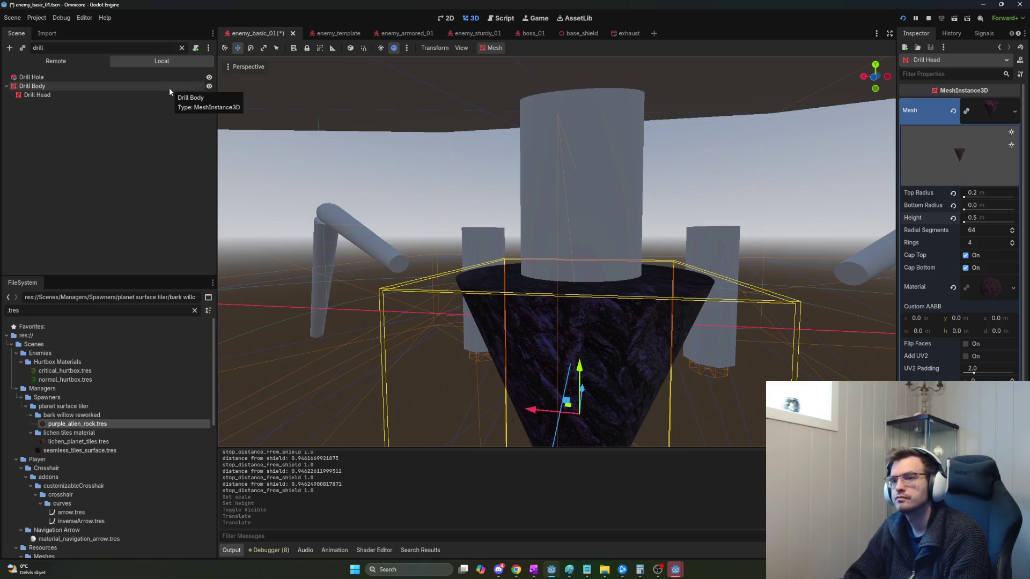
key(ctrl+s)
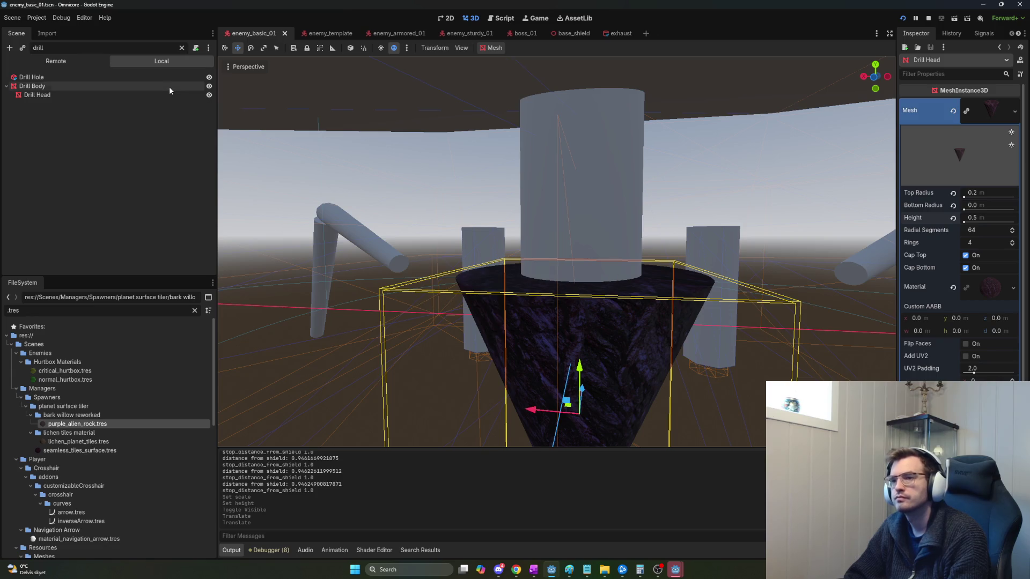
Orbit around the drill head and clear the Scene tree filter to show all nodes
scroll(569, 185, down, 5)
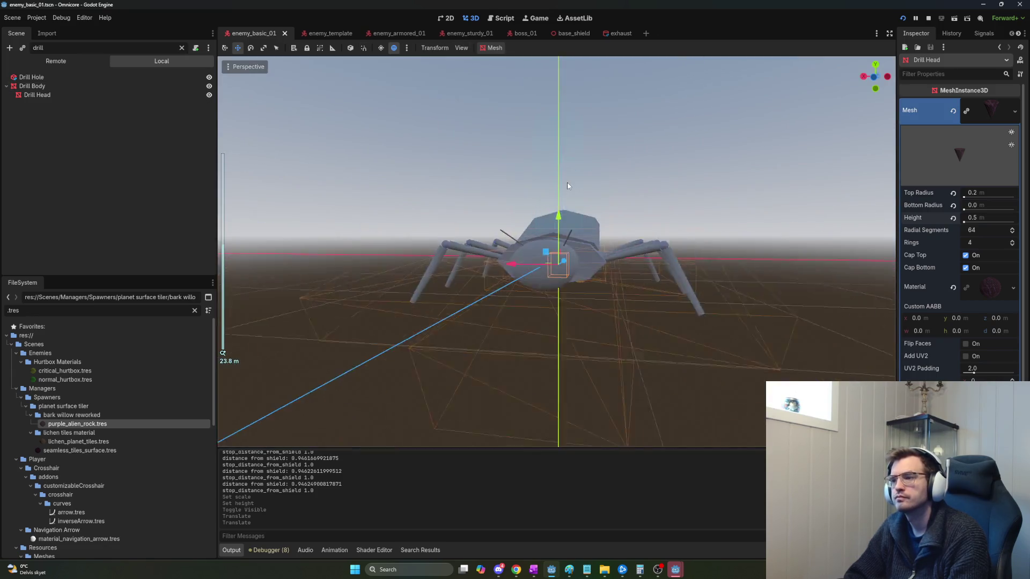
scroll(569, 184, up, 5)
scroll(570, 185, up, 4)
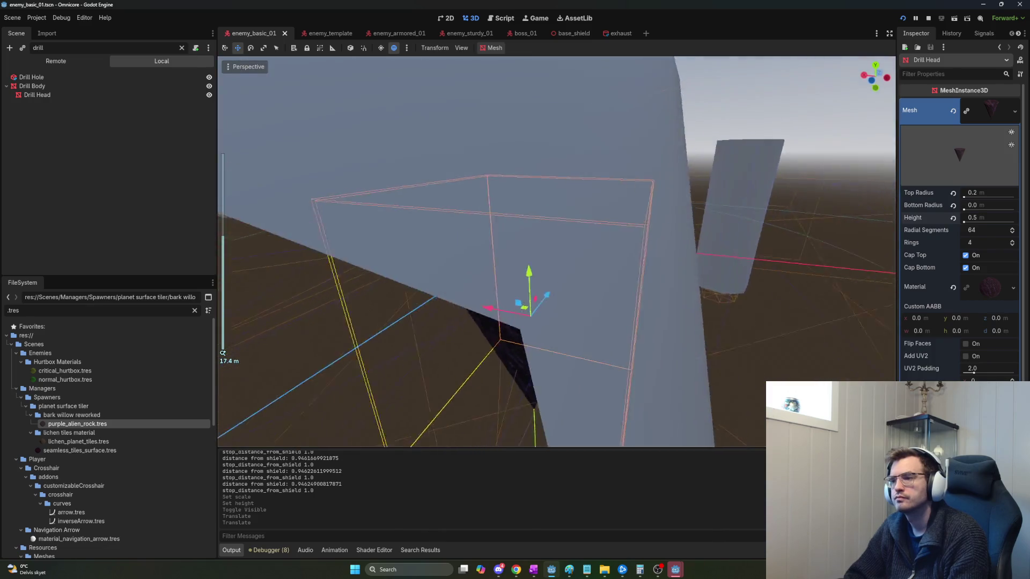
mouse_move(570, 185)
mouse_down()
mouse_move(515, 253)
mouse_move(525, 244)
mouse_move(507, 247)
mouse_up()
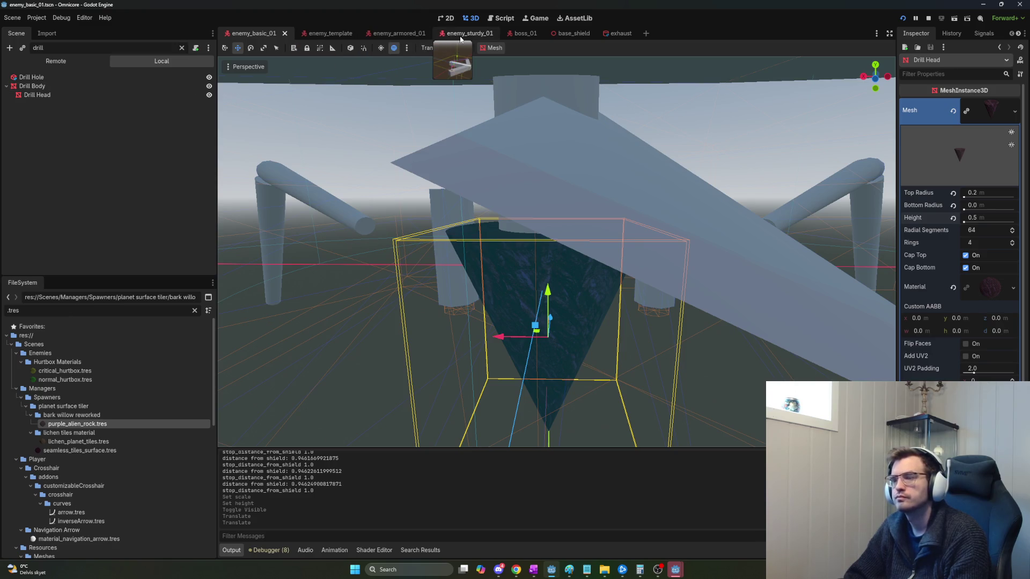
click(103, 48)
key(ctrl+a)
key(BackSpace)
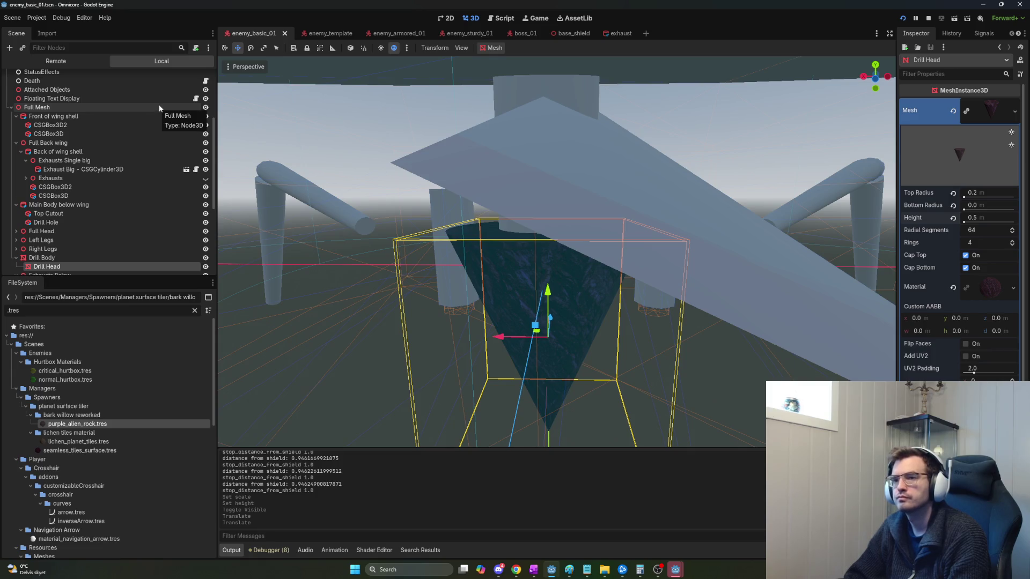
scroll(162, 132, up, 5)
scroll(163, 144, up, 3)
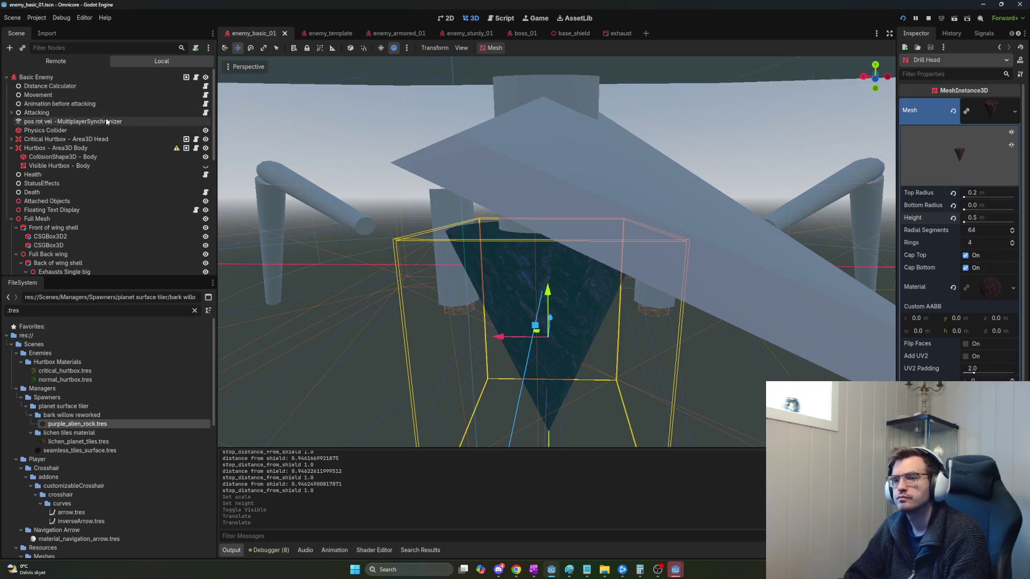
Open the Animation before attacking node's script and remove the *8 multiplier from target_y_scale
click(169, 101)
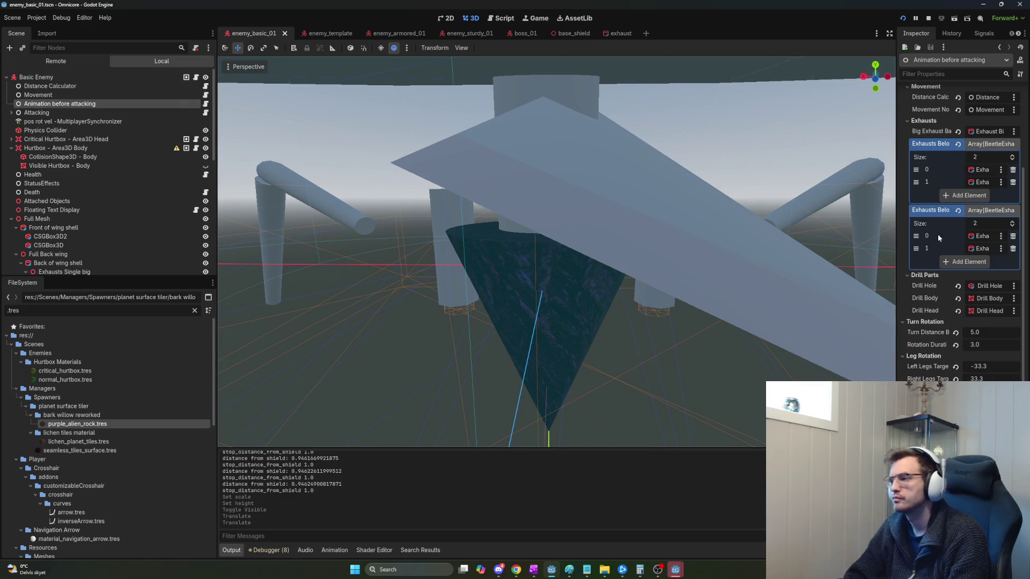
click(206, 104)
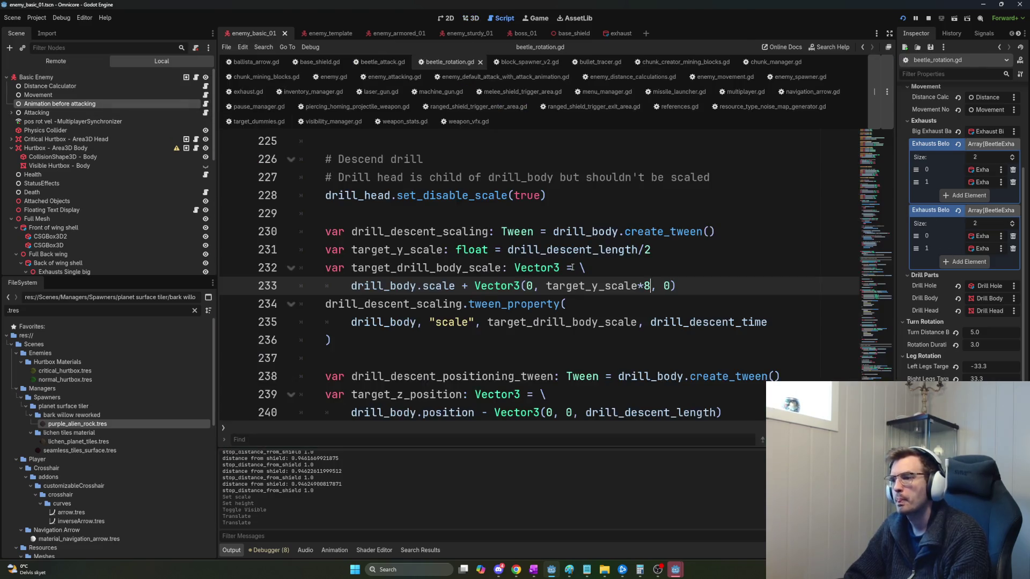
scroll(650, 302, down, 3)
scroll(614, 273, up, 2)
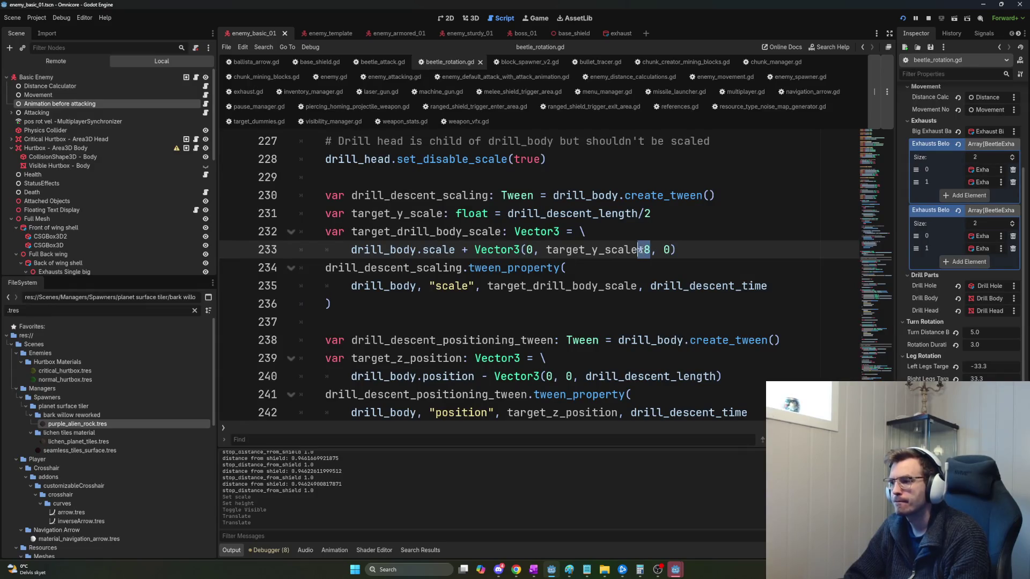
key(Down)
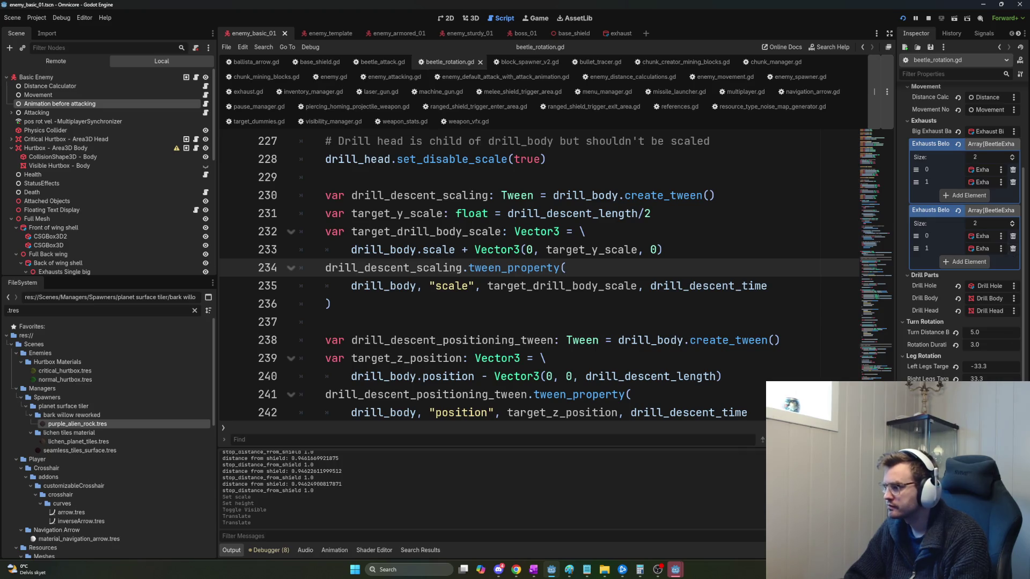
key(Return)
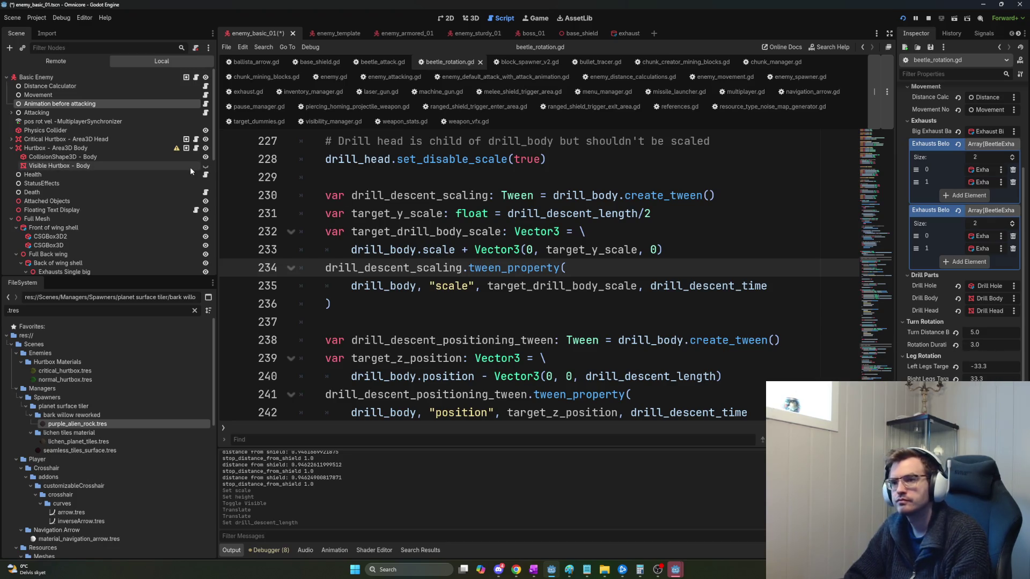
Make the line 209 drill_hole tween scale to target_drill_hole_scale, original scale plus Vector3(0.7, 0, 0)
scroll(699, 266, down, 1)
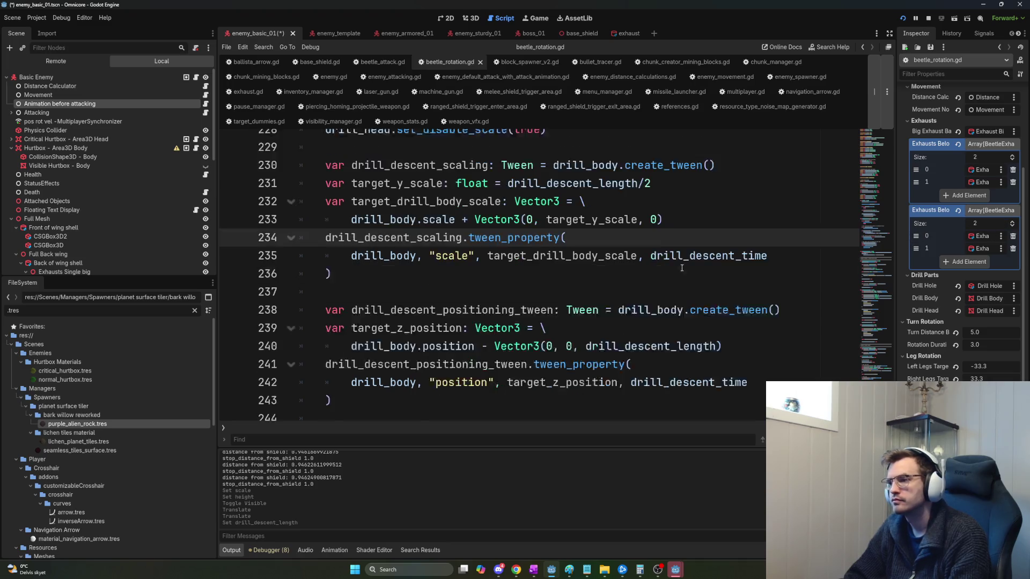
scroll(594, 264, up, 2)
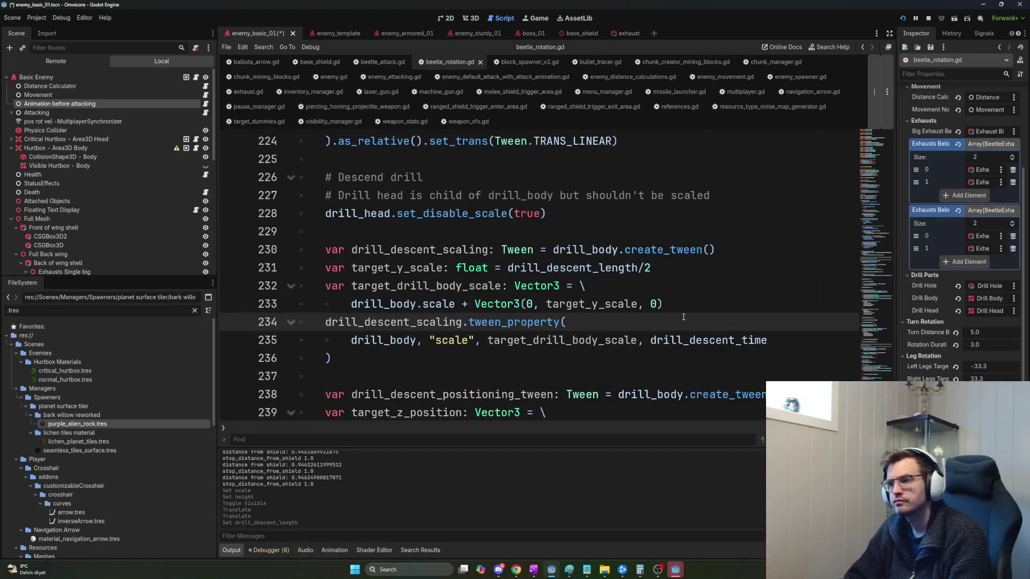
scroll(684, 317, down, 3)
scroll(671, 314, up, 1)
scroll(667, 311, down, 1)
scroll(667, 311, up, 4)
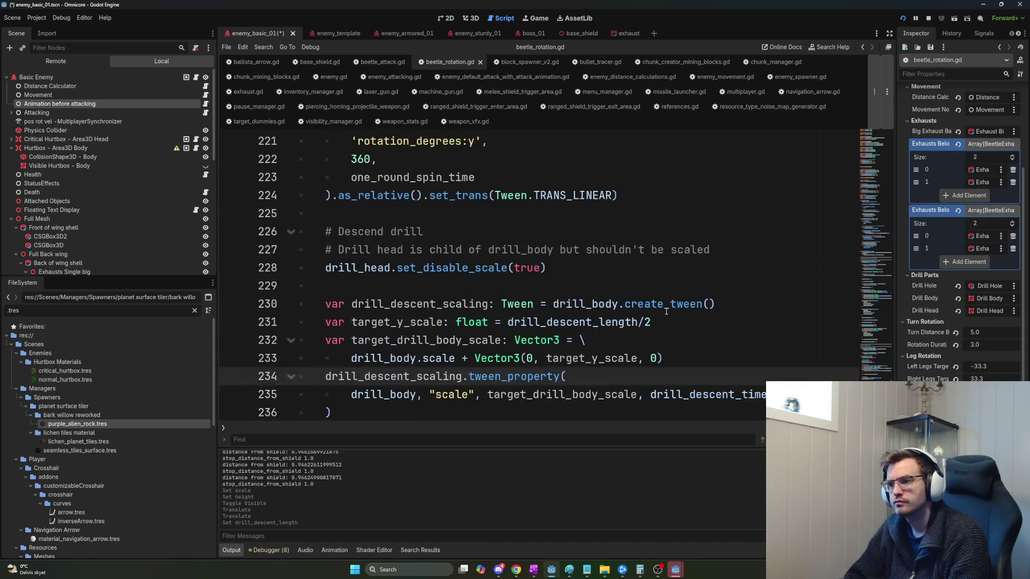
scroll(667, 311, up, 3)
scroll(573, 306, up, 7)
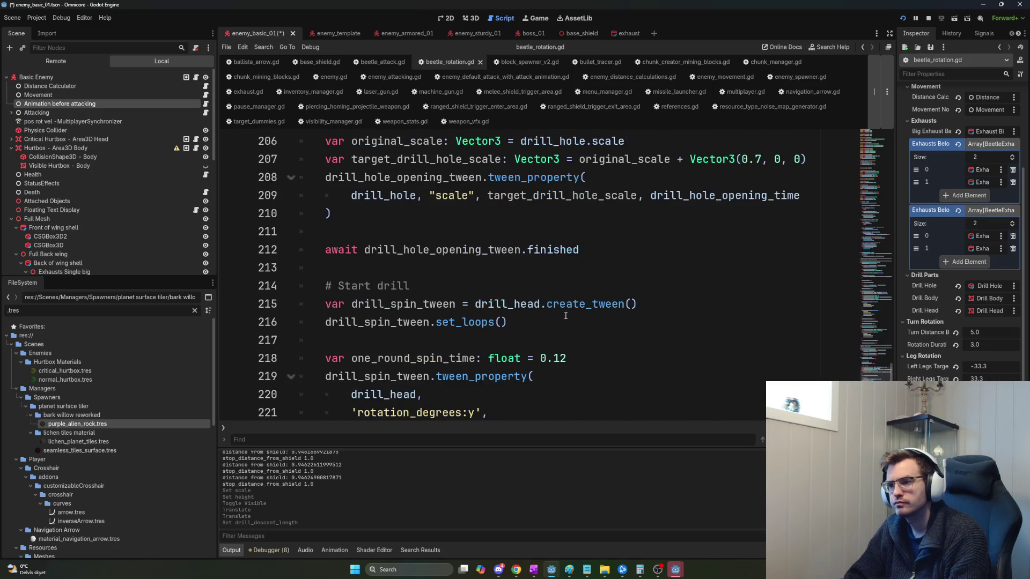
scroll(563, 327, down, 5)
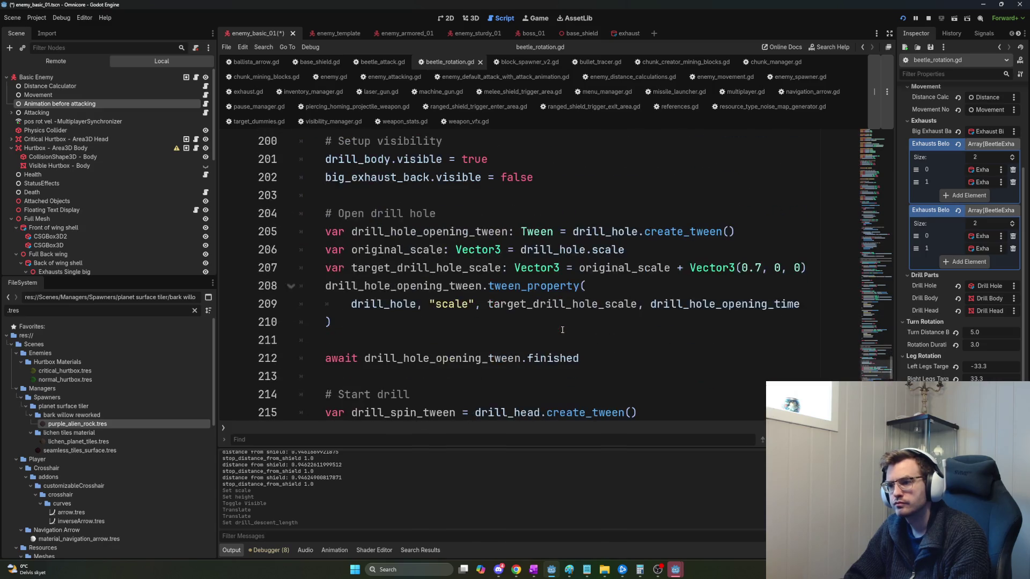
scroll(577, 285, up, 1)
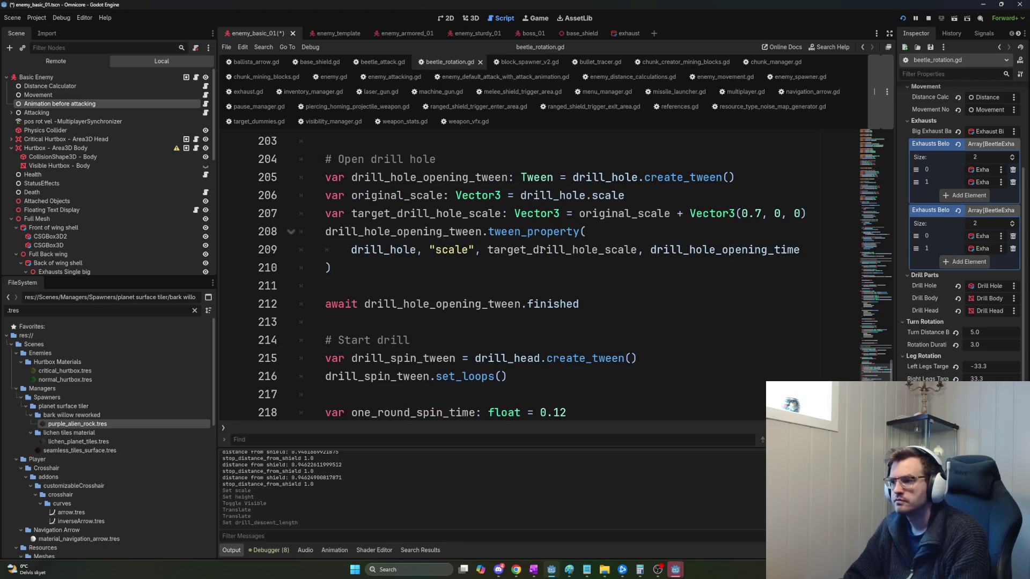
double_click(505, 251)
double_click(403, 251)
double_click(536, 251)
double_click(684, 253)
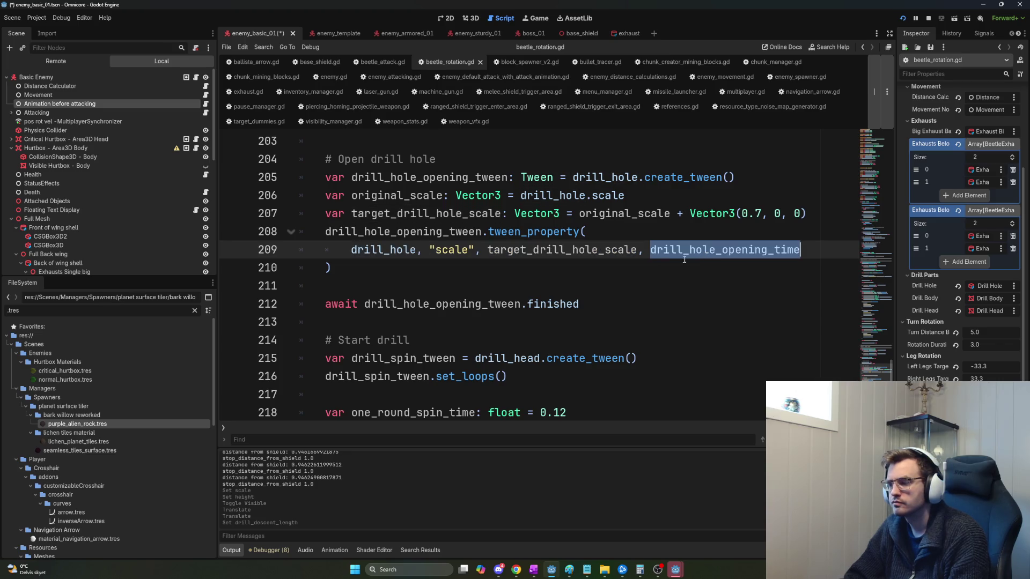
double_click(580, 251)
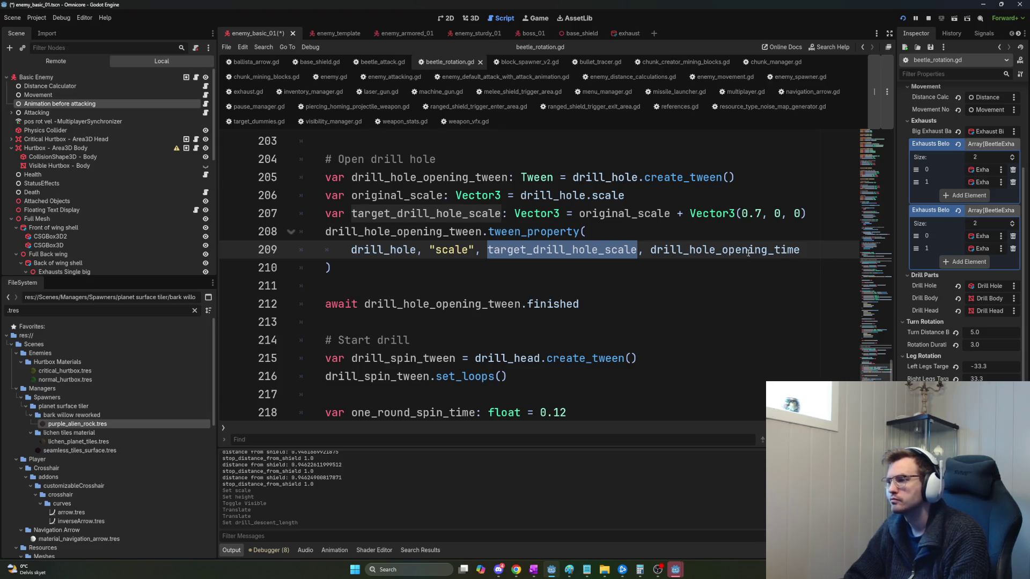
Filter the Scene dock for 'dr', set the Drill Hole box's x size to 2.0, and run the game
click(103, 48)
text(drill)
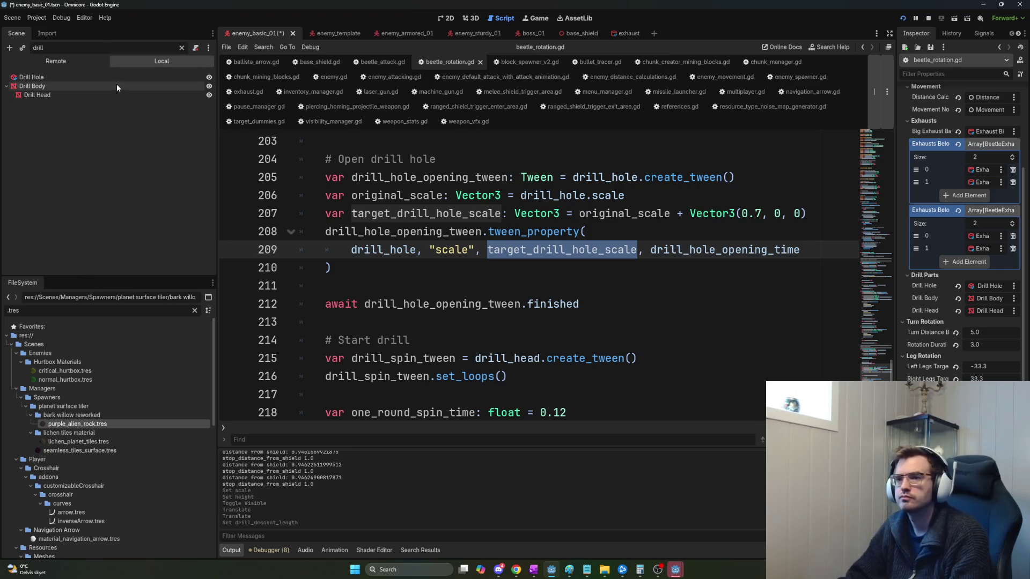
click(119, 77)
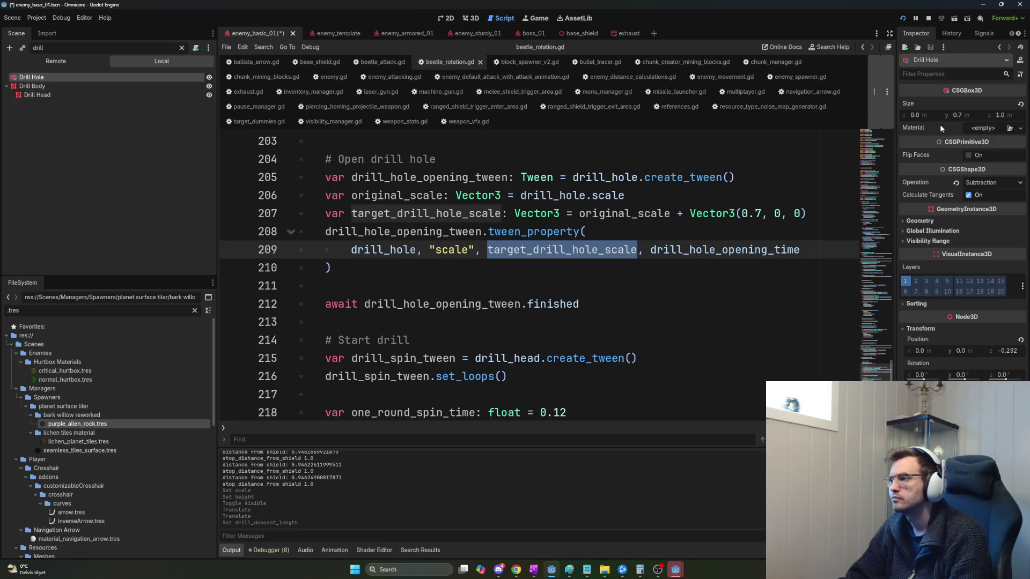
text(0.7)
key(Return)
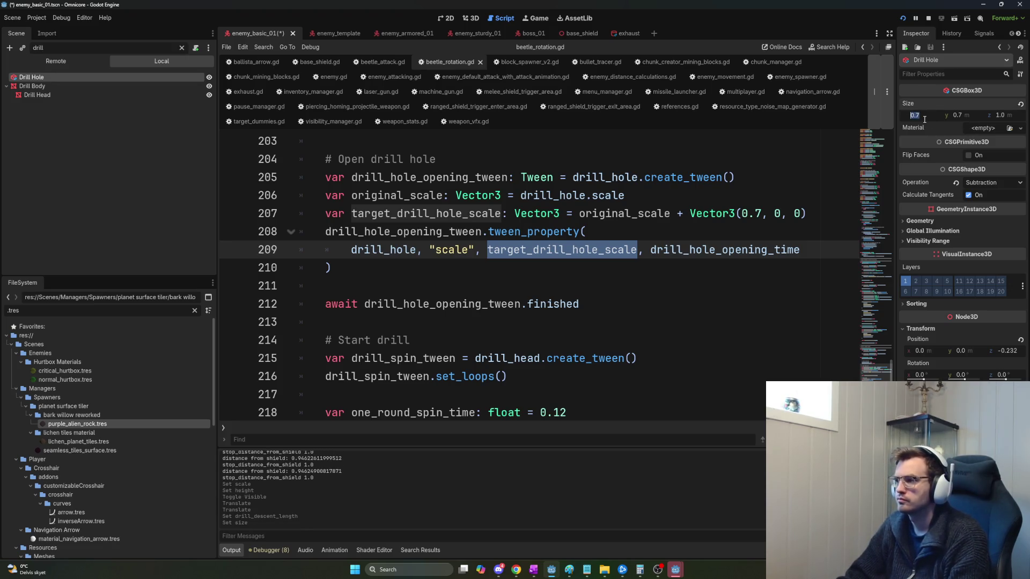
text(2)
key(Return)
key(F5)
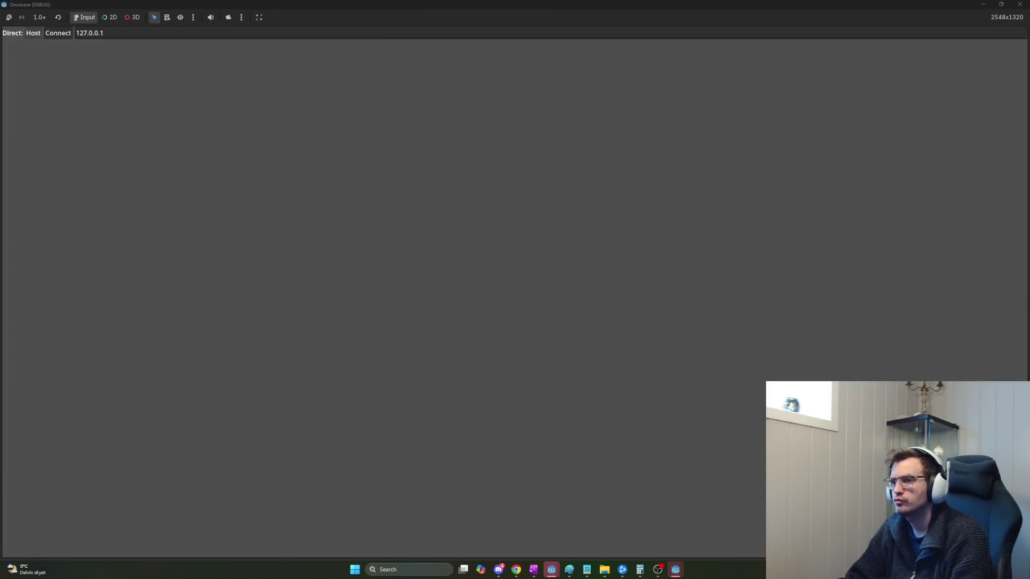
Start a Direct game at 8.0× speed, watch the beetles drill, then pause and close the window
click(33, 32)
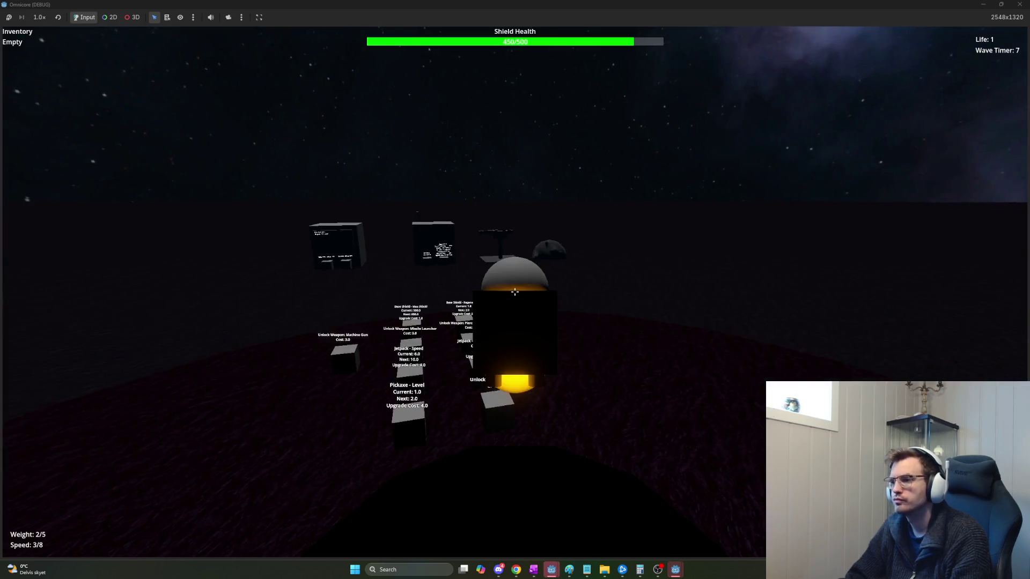
key(Escape)
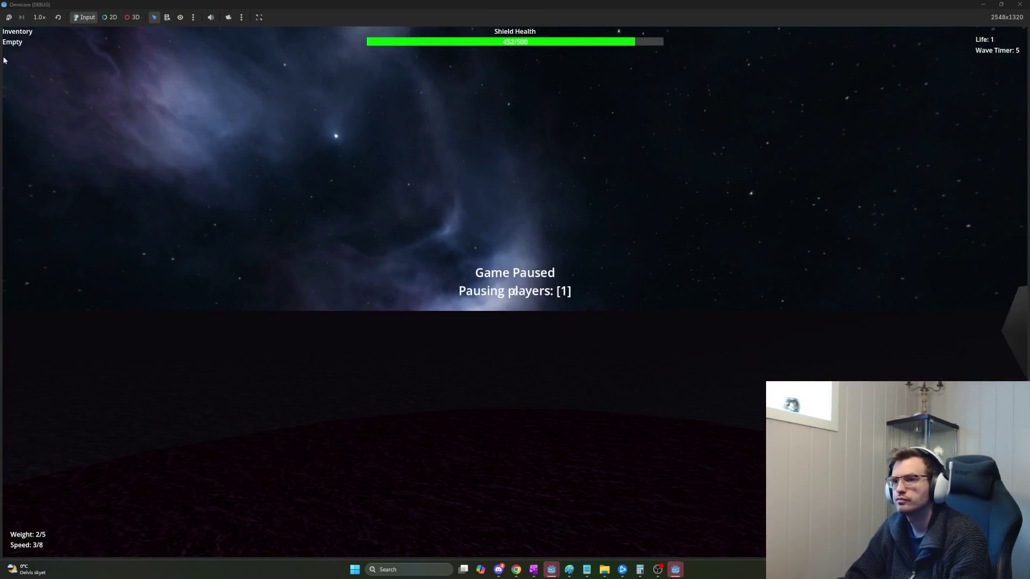
click(39, 17)
click(52, 133)
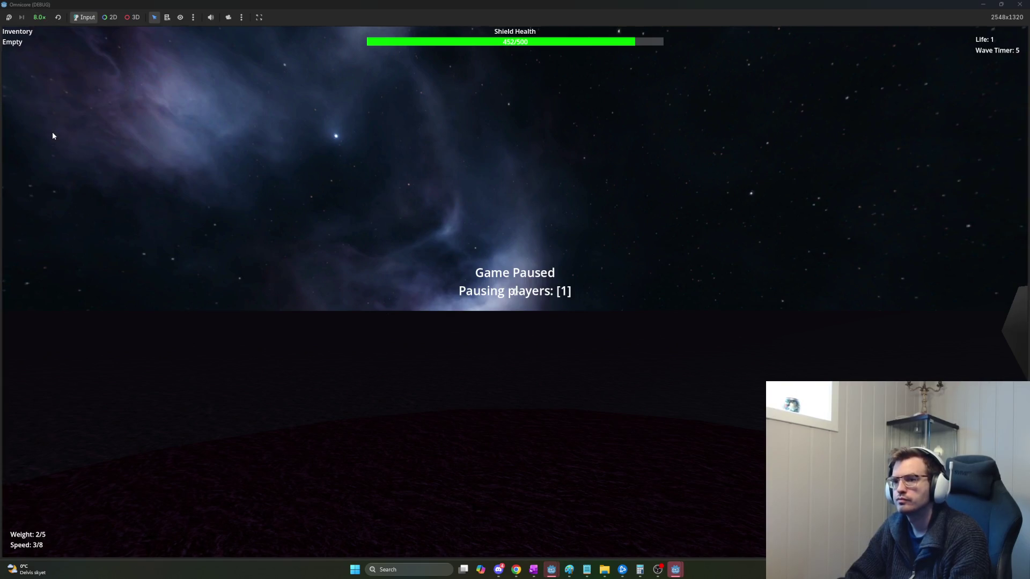
key(Escape)
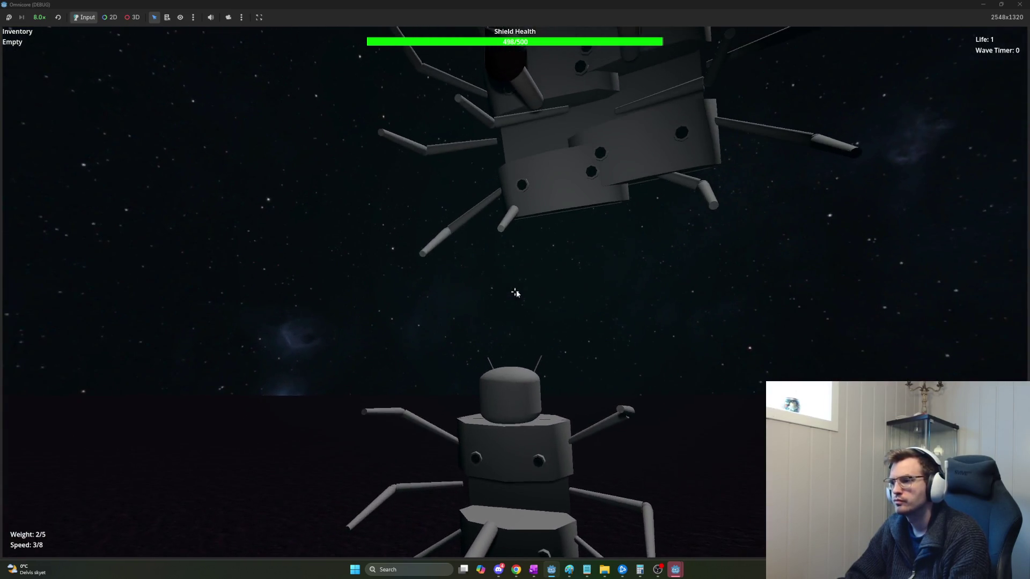
key(Escape)
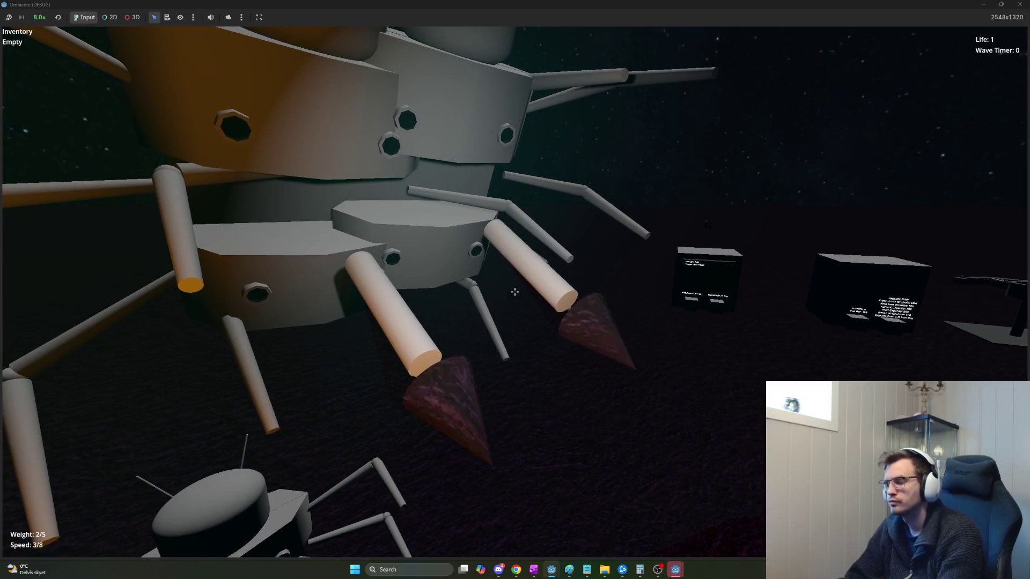
key(Escape)
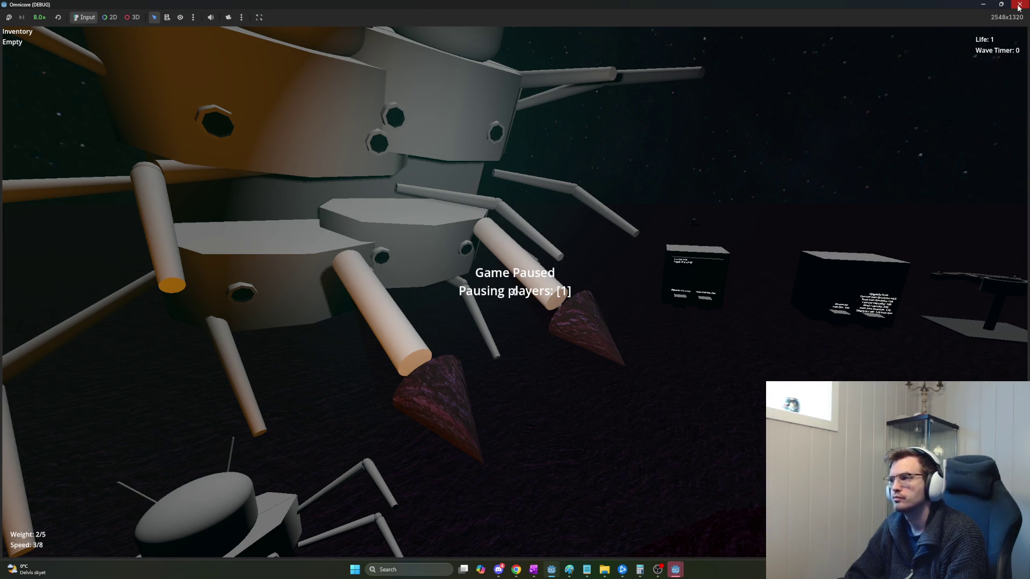
click(1019, 4)
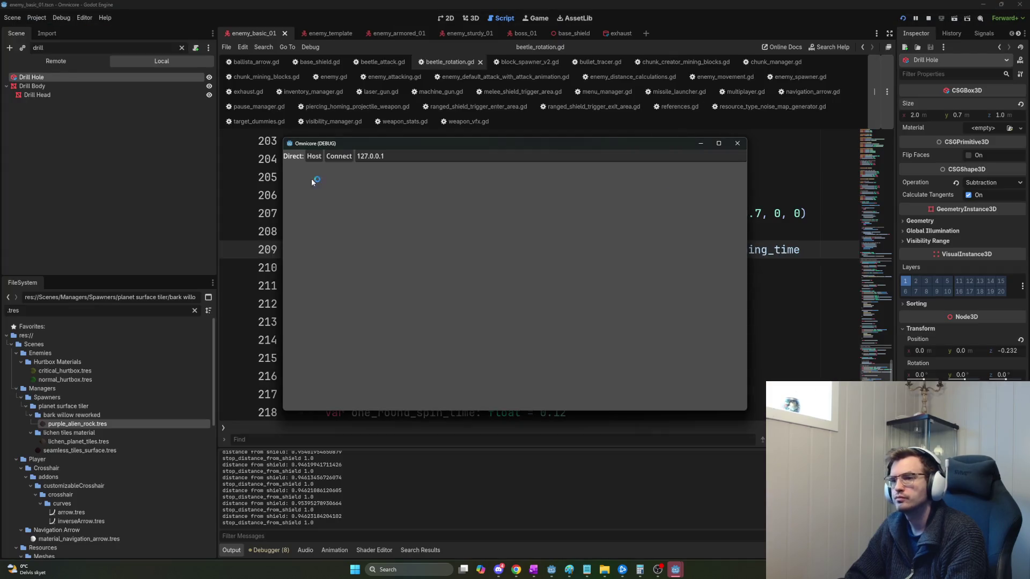
Add a Node3D named 'Drill Head position' under Drill Body and reparent Drill Head onto it
click(97, 85)
key(ctrl+a)
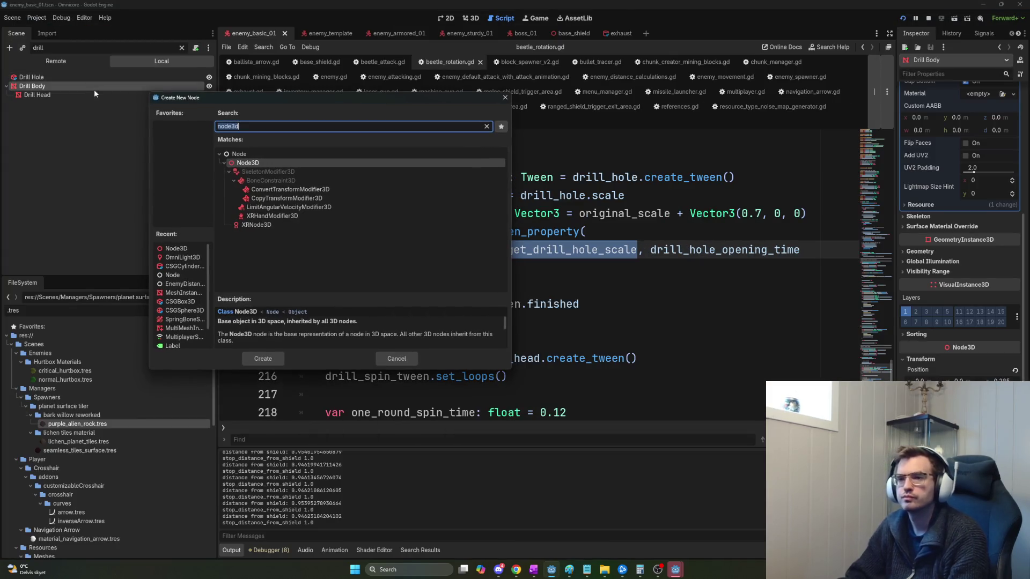
key(Return)
click(97, 45)
key(BackSpace)
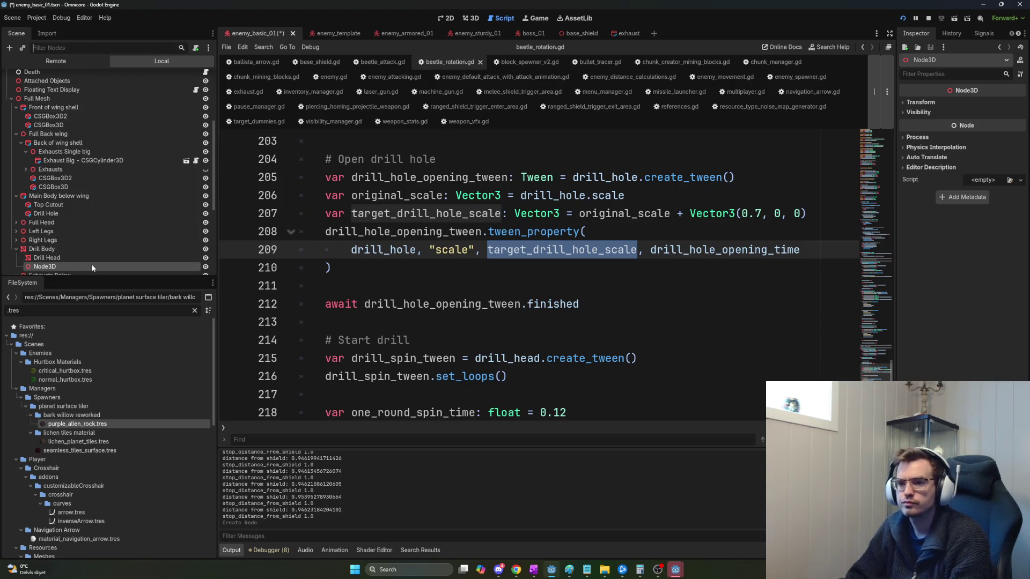
double_click(92, 265)
text(D)
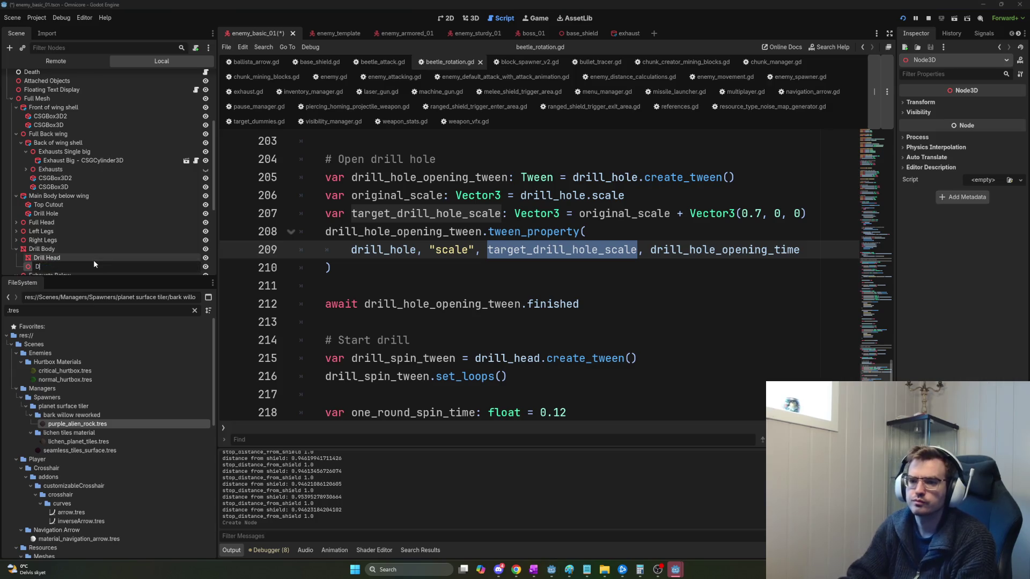
text(rill Head positi)
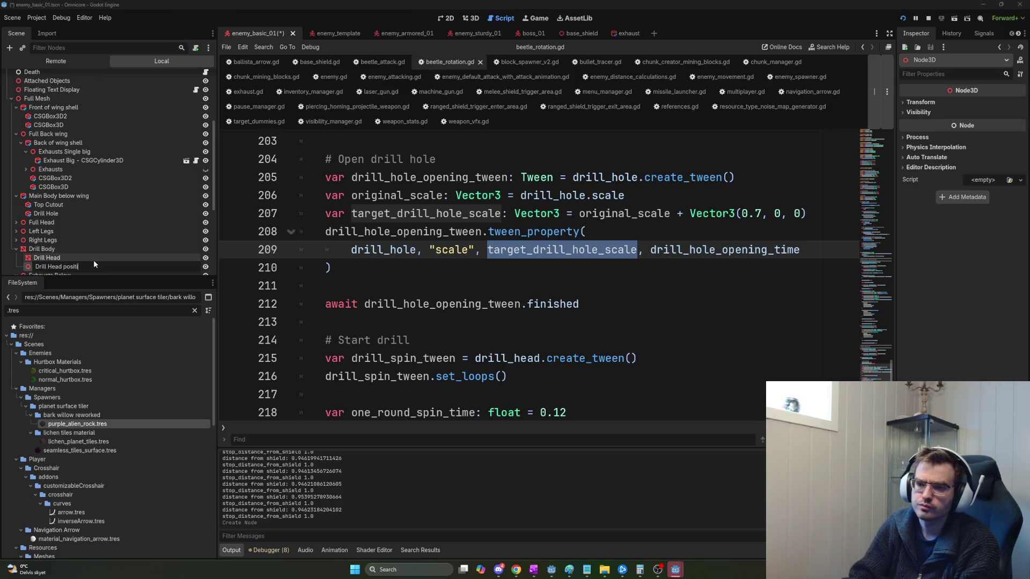
text(on)
key(Return)
drag(87, 258, 75, 230)
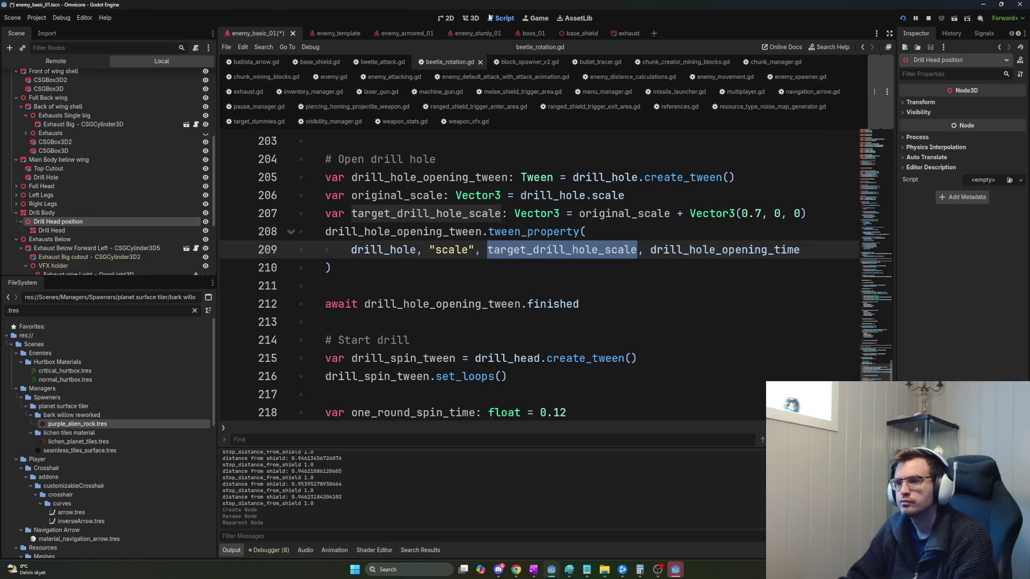
Set Drill Head's y position to 0 and lower the Drill Head position node into the body
click(464, 20)
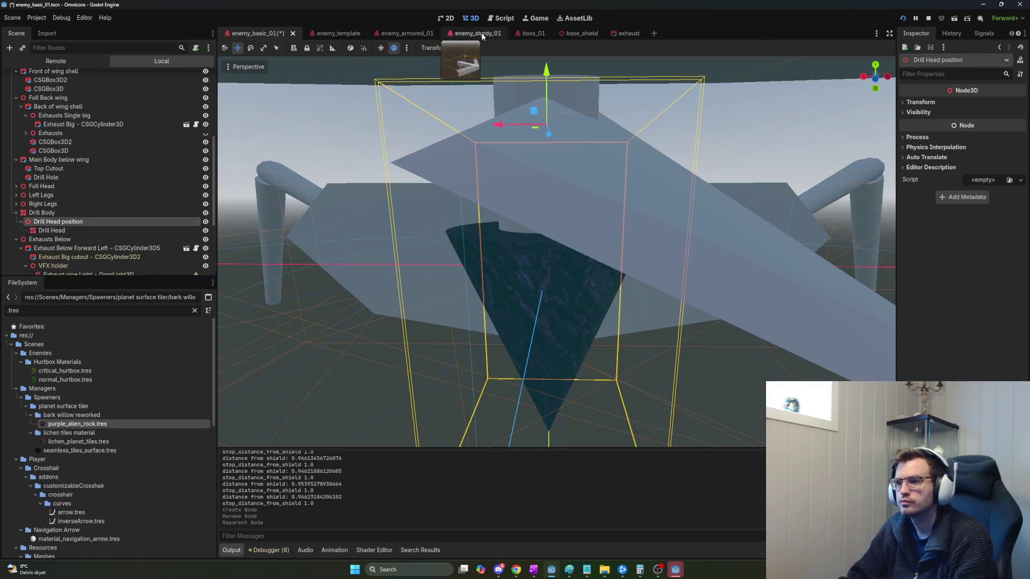
click(85, 231)
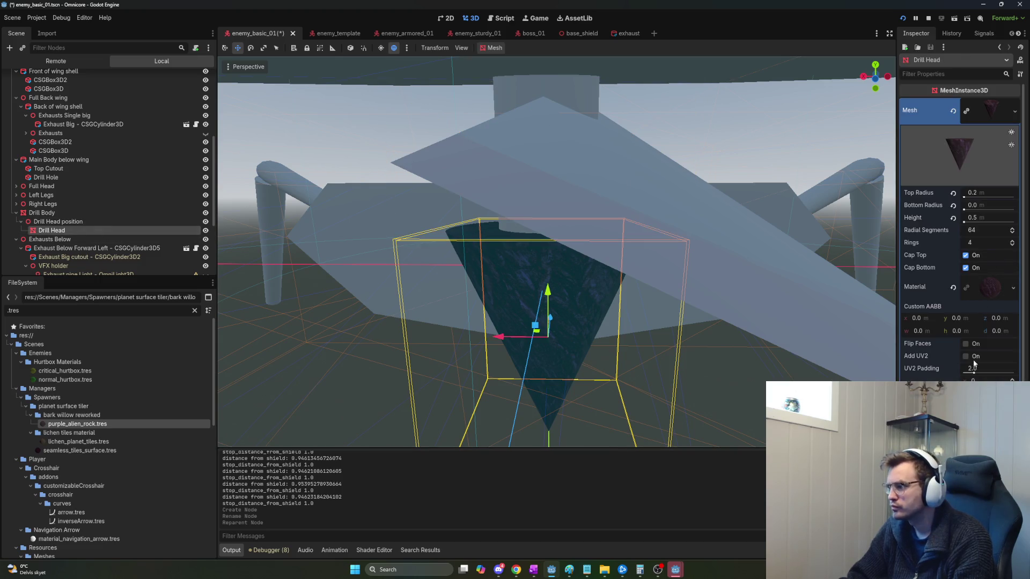
click(931, 75)
text(transf)
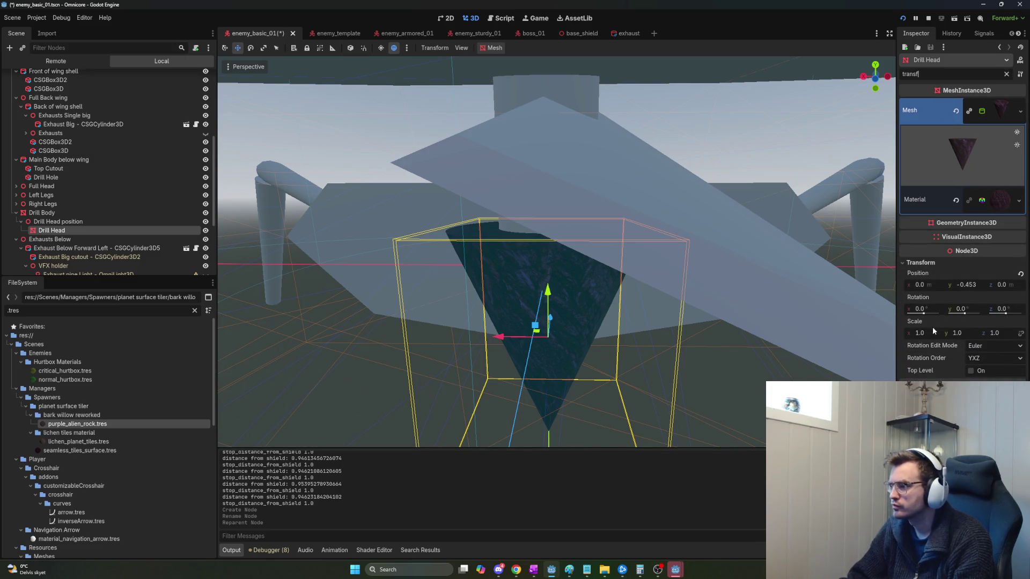
click(977, 284)
text(0)
key(Return)
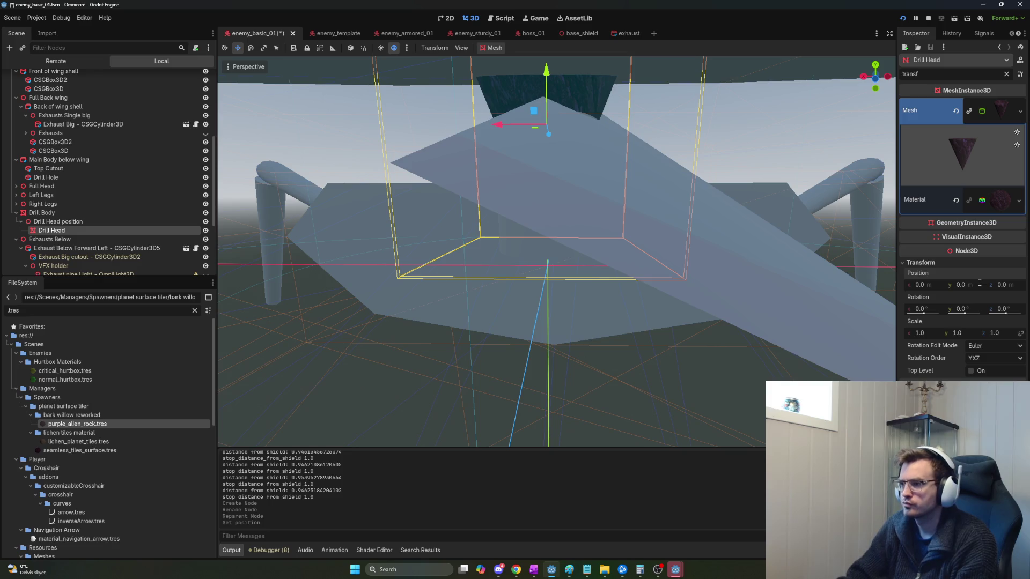
click(58, 221)
mouse_move(542, 78)
mouse_down()
mouse_move(510, 397)
mouse_move(513, 294)
mouse_up()
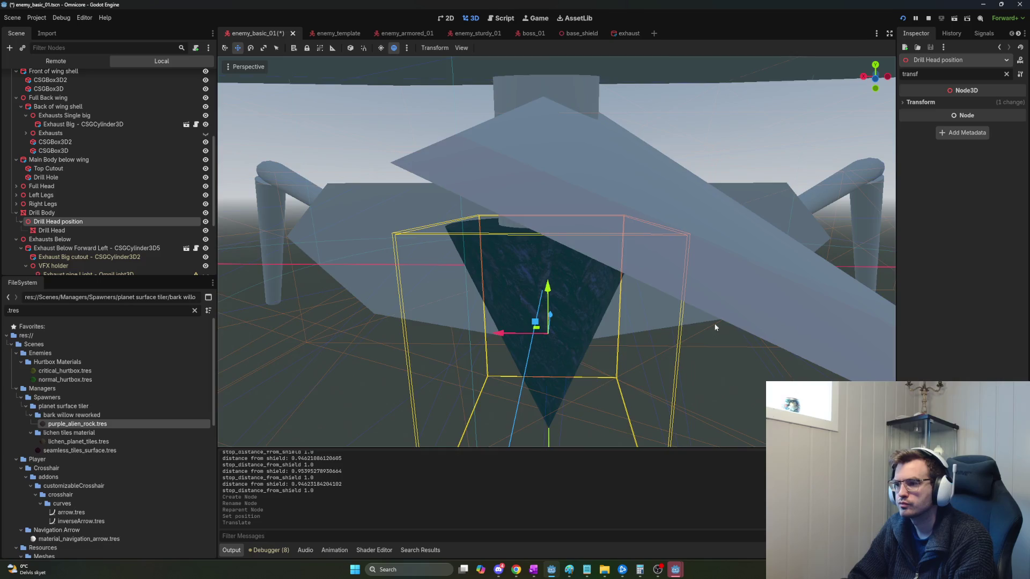
Hide the Drill Head cone and raise the Drill Head position node along Y
scroll(715, 327, up, 5)
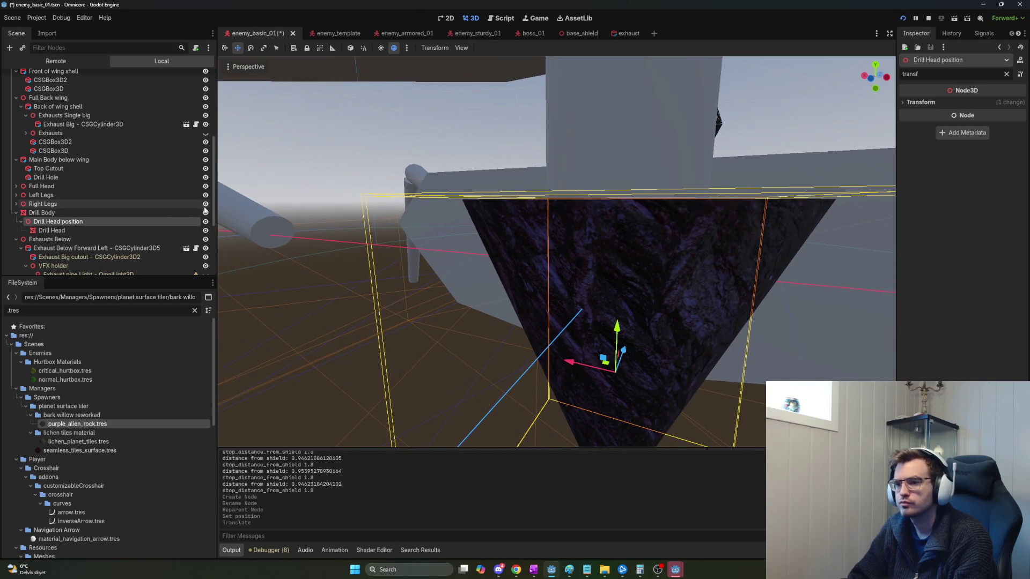
mouse_move(618, 330)
mouse_down()
mouse_move(642, 146)
mouse_move(629, 426)
mouse_move(619, 413)
mouse_up()
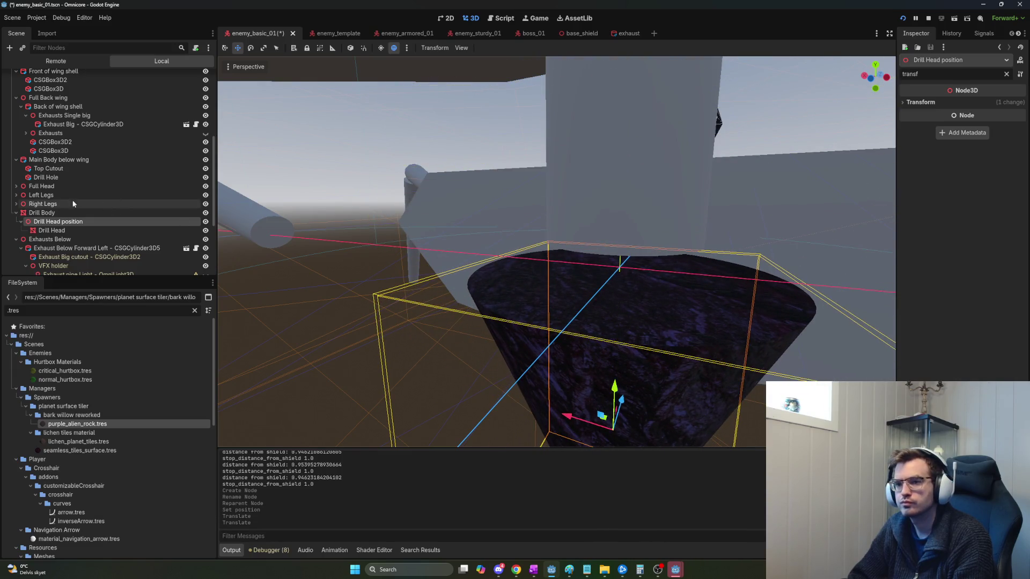
click(72, 229)
click(78, 223)
click(102, 231)
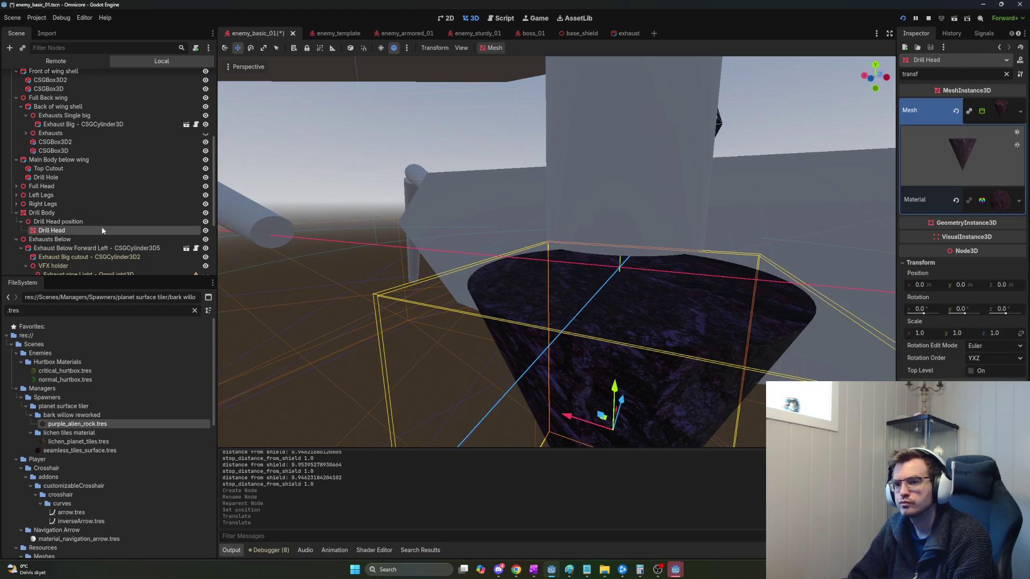
click(206, 230)
click(198, 222)
drag(615, 387, 629, 220)
Viewing from below, fine-tune Drill Head position so its origin sits at the drill hole's lower opening
scroll(652, 282, down, 5)
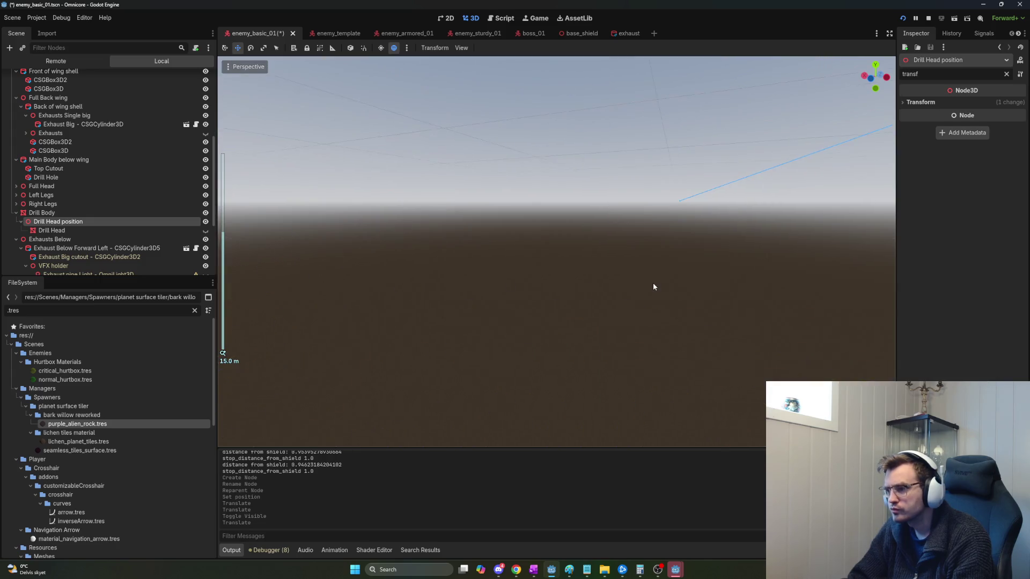
scroll(652, 282, up, 5)
drag(652, 282, 590, 212)
drag(599, 248, 588, 198)
key(w)
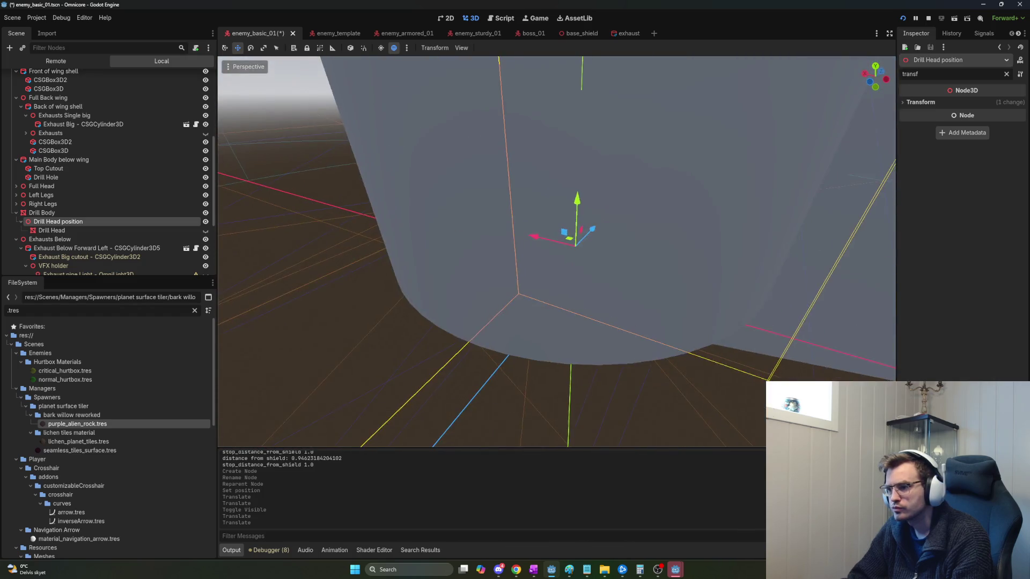
key(s)
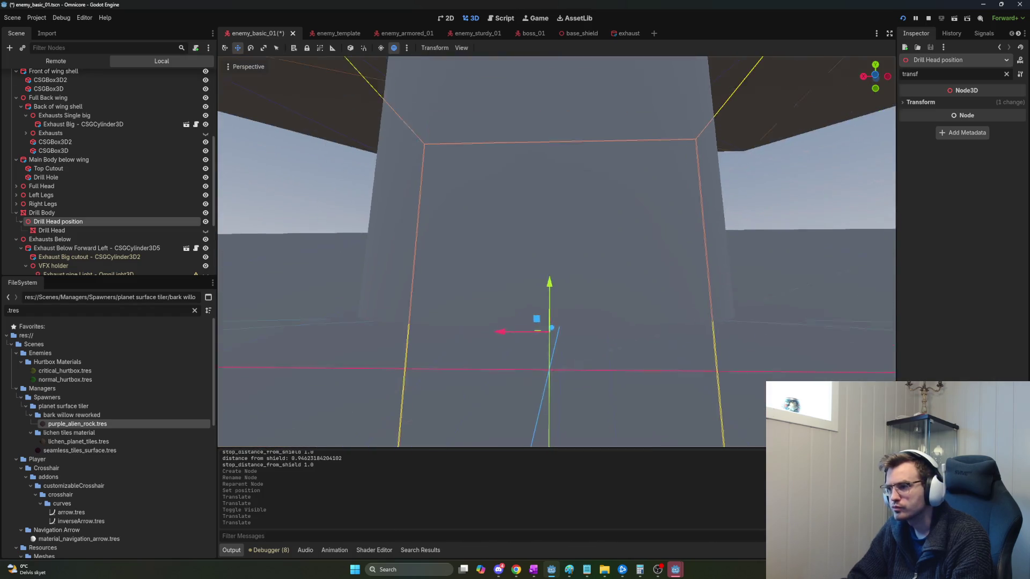
mouse_move(548, 235)
mouse_down()
mouse_move(545, 244)
mouse_move(549, 224)
mouse_up()
key(w)
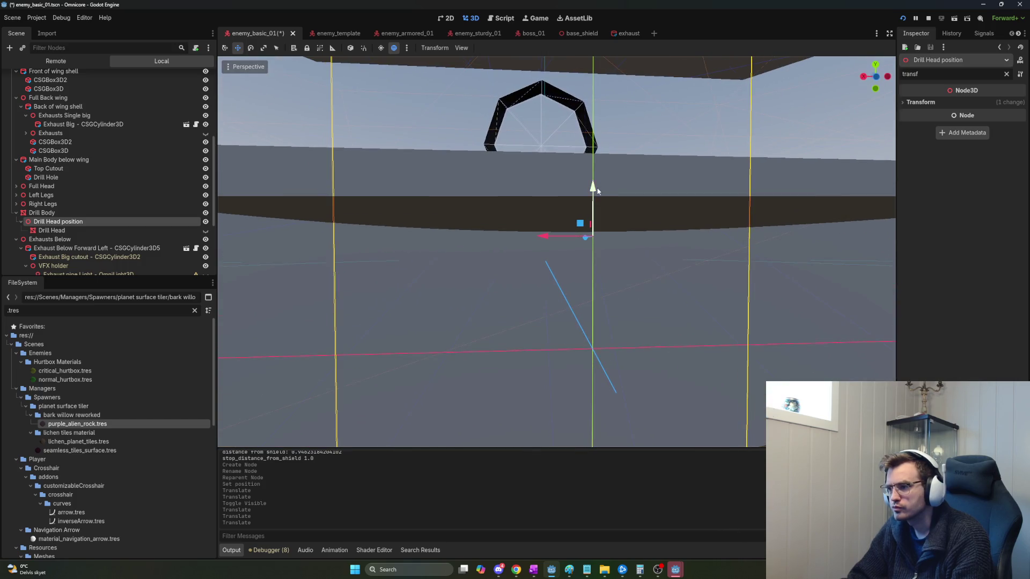
drag(590, 156, 590, 156)
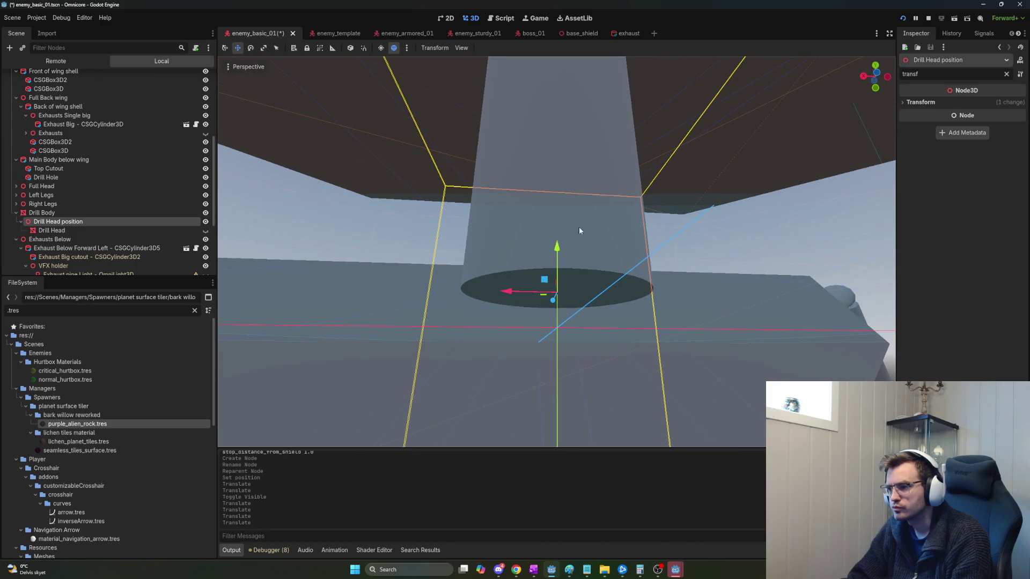
drag(558, 250, 554, 240)
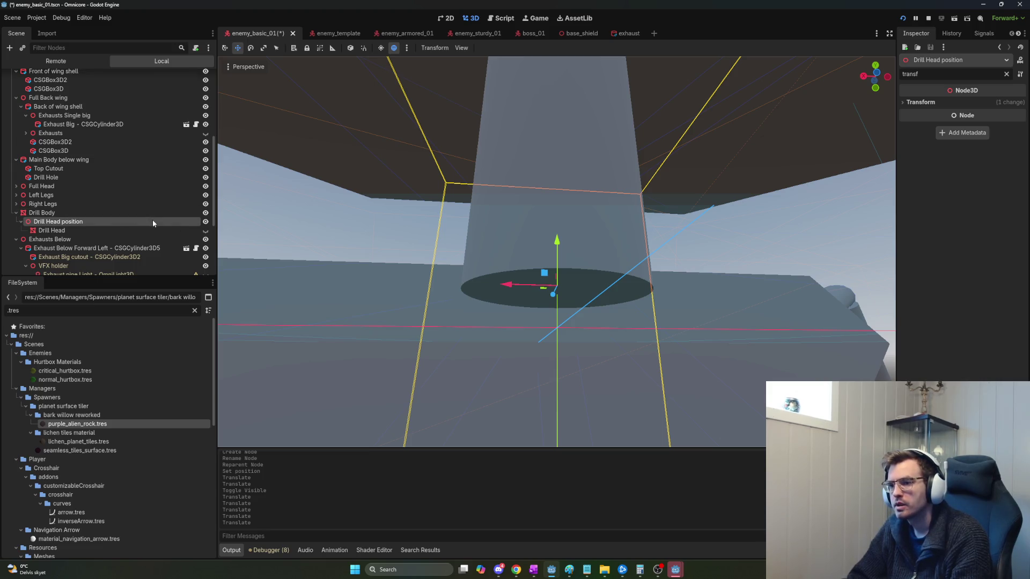
Unhide the Drill Head cone and compare the transforms of Drill Head, Drill Head position and Drill Body
click(205, 231)
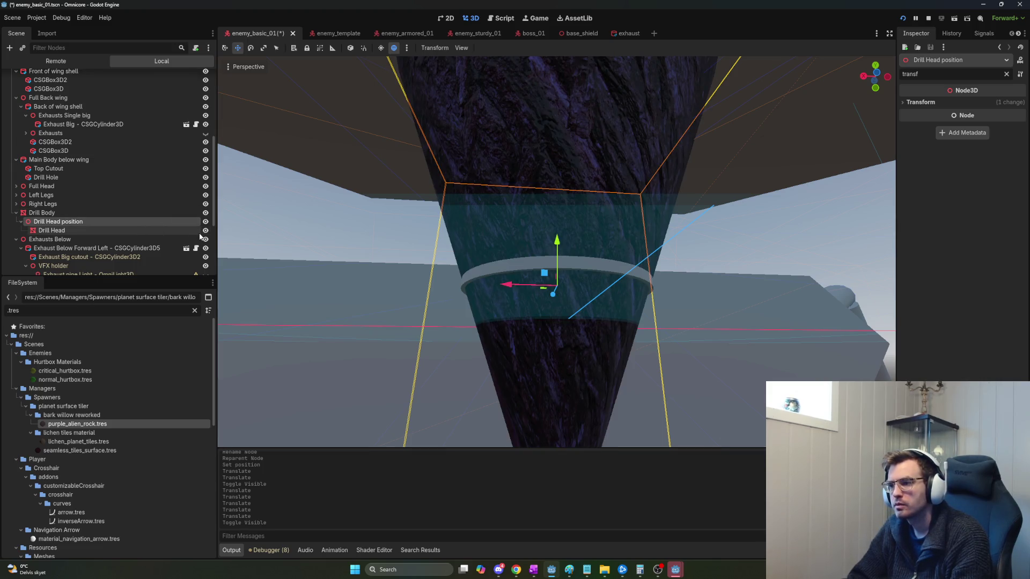
scroll(457, 228, down, 5)
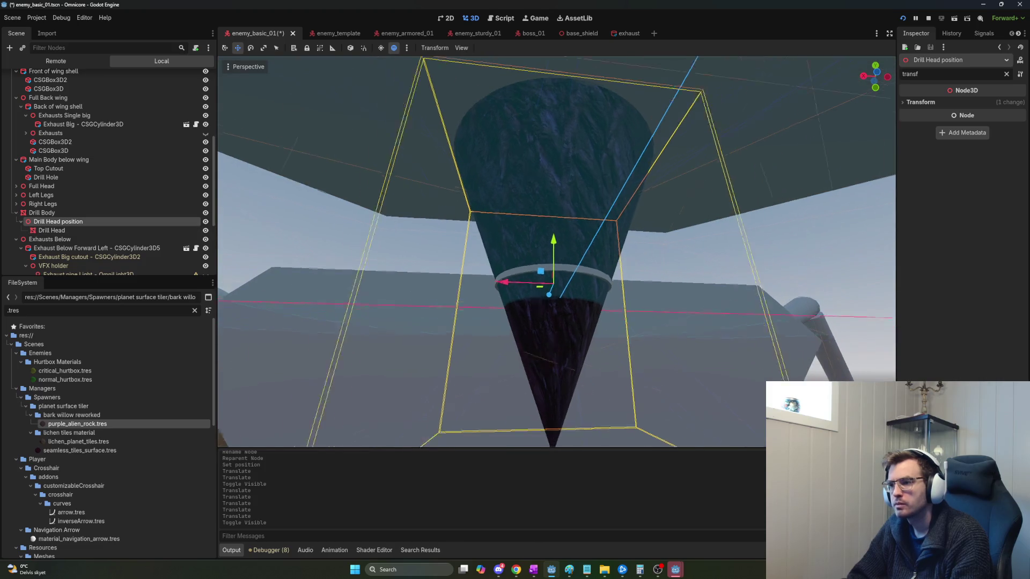
click(131, 230)
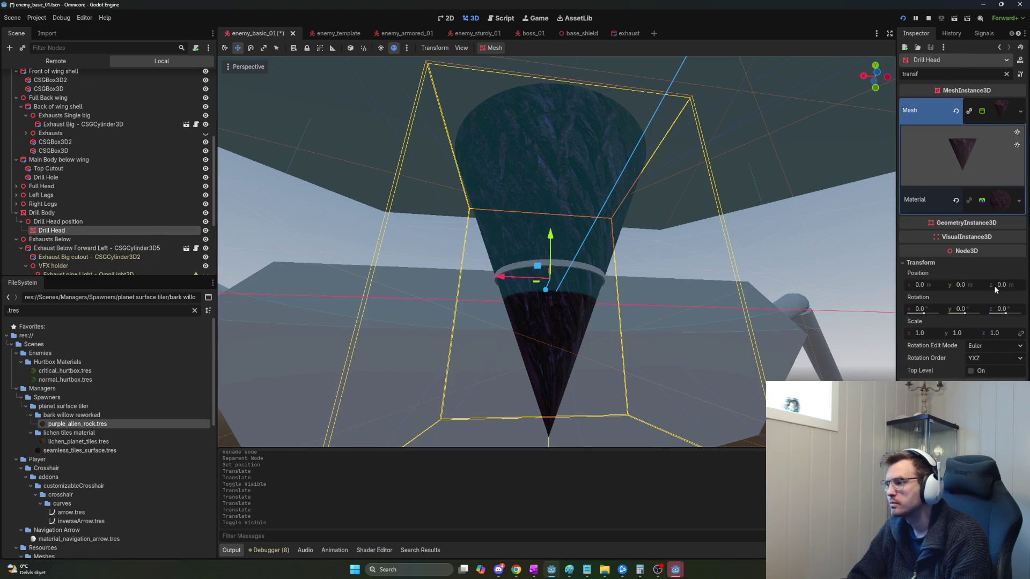
click(93, 222)
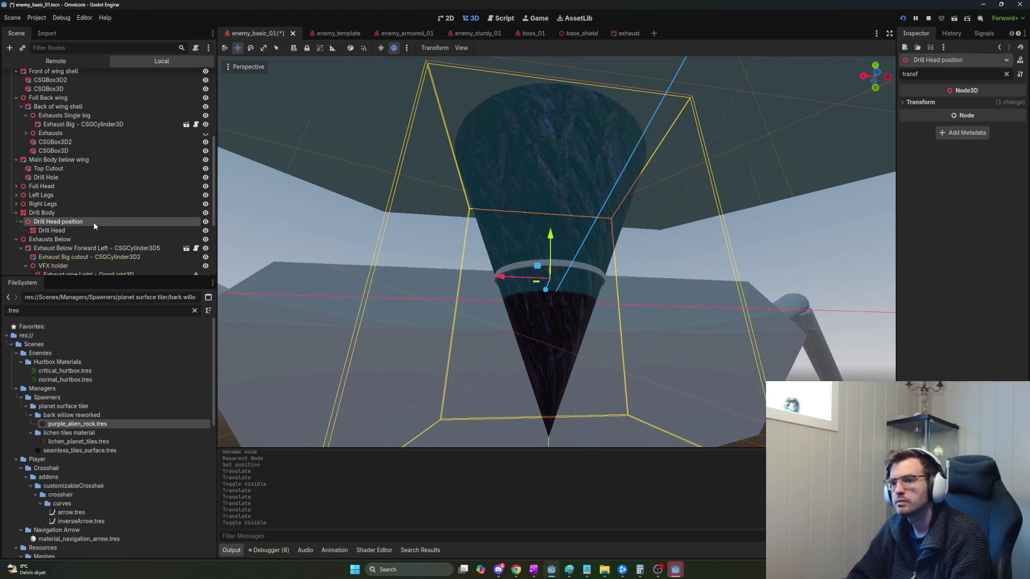
click(97, 231)
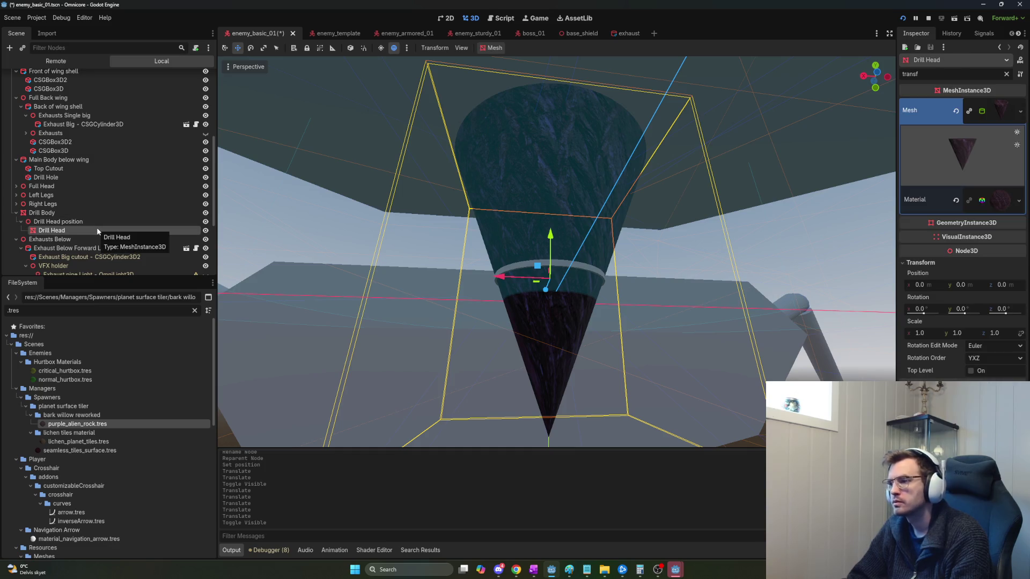
click(92, 211)
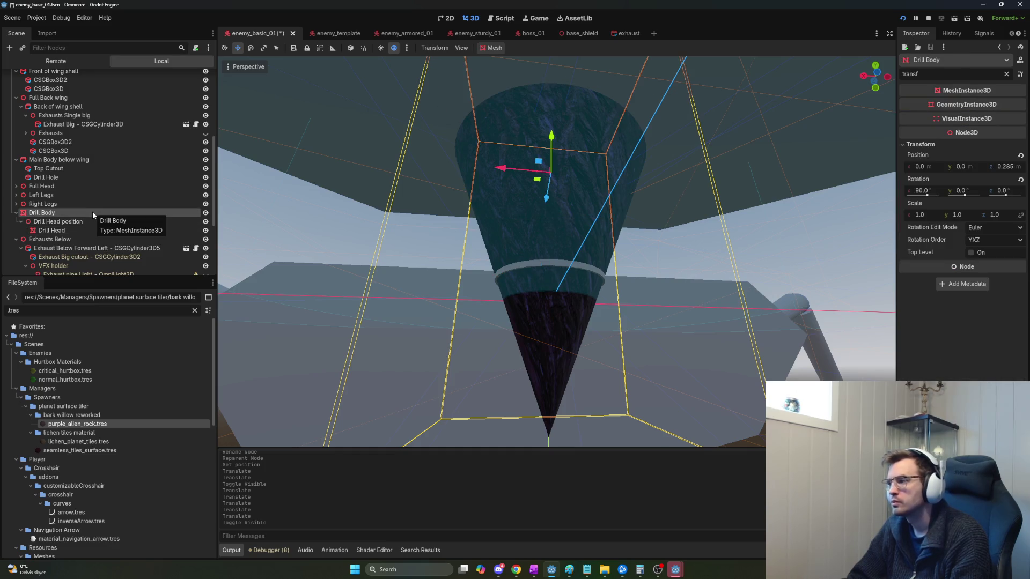
click(83, 222)
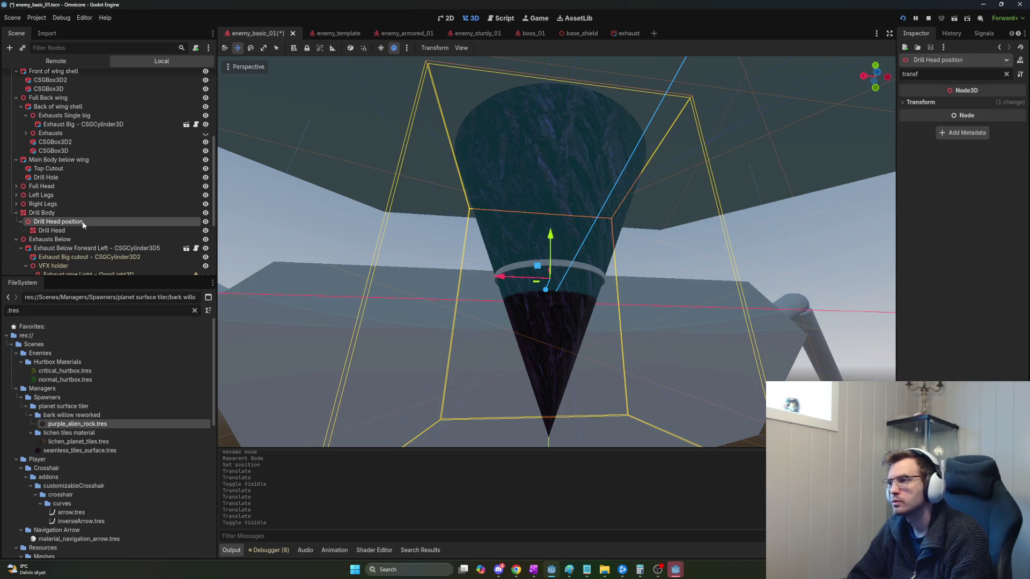
click(960, 103)
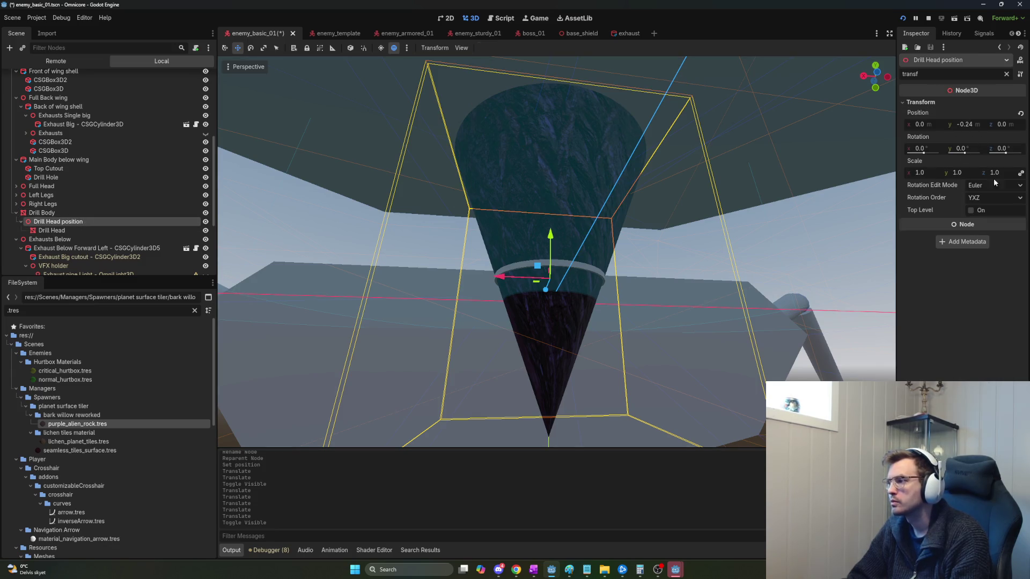
click(80, 230)
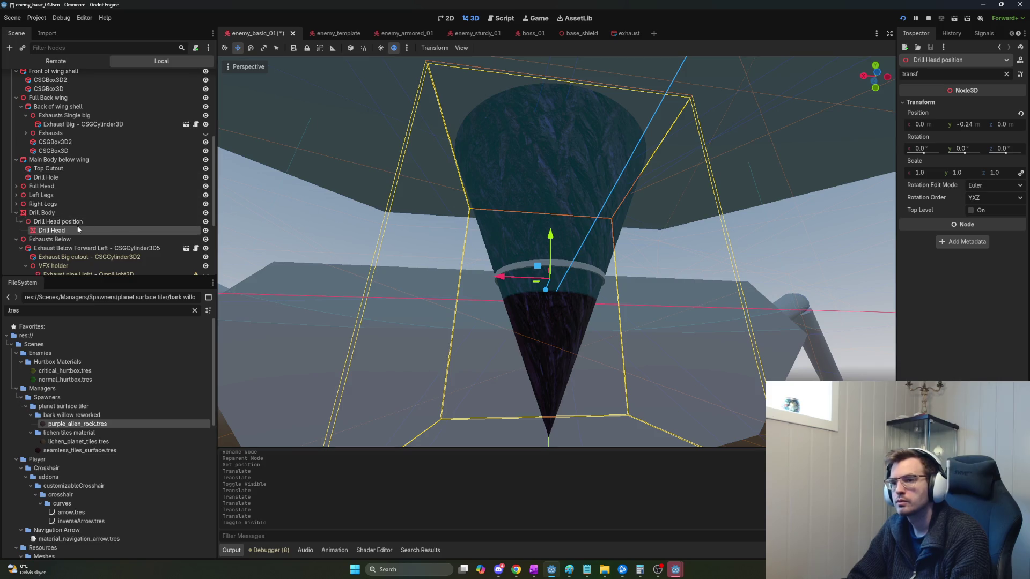
click(998, 111)
click(999, 111)
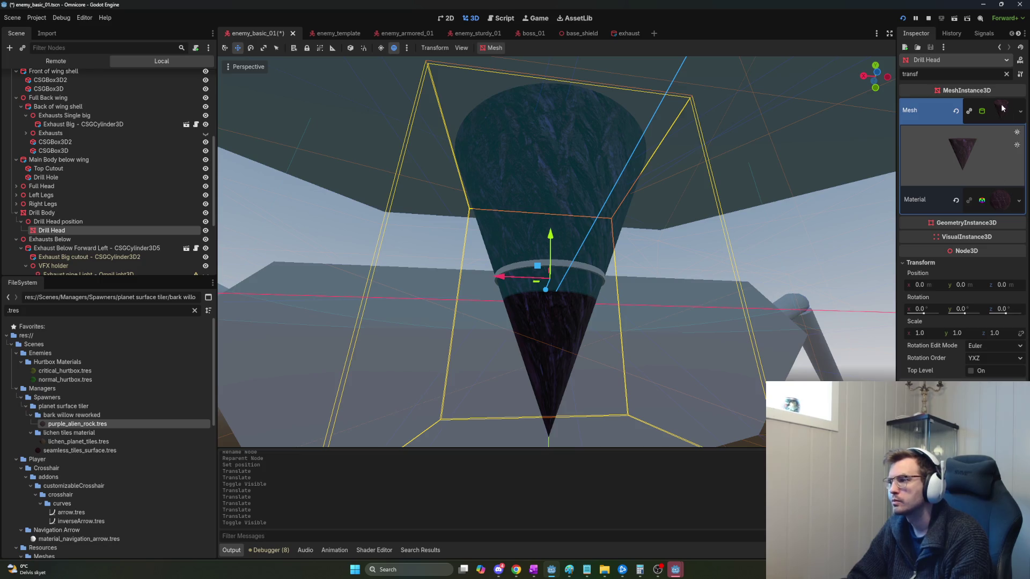
double_click(928, 75)
Clear the property filter and set the drill cone's height to 0.4, after trying and undoing 0.3
key(BackSpace)
click(995, 193)
click(996, 218)
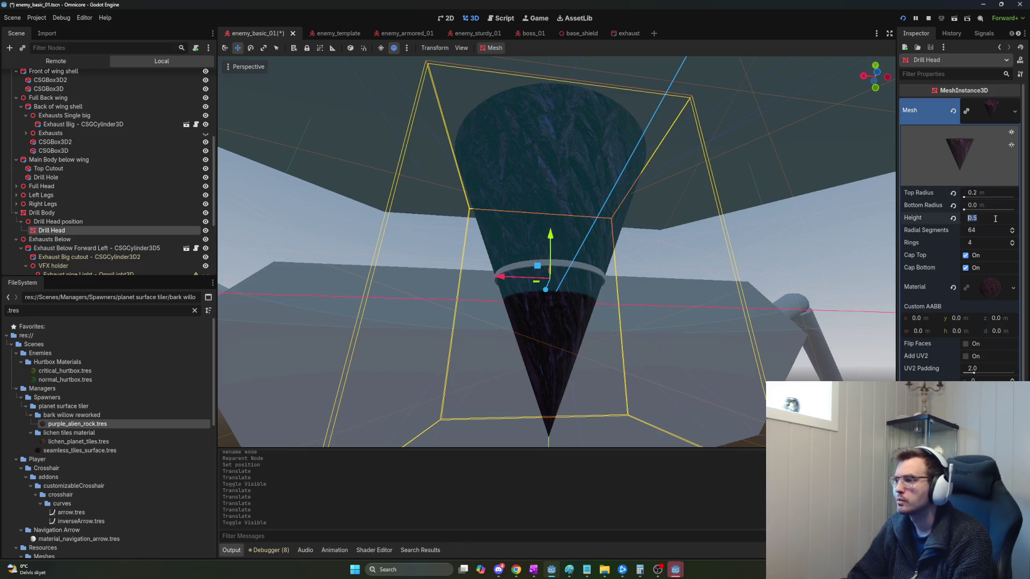
text(0.3)
key(Return)
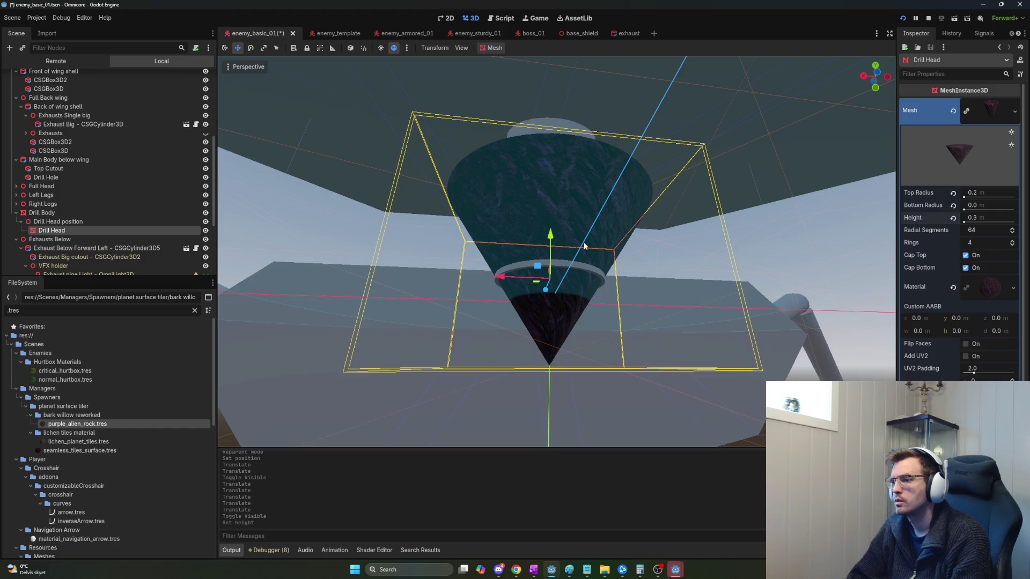
key(ctrl+z)
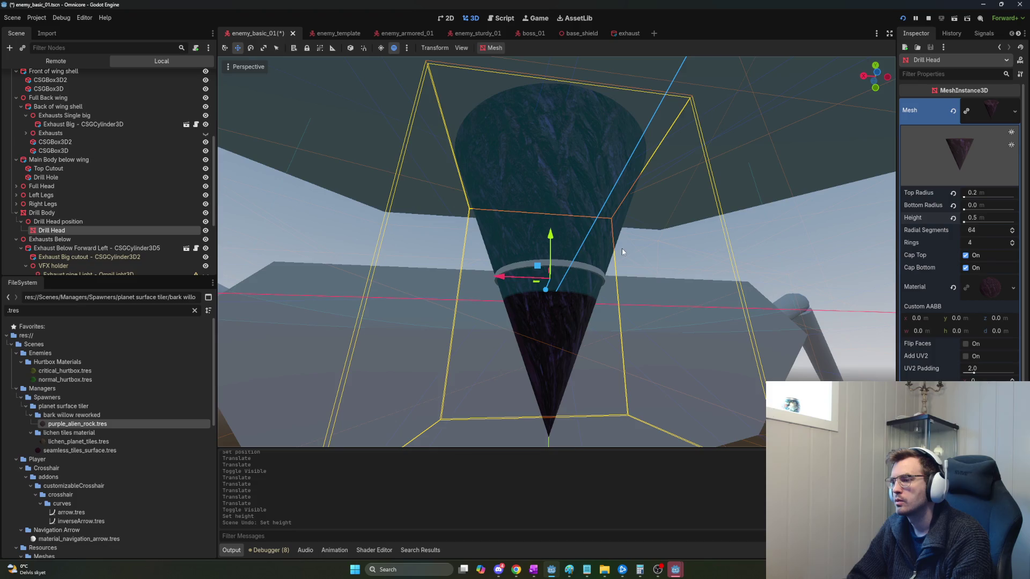
click(985, 219)
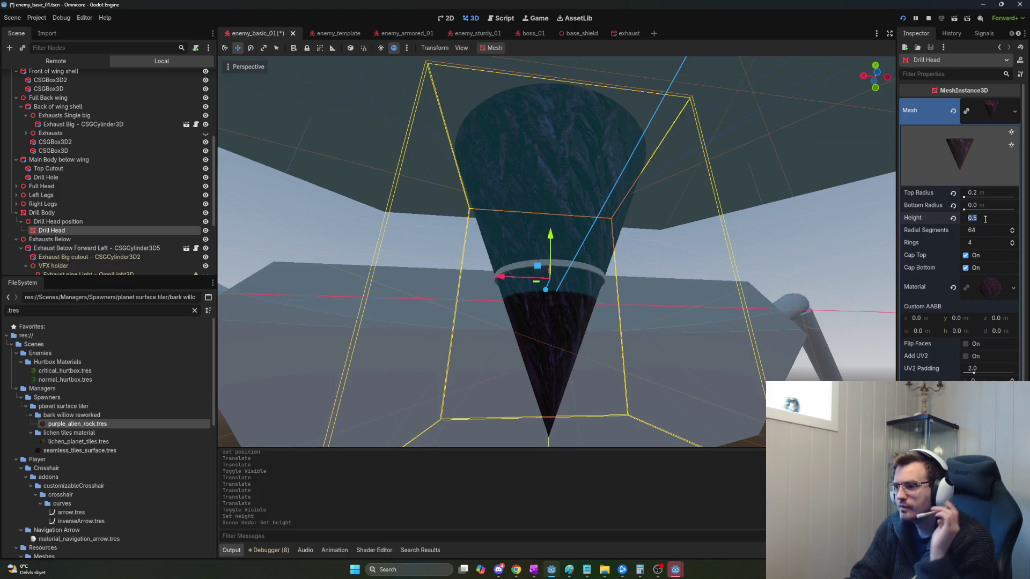
text(0.4)
key(Return)
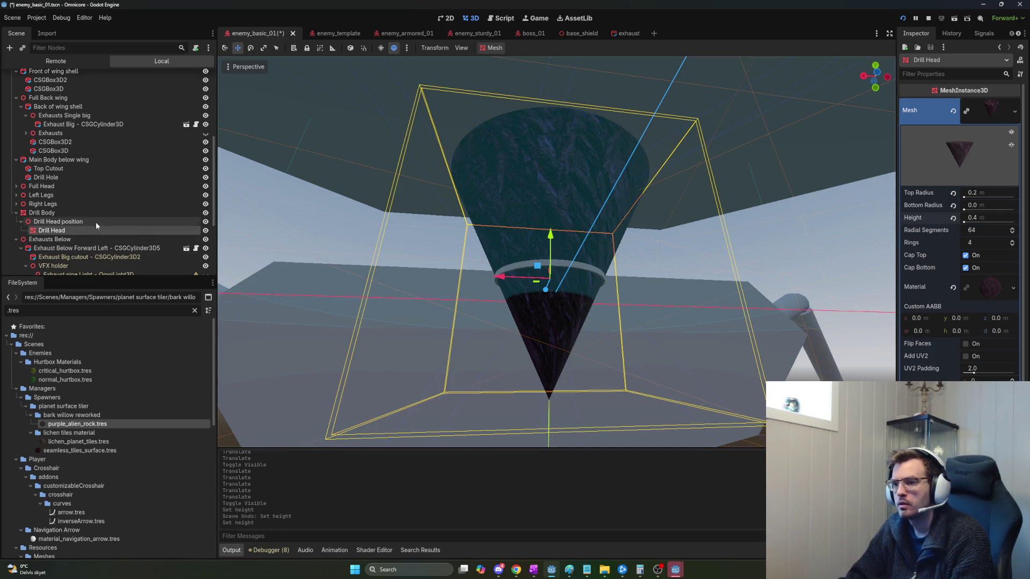
Lower the drill cone slightly along Y and view the drill head from the front
drag(553, 236, 555, 250)
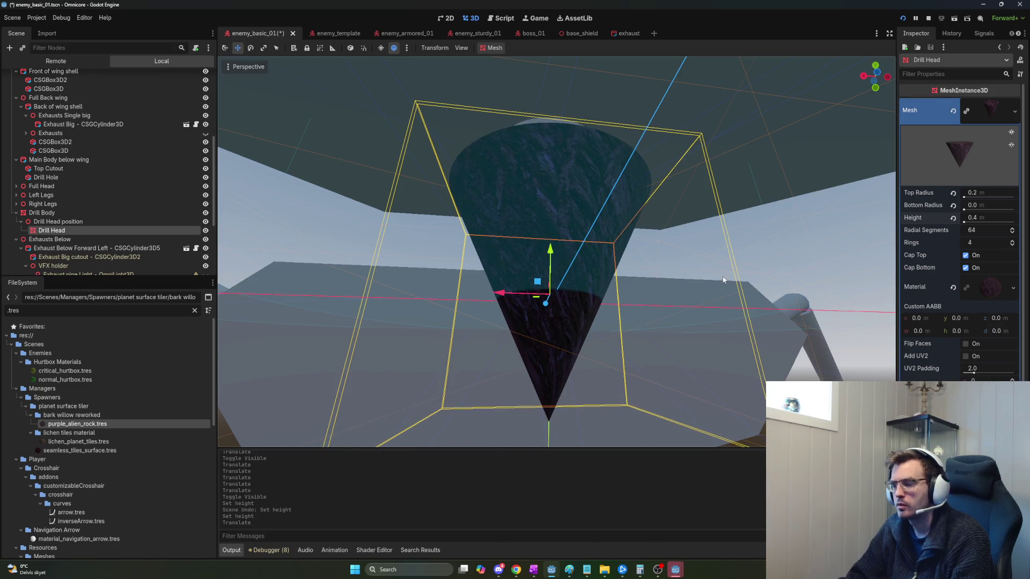
scroll(728, 259, down, 6)
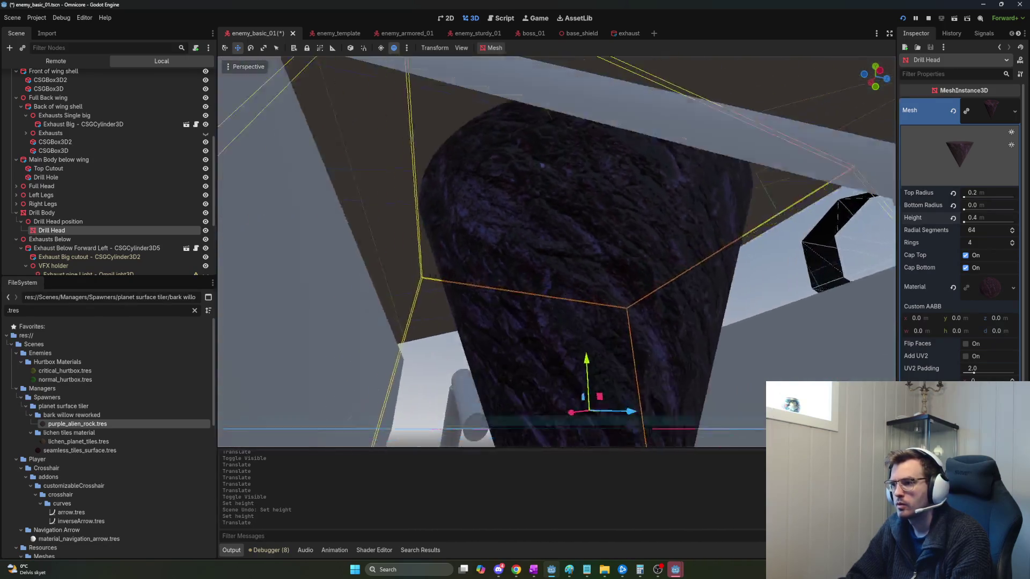
key(w)
key(s)
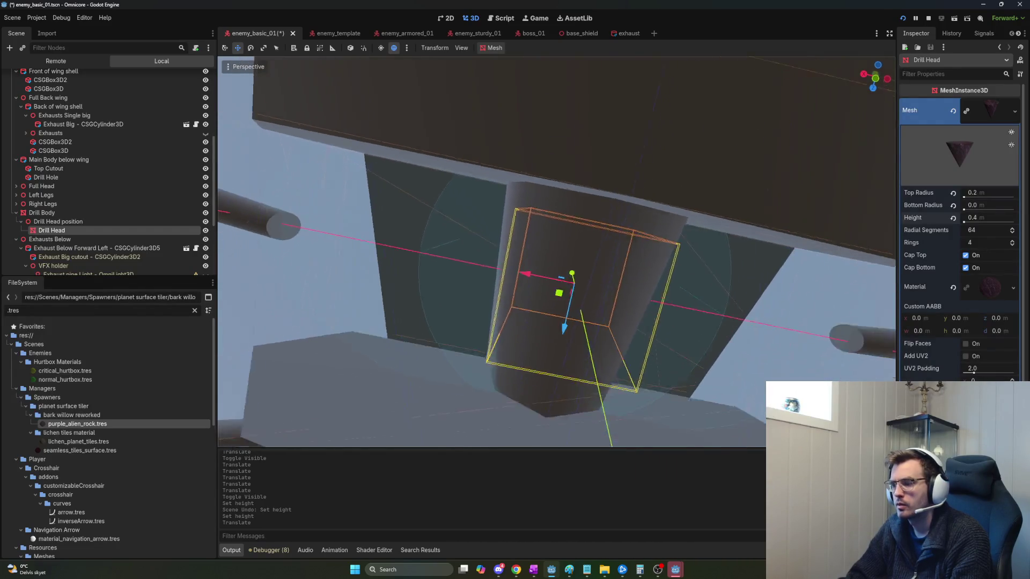
key(s)
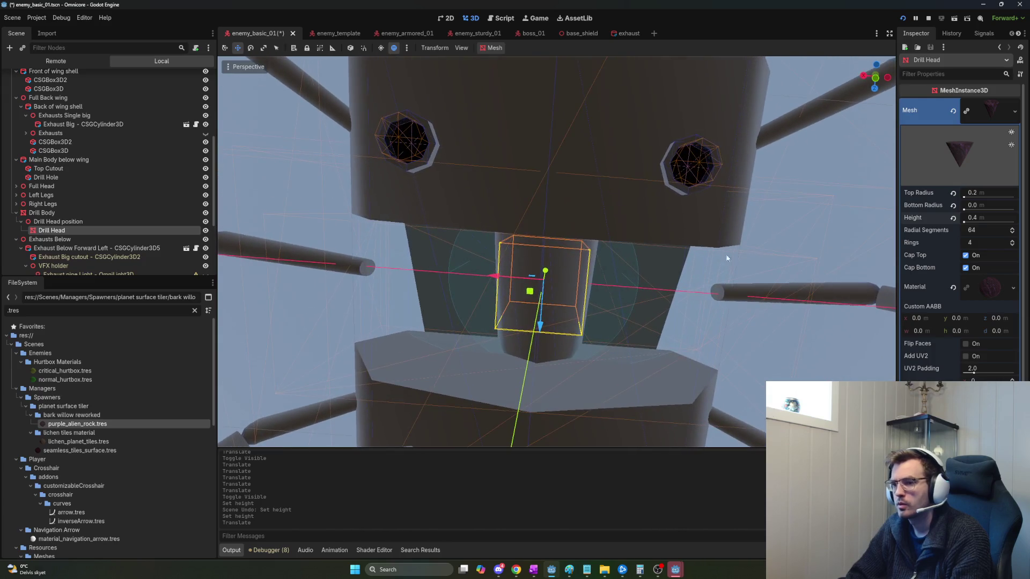
click(103, 223)
click(84, 230)
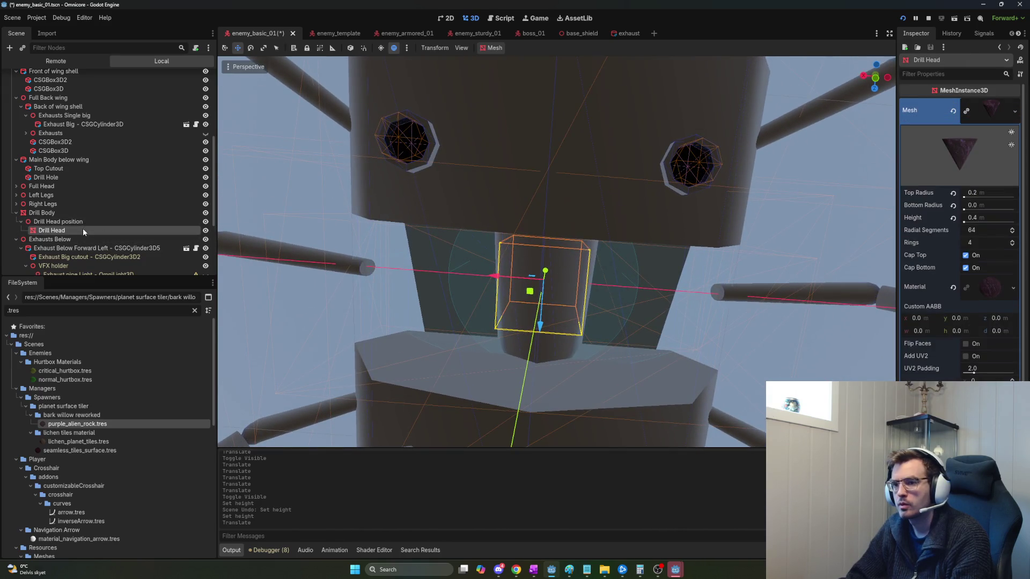
click(79, 177)
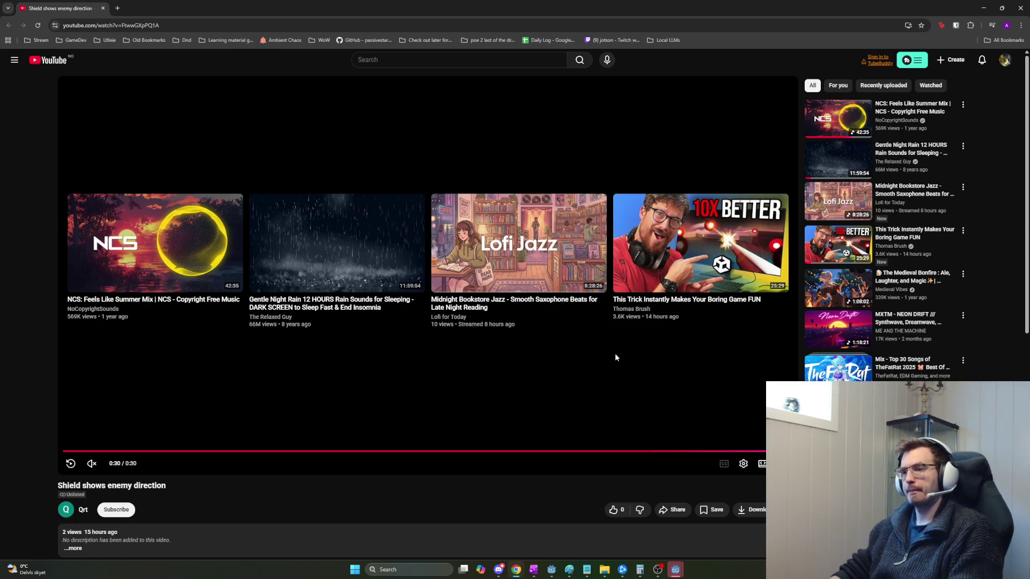
key(alt+Tab)
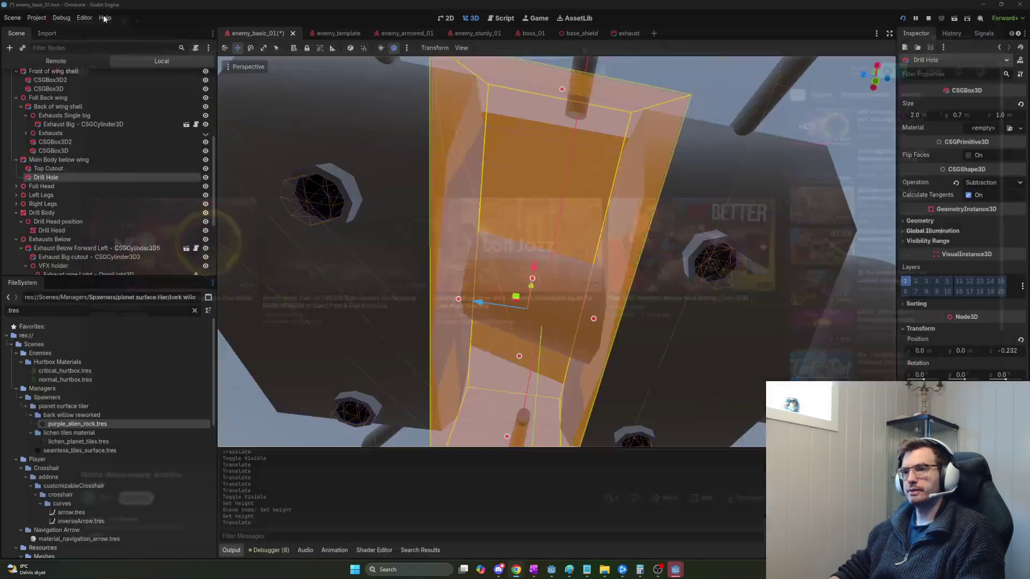
Fly the view close to the Drill Hole box and scale it down along X
key(w)
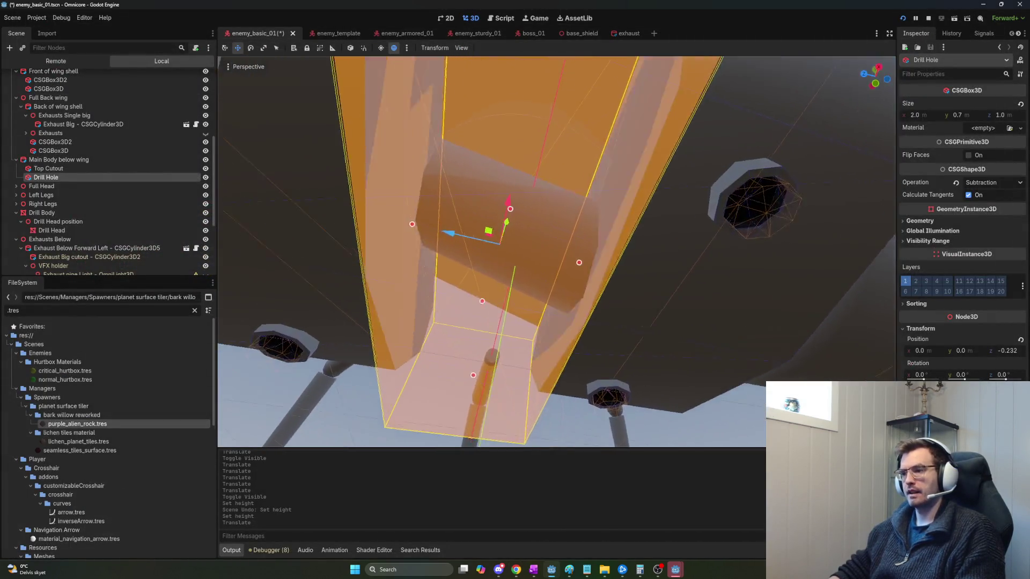
key(s)
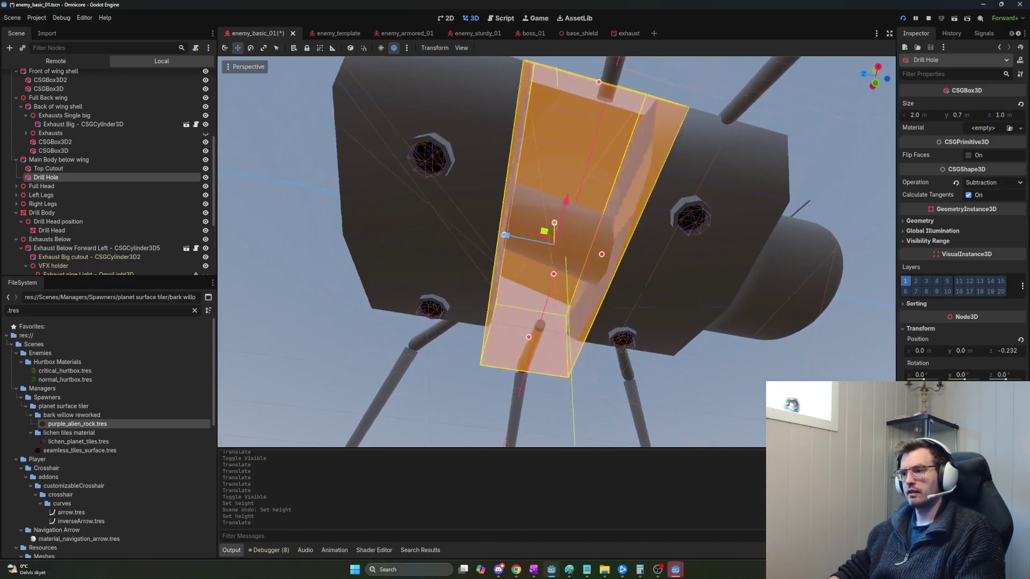
key(w)
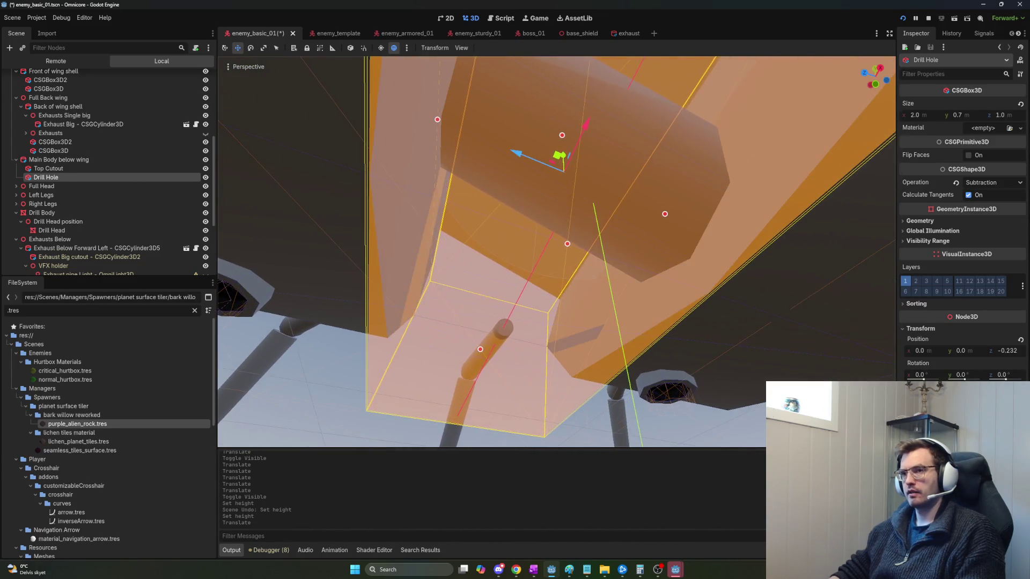
key(s)
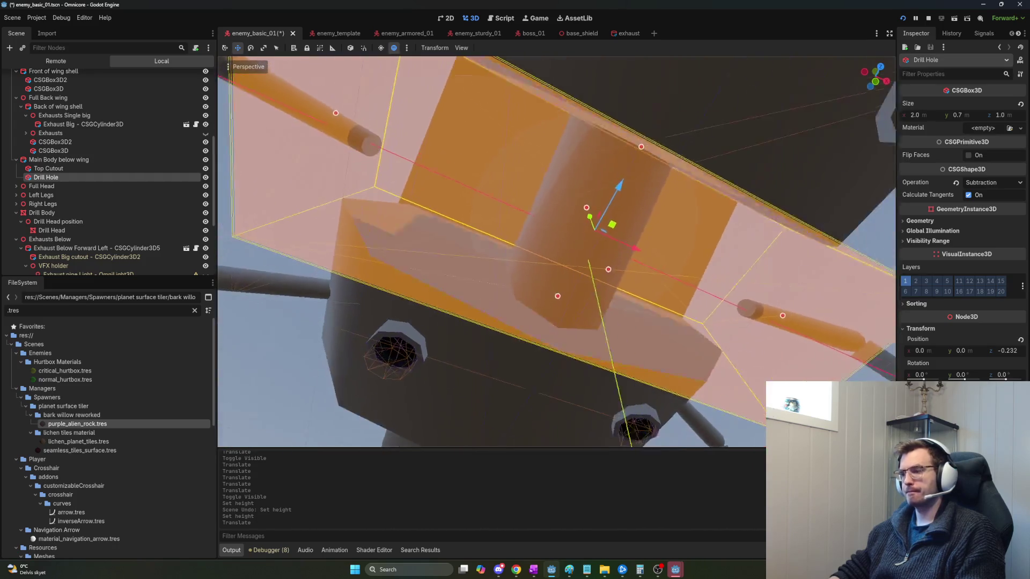
key(w)
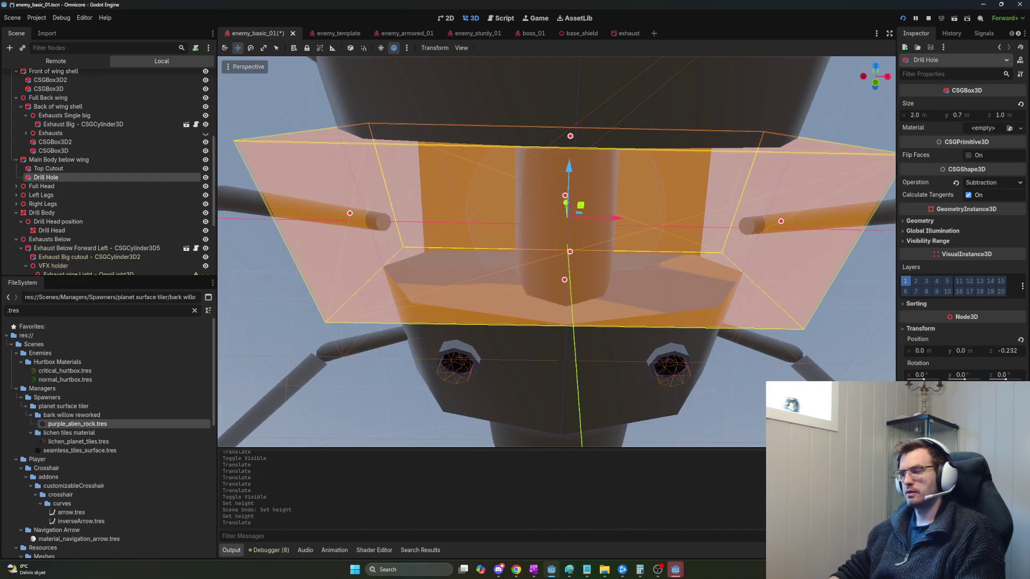
key(w)
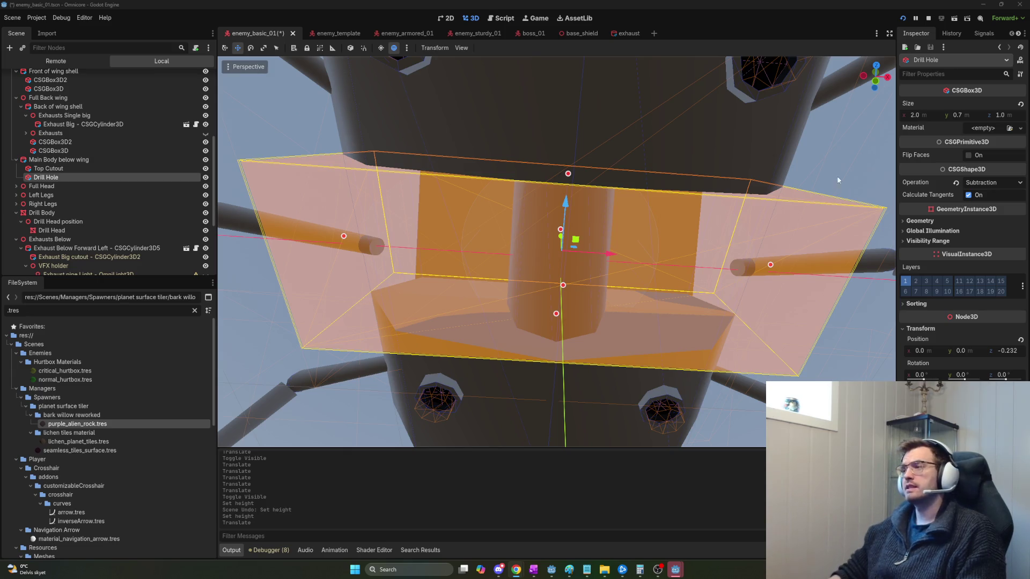
mouse_move(636, 211)
mouse_down()
mouse_move(553, 231)
mouse_move(467, 274)
mouse_move(638, 211)
mouse_up()
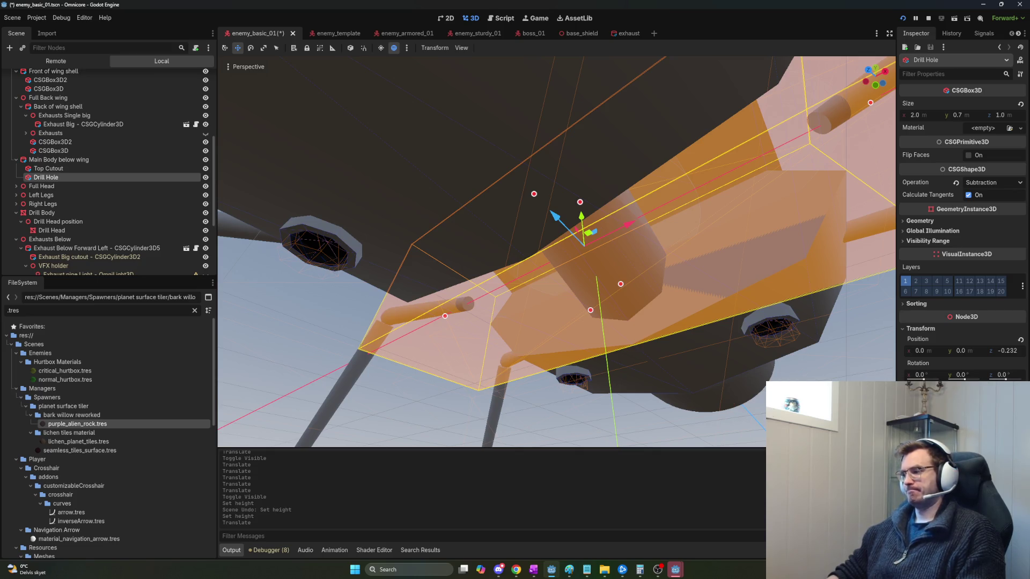
key(Return)
key(e)
key(r)
mouse_move(627, 225)
mouse_down()
mouse_move(738, 185)
mouse_move(764, 163)
mouse_move(586, 228)
mouse_up()
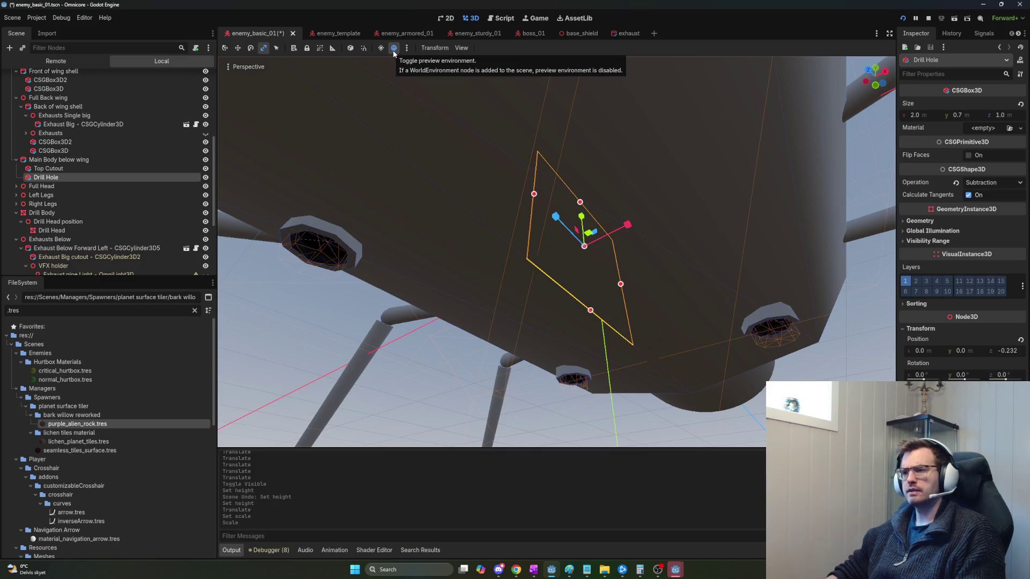
Rescale the Drill Hole cutout's width with the red X handle, then edit its Size x value
drag(633, 229, 669, 207)
mouse_move(846, 116)
mouse_down()
mouse_move(604, 194)
mouse_move(636, 226)
mouse_up()
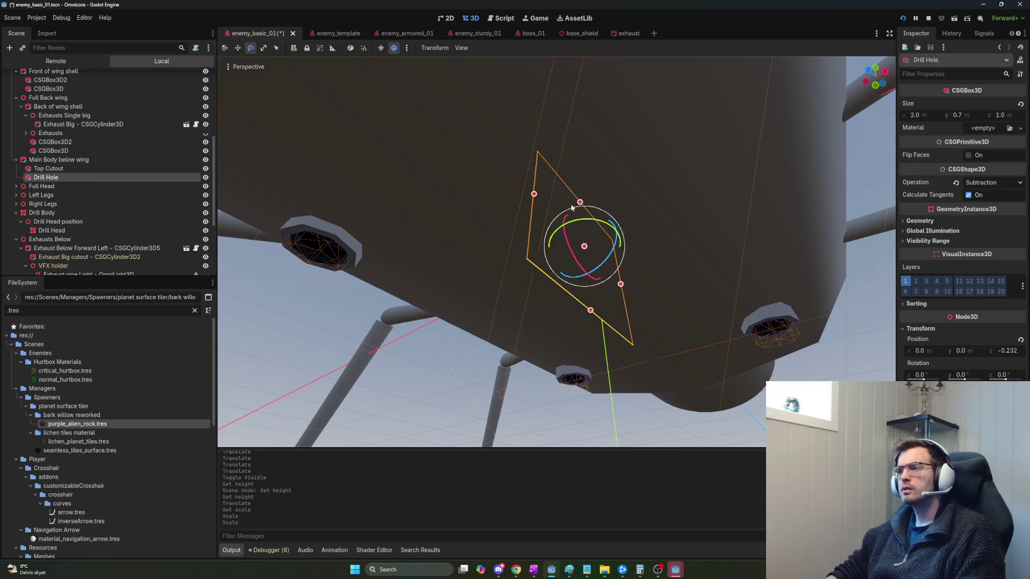
drag(627, 225, 720, 174)
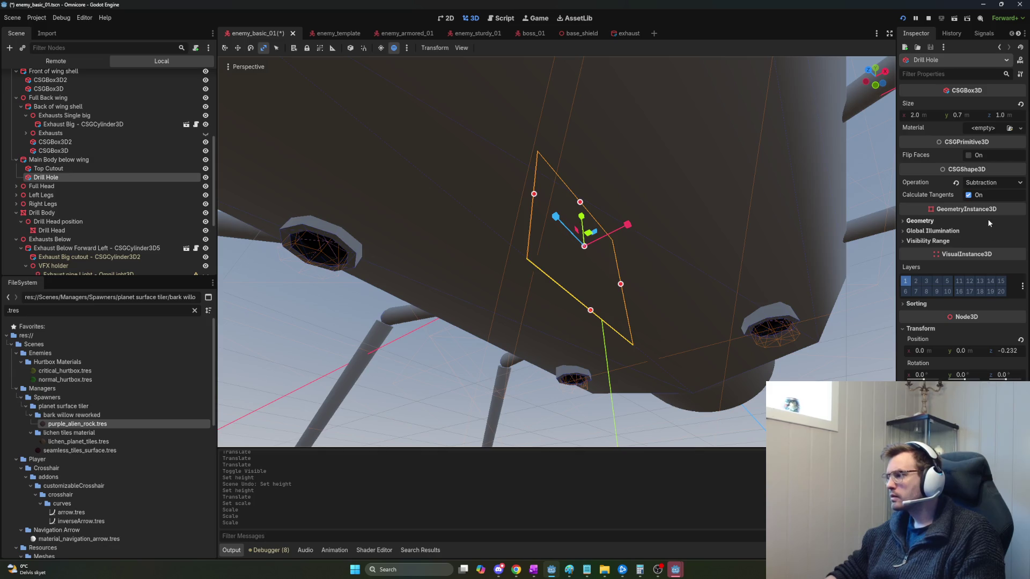
click(948, 115)
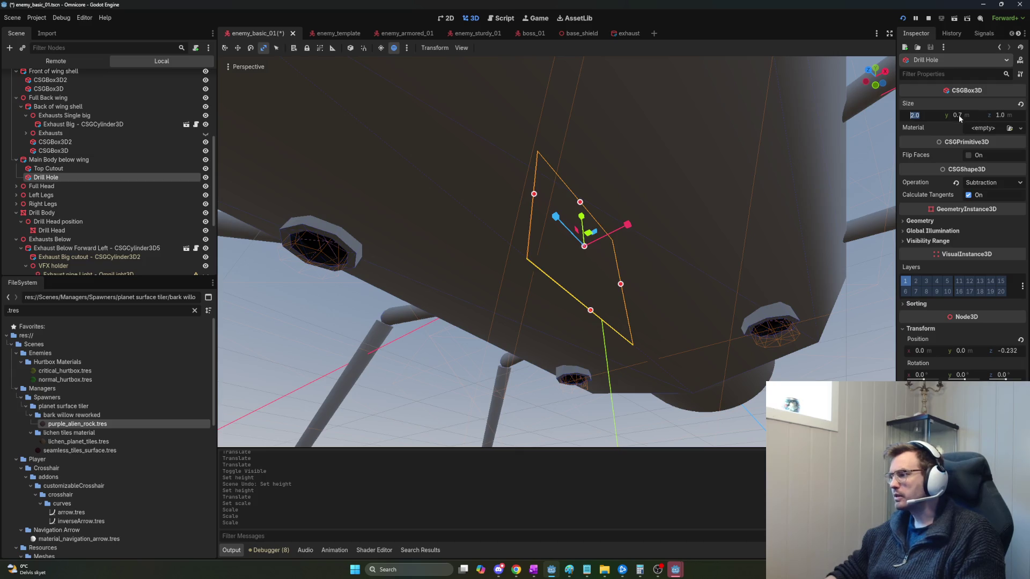
Set the Drill Hole's Size x to 0.7 and scale the flattened cutout back into a box
text(0.7)
key(Return)
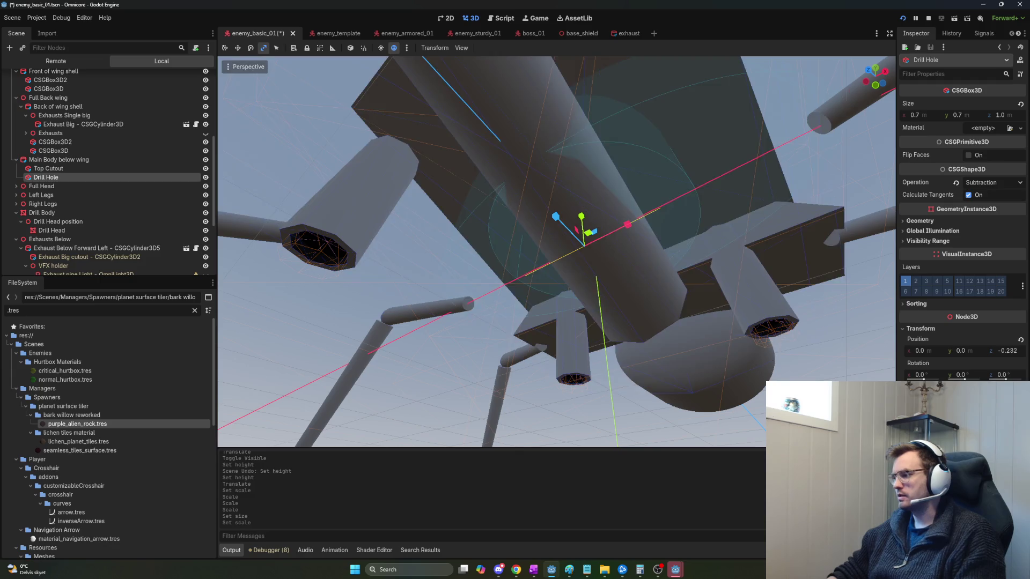
drag(581, 216, 619, 264)
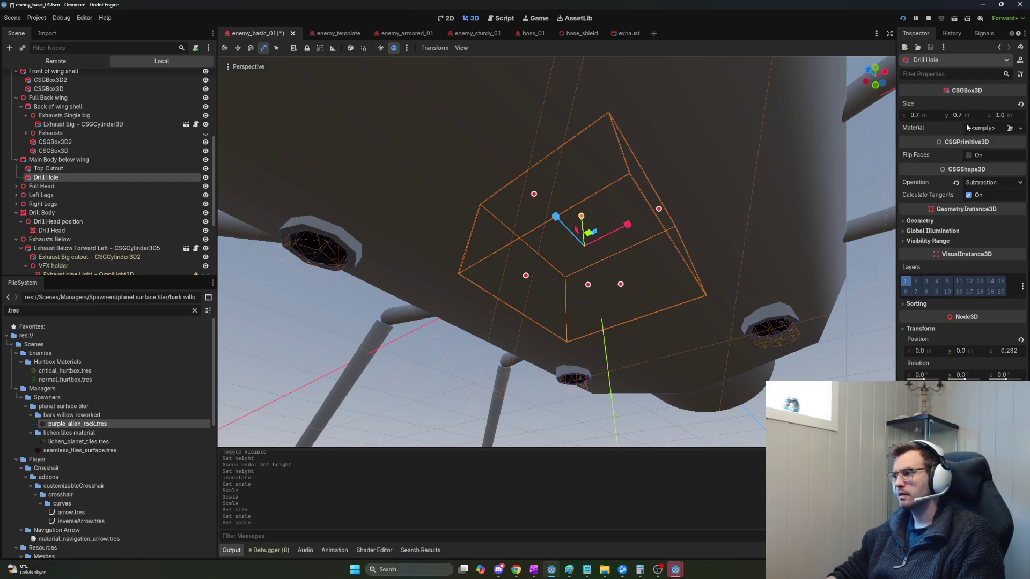
Filter the Inspector for 'subtra', clear the filter, and reselect the Drill Hole node
click(939, 74)
text(sub)
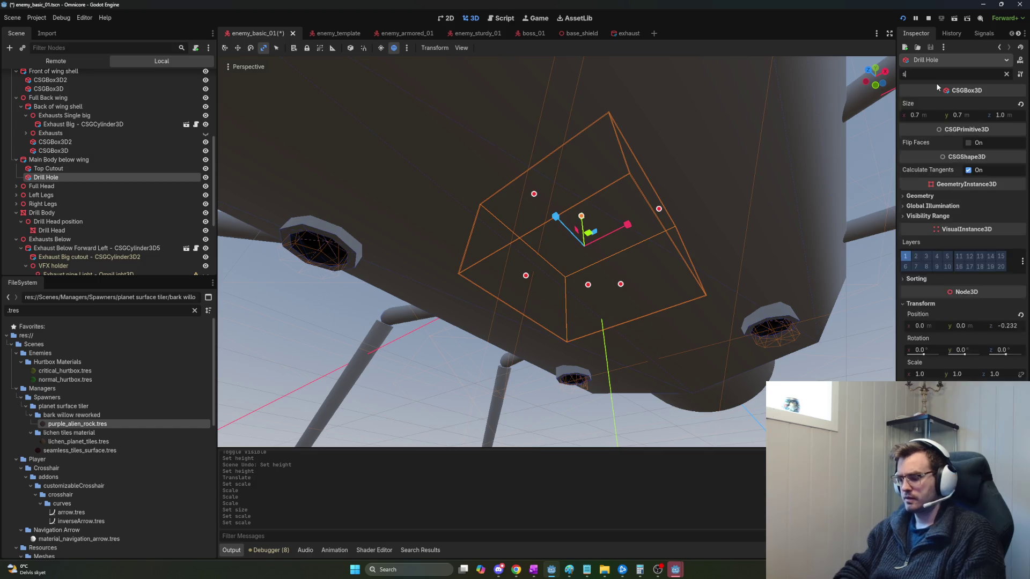
text(tract)
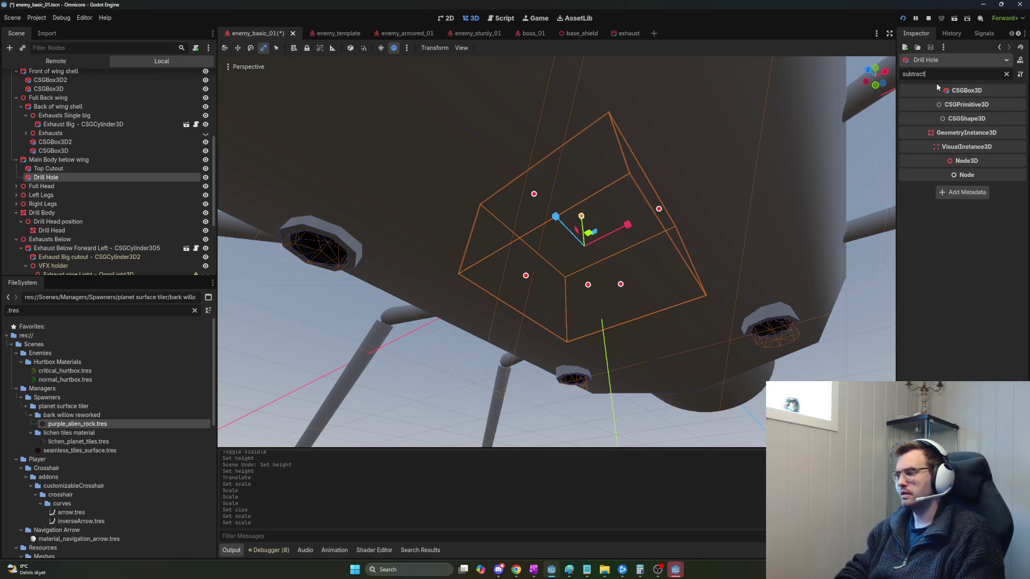
key(ctrl+a)
key(BackSpace)
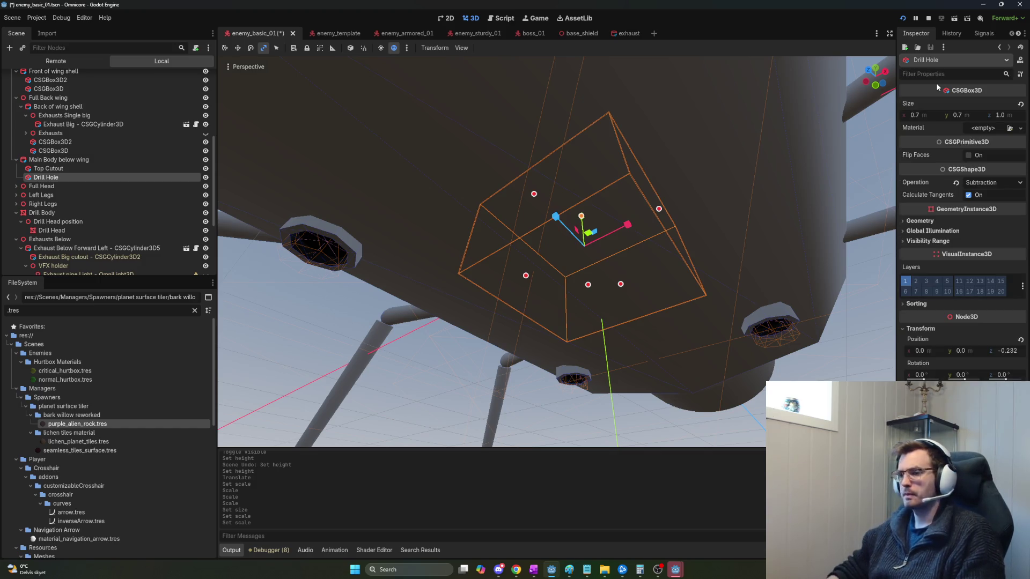
click(79, 168)
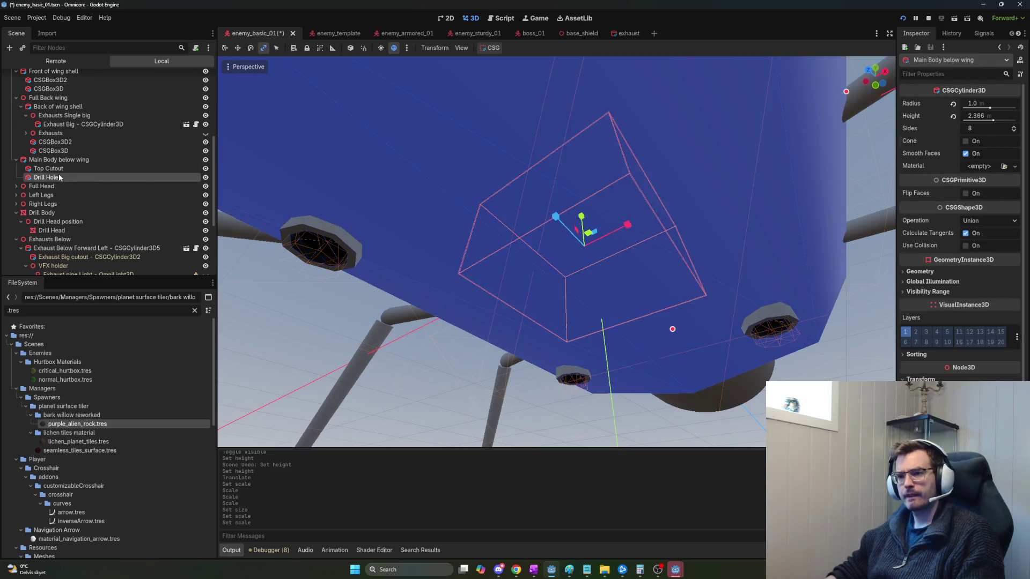
click(59, 177)
Move the Drill Hole cutout down into the body to z -0.531
key(e)
key(w)
drag(585, 215, 584, 239)
drag(584, 230, 585, 244)
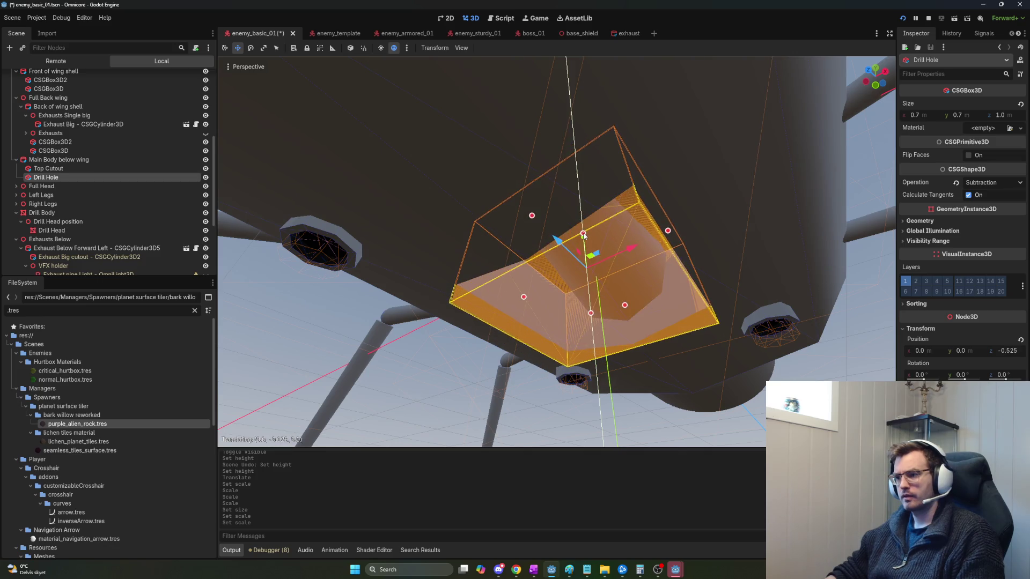
scroll(585, 244, up, 4)
scroll(585, 247, down, 5)
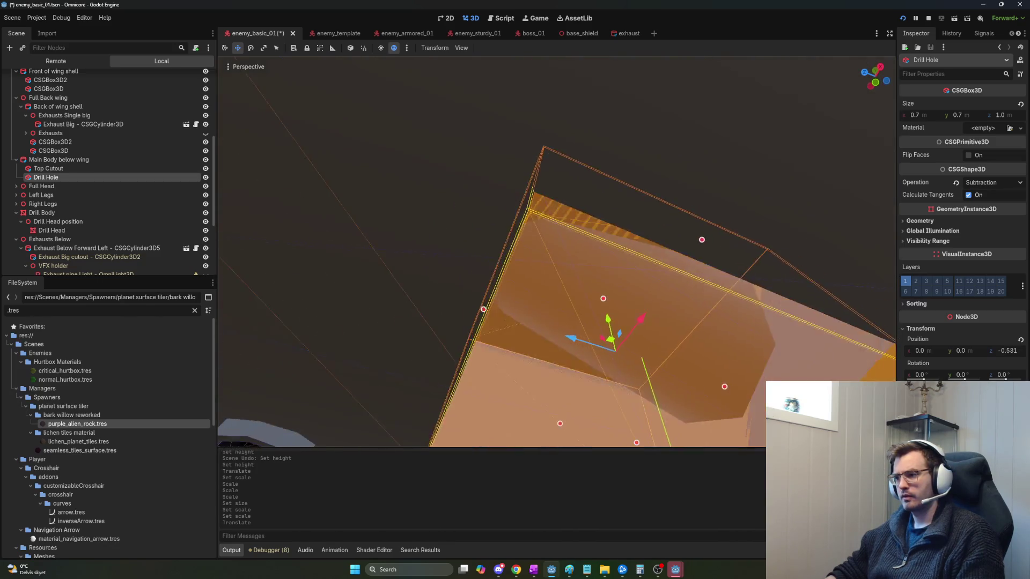
scroll(730, 264, up, 2)
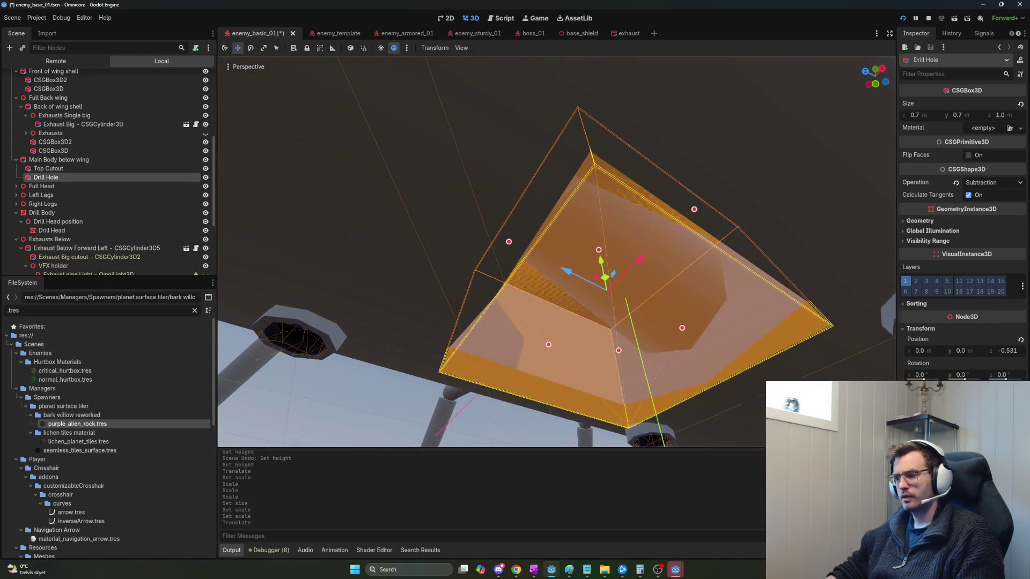
click(930, 115)
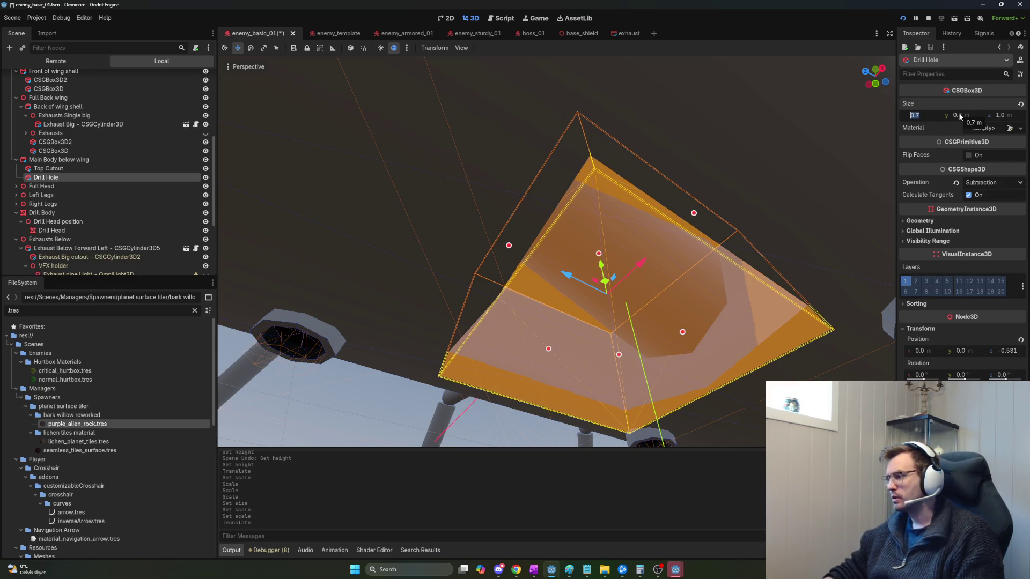
Set the Drill Hole's Size x and y to 1.0 m
drag(898, 130, 965, 144)
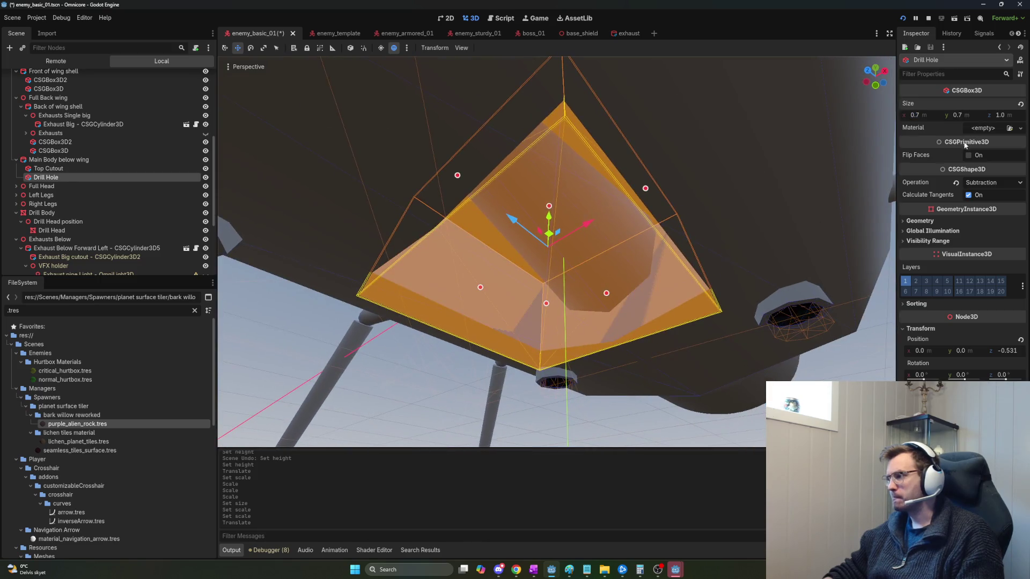
text(1)
key(Tab)
text(1)
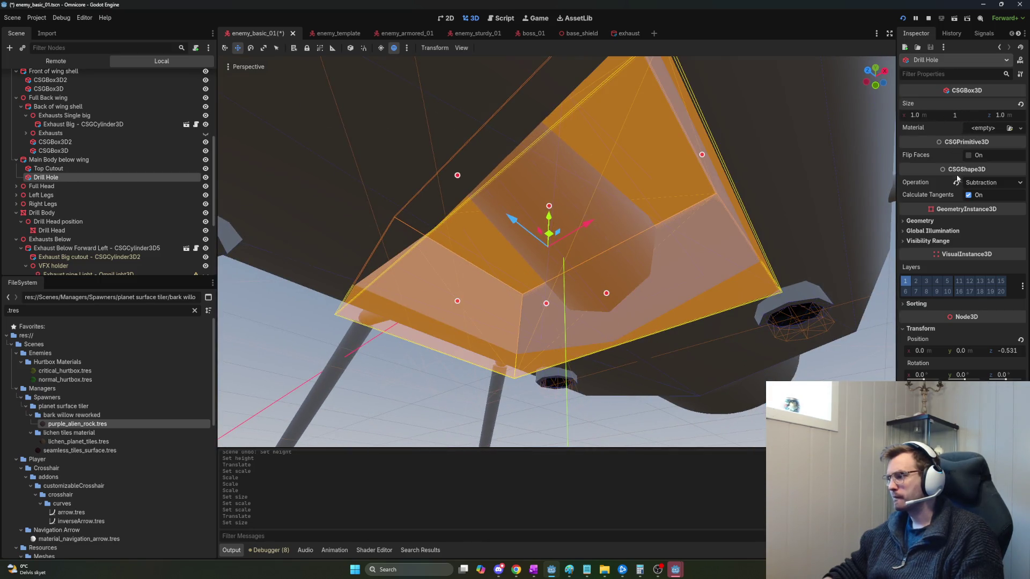
key(Return)
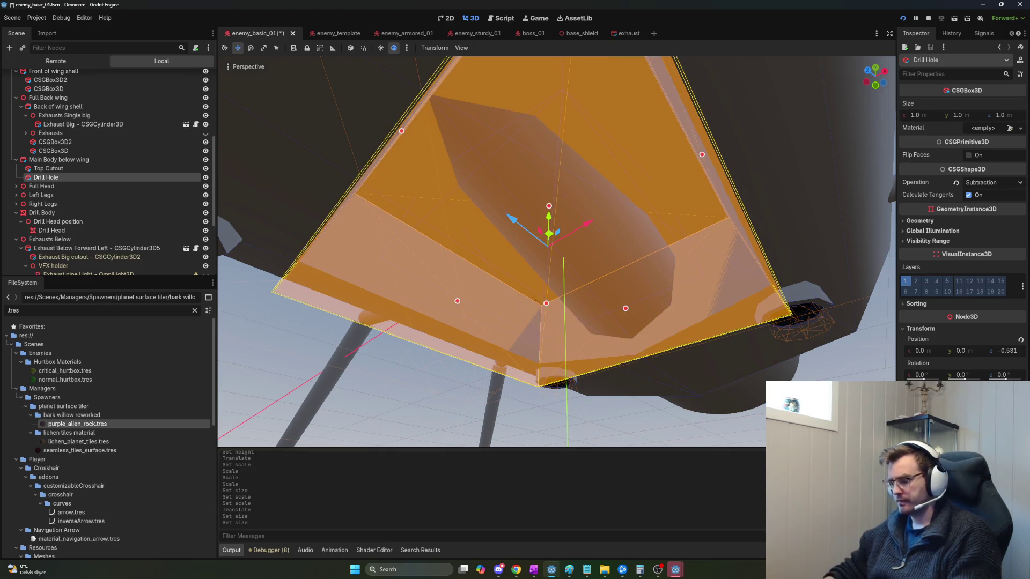
key(Return)
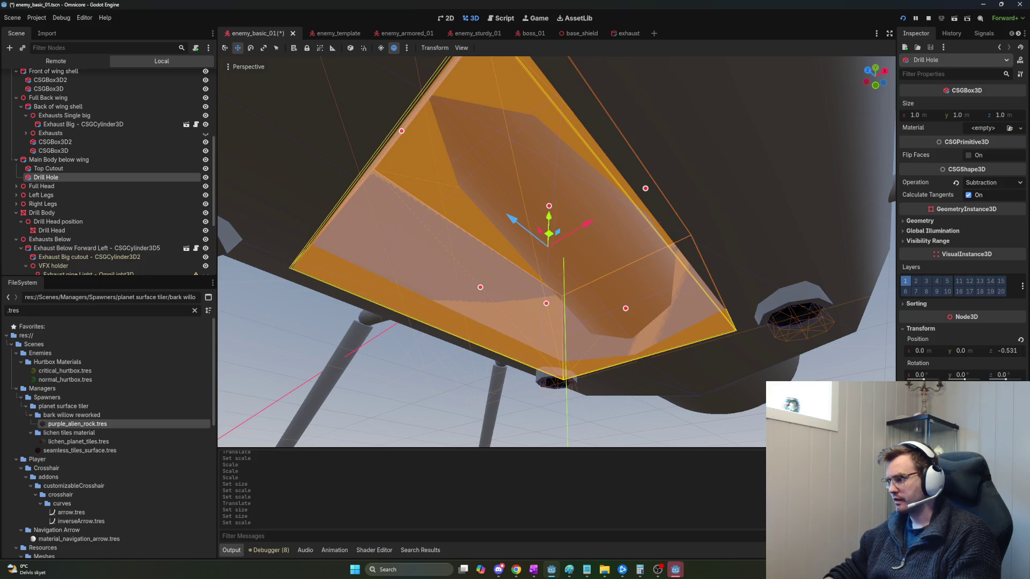
Try stretching the box taller, undo it, reframe from below, and save the enemy scene
scroll(721, 241, down, 3)
drag(721, 242, 616, 252)
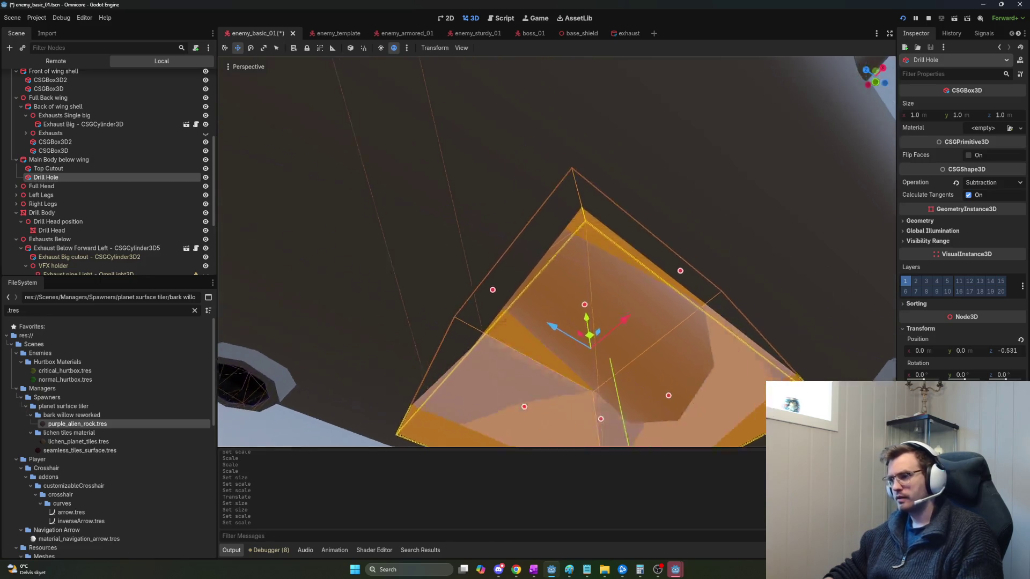
scroll(557, 252, up, 5)
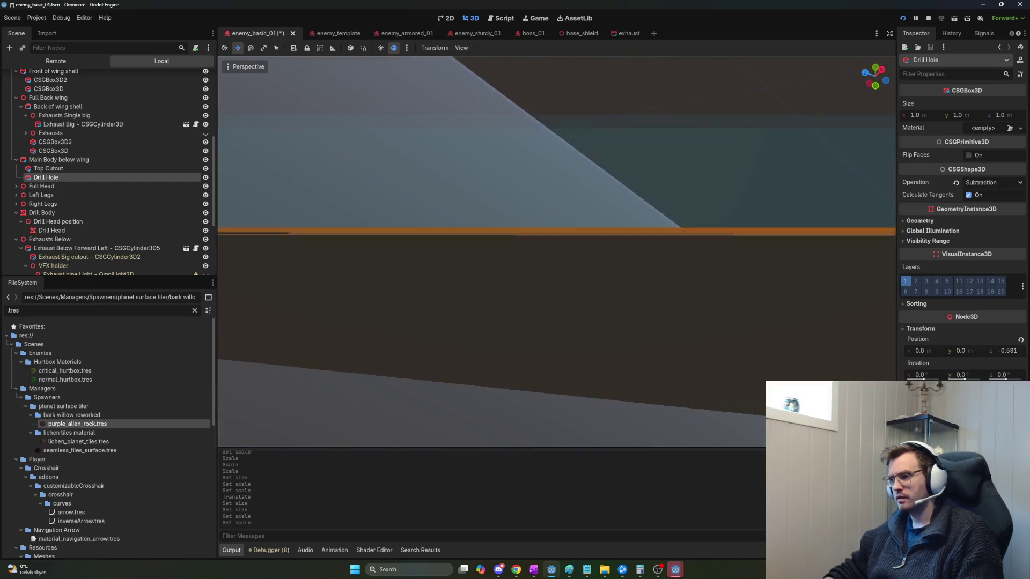
scroll(557, 252, down, 5)
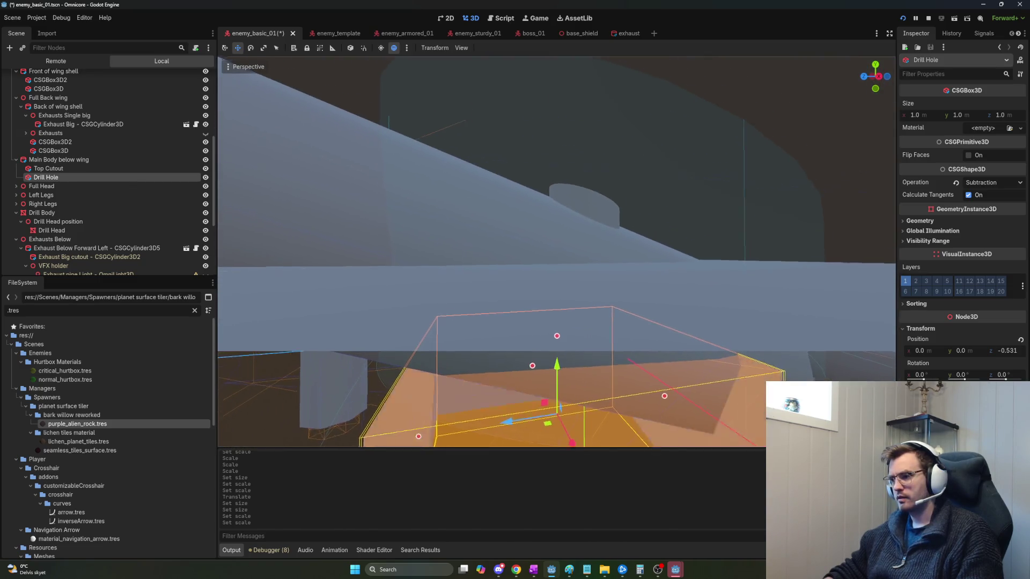
key(r)
mouse_move(556, 368)
mouse_down()
mouse_move(563, 162)
mouse_move(575, 235)
mouse_up()
key(ctrl+z)
scroll(575, 234, up, 10)
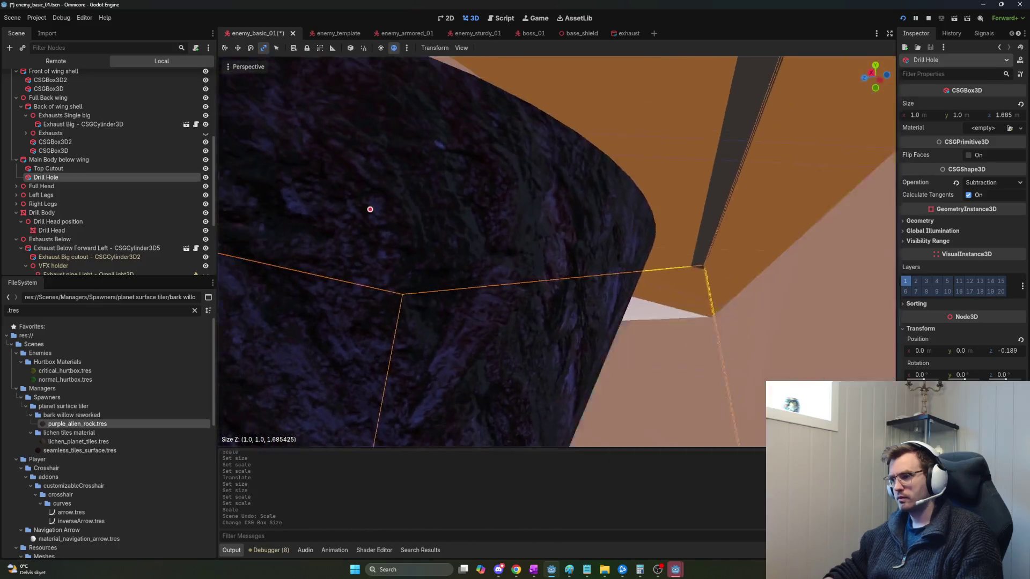
mouse_move(370, 209)
mouse_down()
mouse_move(368, 361)
mouse_move(489, 322)
mouse_move(492, 301)
mouse_move(534, 355)
mouse_up()
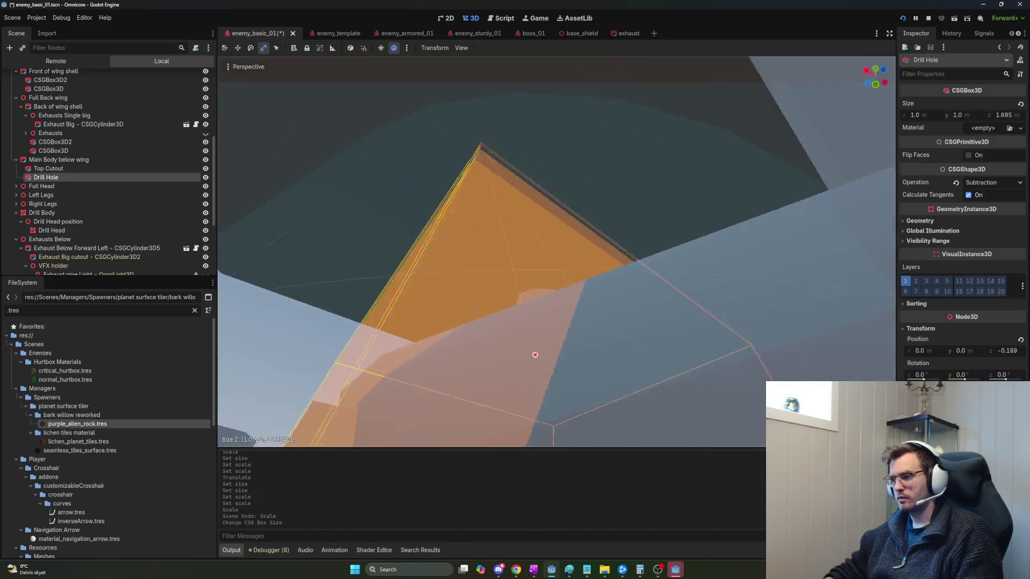
scroll(557, 252, down, 10)
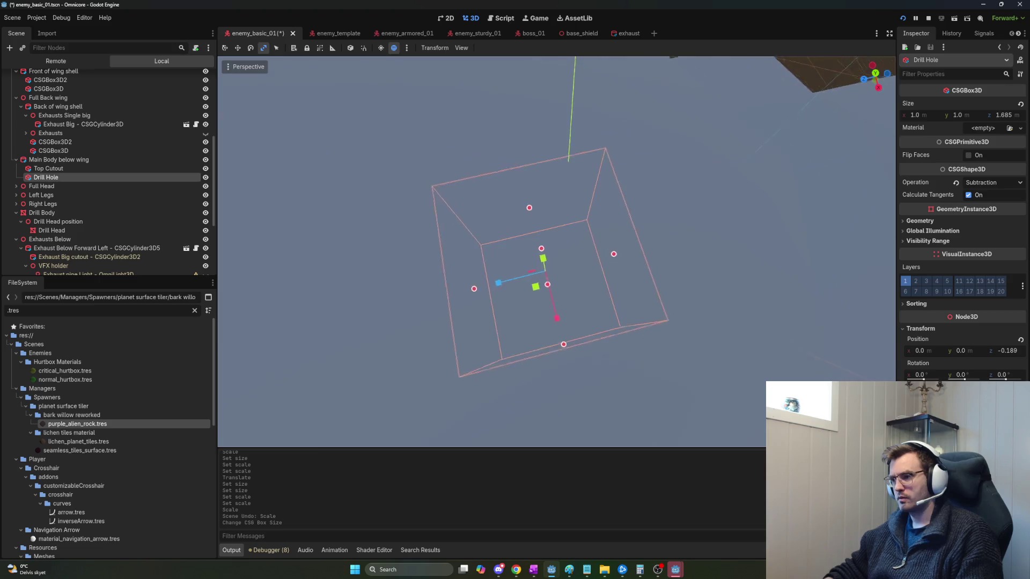
scroll(557, 252, up, 10)
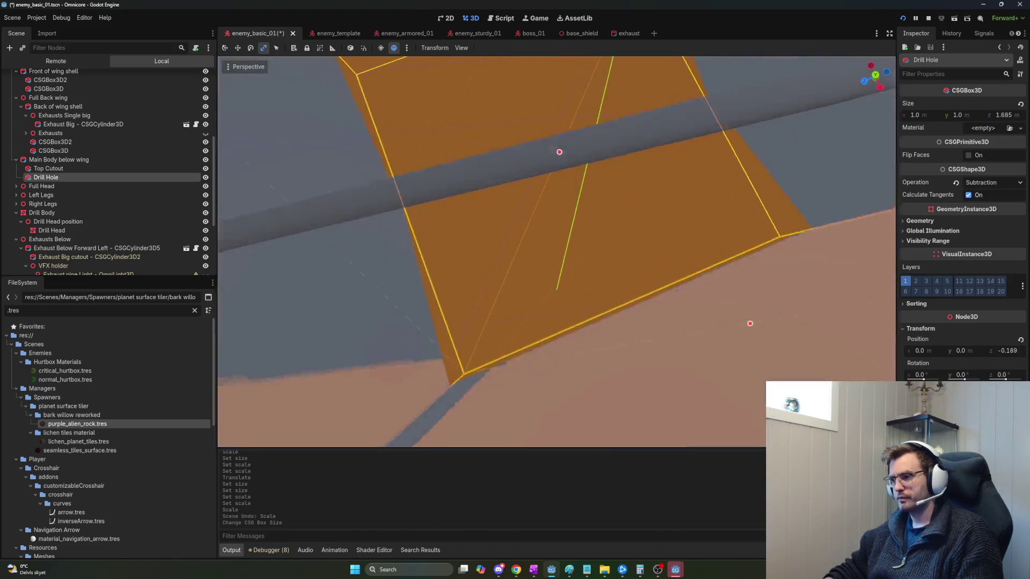
scroll(557, 252, down, 6)
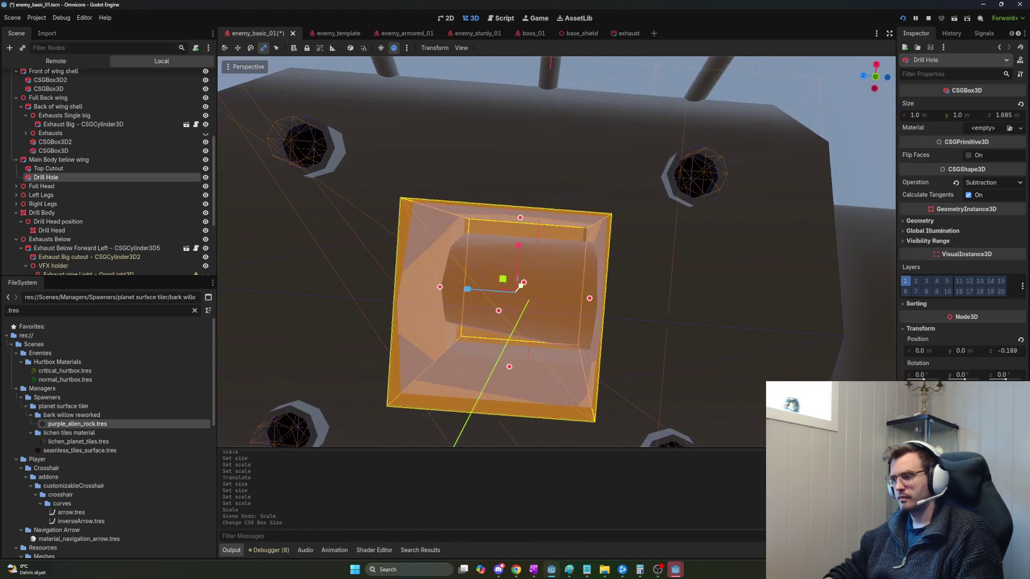
drag(677, 289, 677, 242)
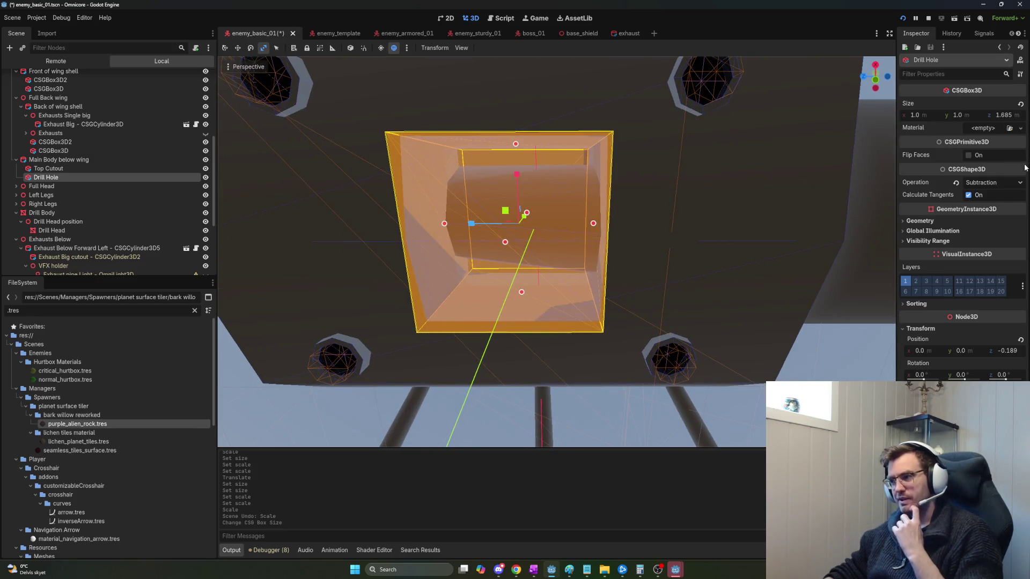
key(ctrl+s)
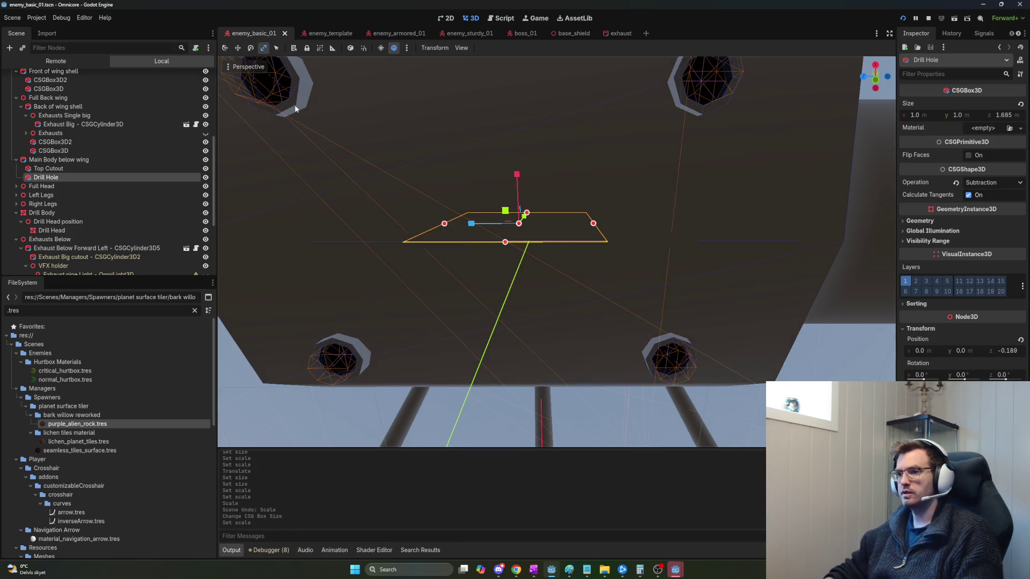
Squash the Drill Hole box nearly flat and save the scene again
drag(514, 188, 519, 167)
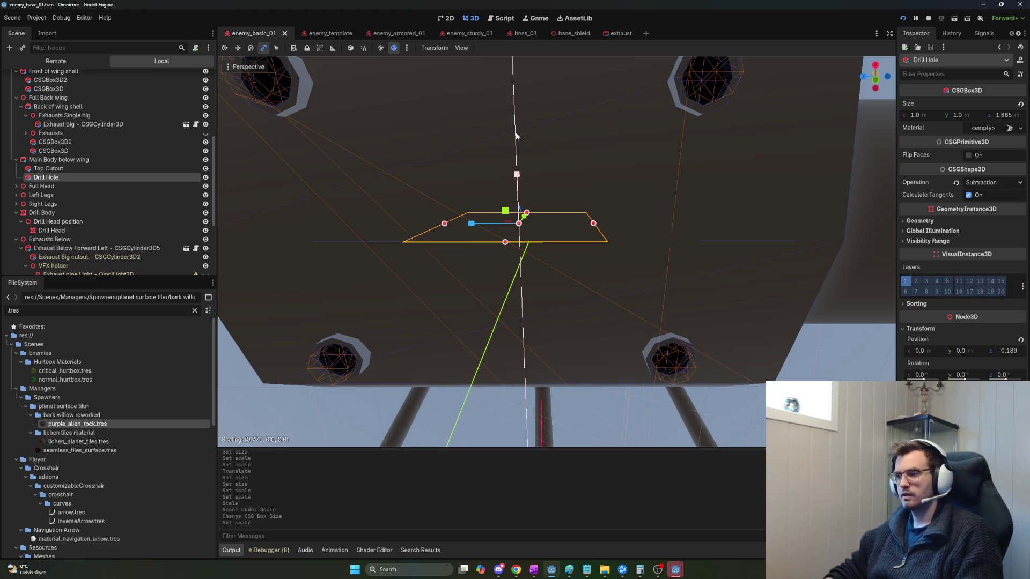
drag(518, 46, 518, 47)
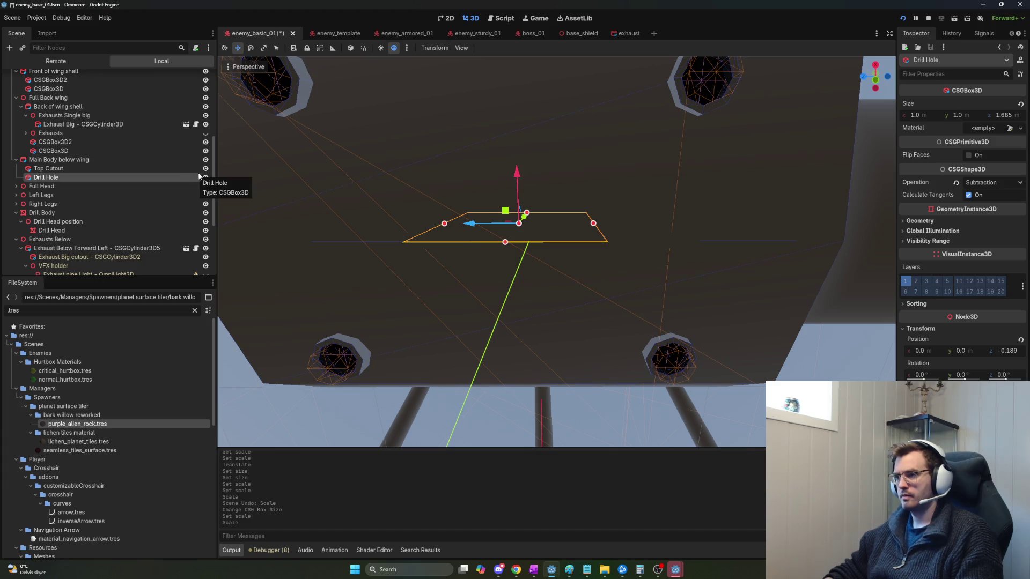
key(ctrl+s)
Open beetle_rotation.gd, find the 0.7 drill hole scale offset line, and launch the game
scroll(166, 134, up, 6)
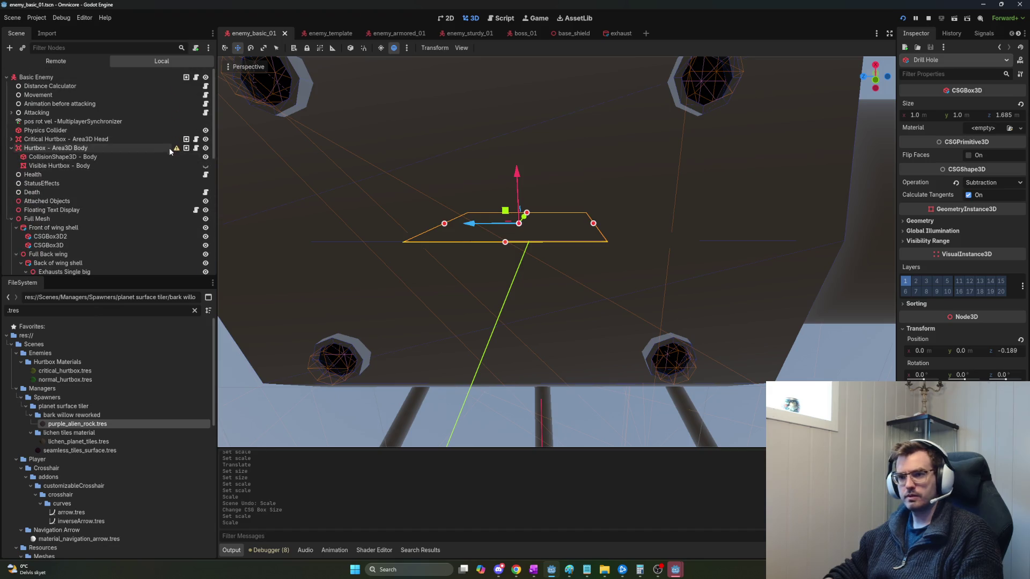
click(124, 112)
click(131, 103)
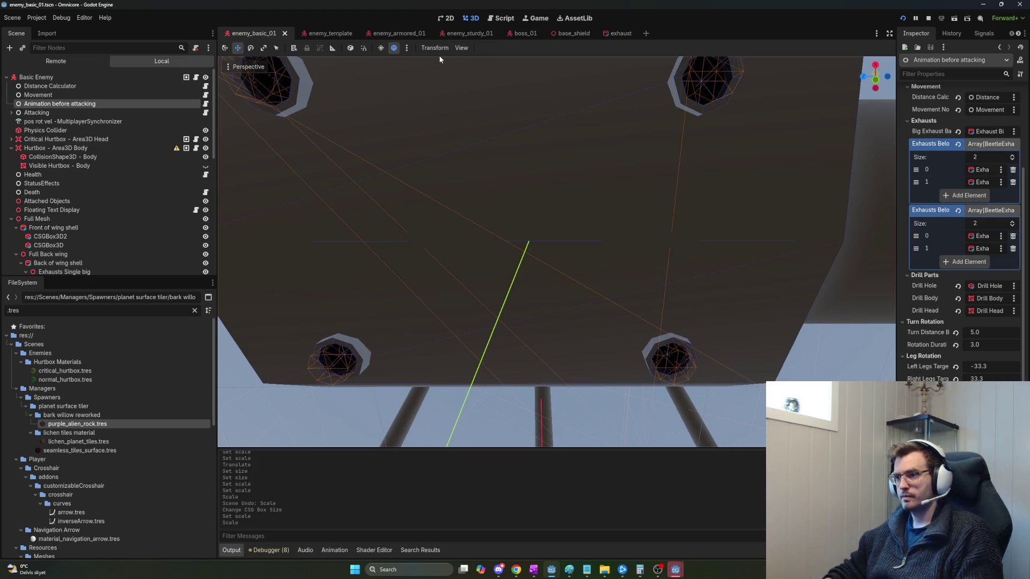
click(207, 105)
key(ctrl+f)
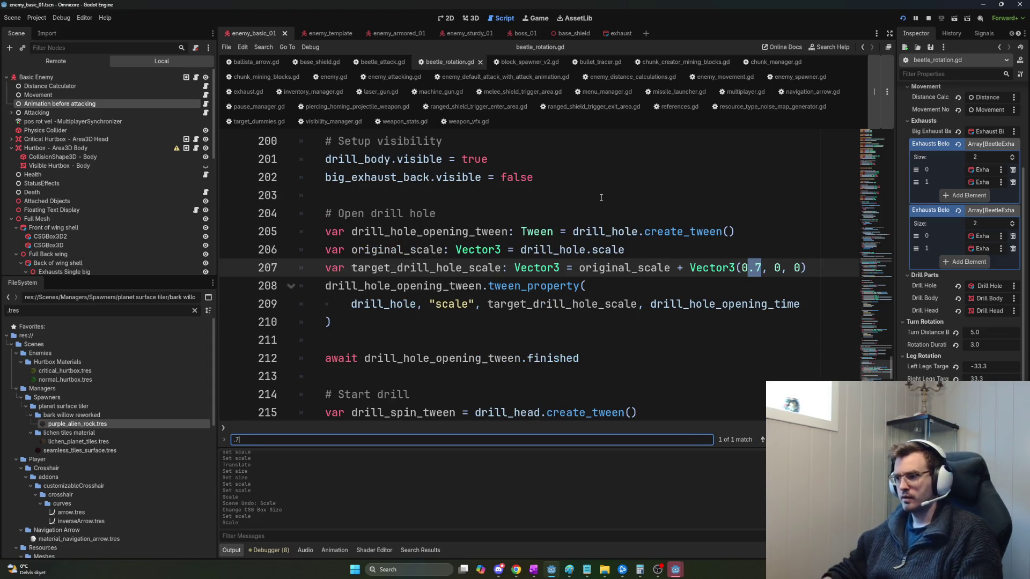
click(822, 268)
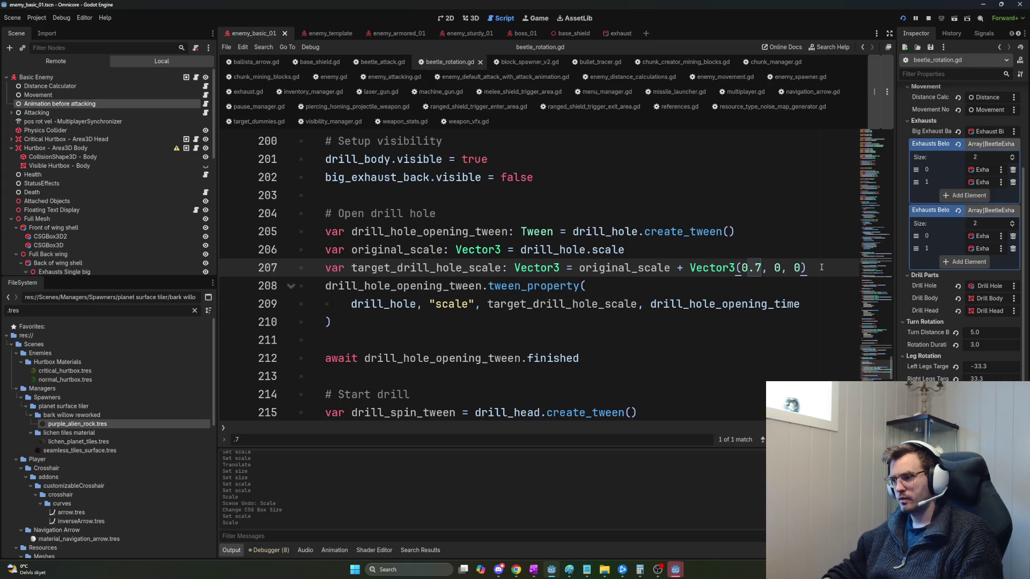
key(F5)
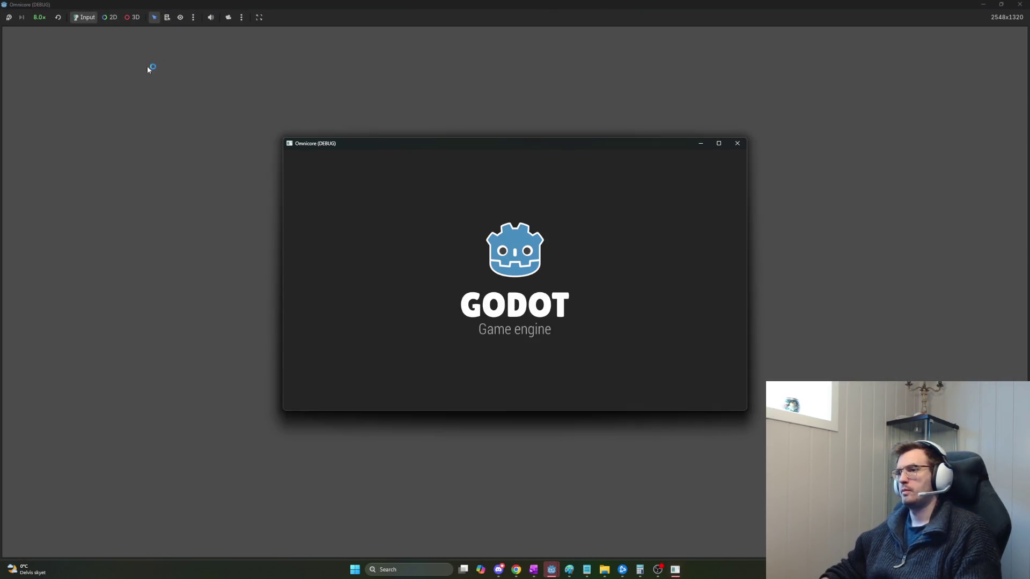
Host a session at 1.0× speed, watch the beetle drill, then pause and close the game
click(34, 33)
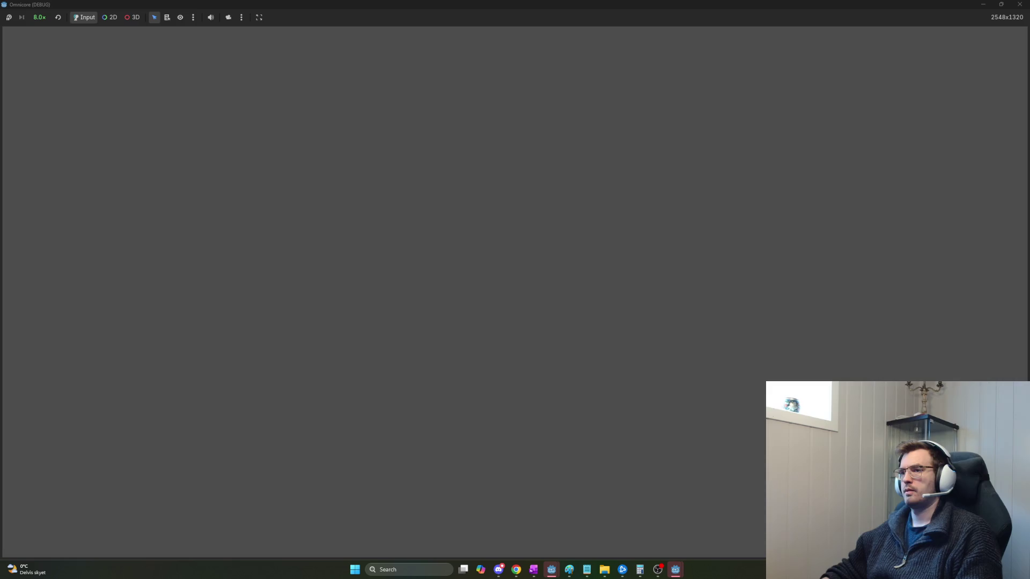
key(Escape)
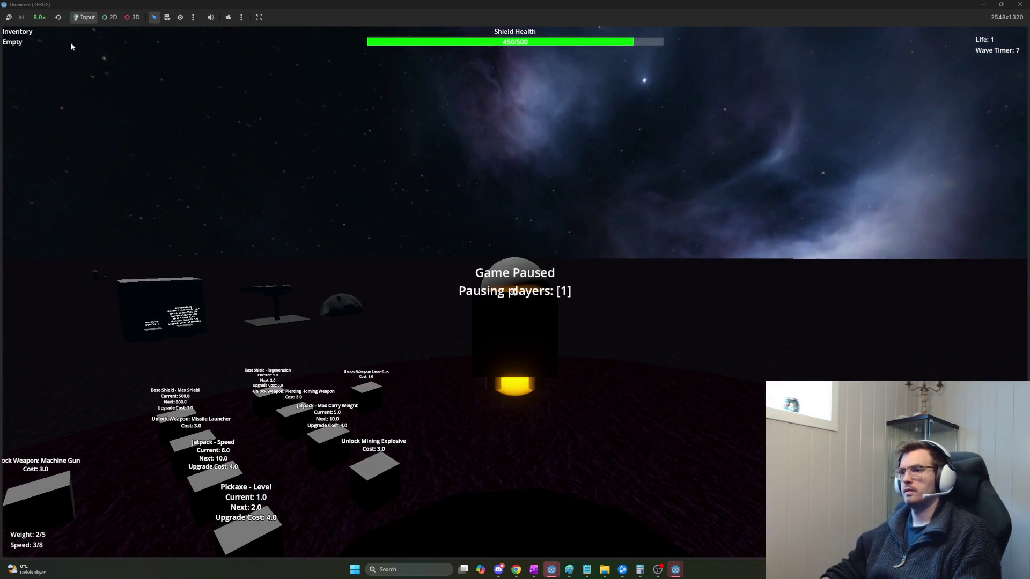
click(39, 17)
click(46, 78)
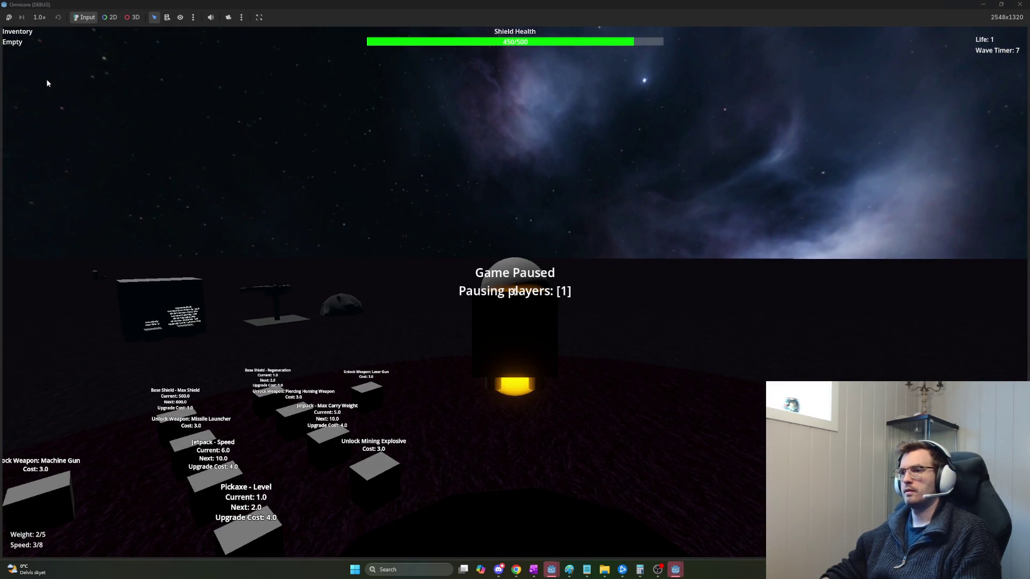
key(Escape)
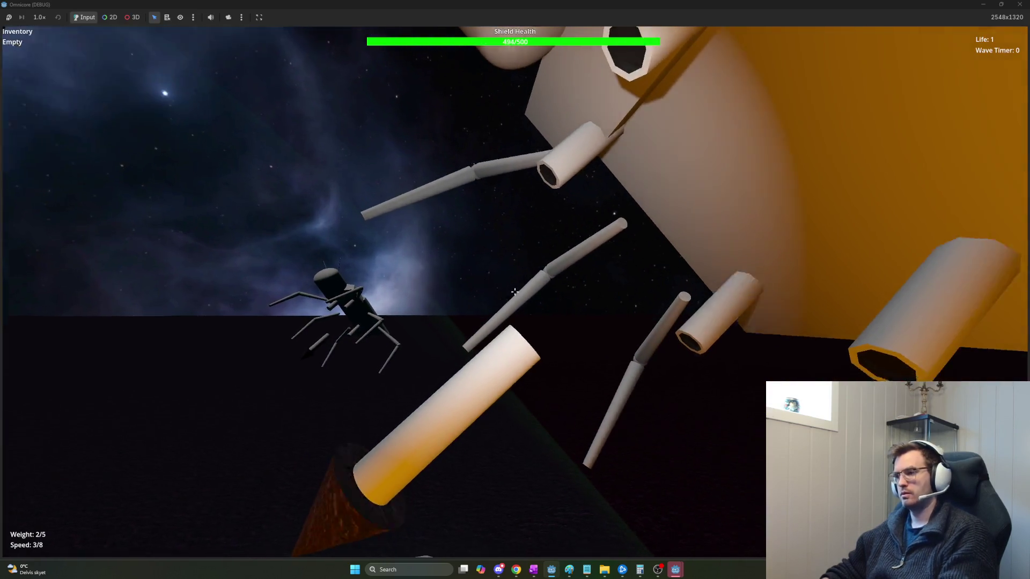
key(Escape)
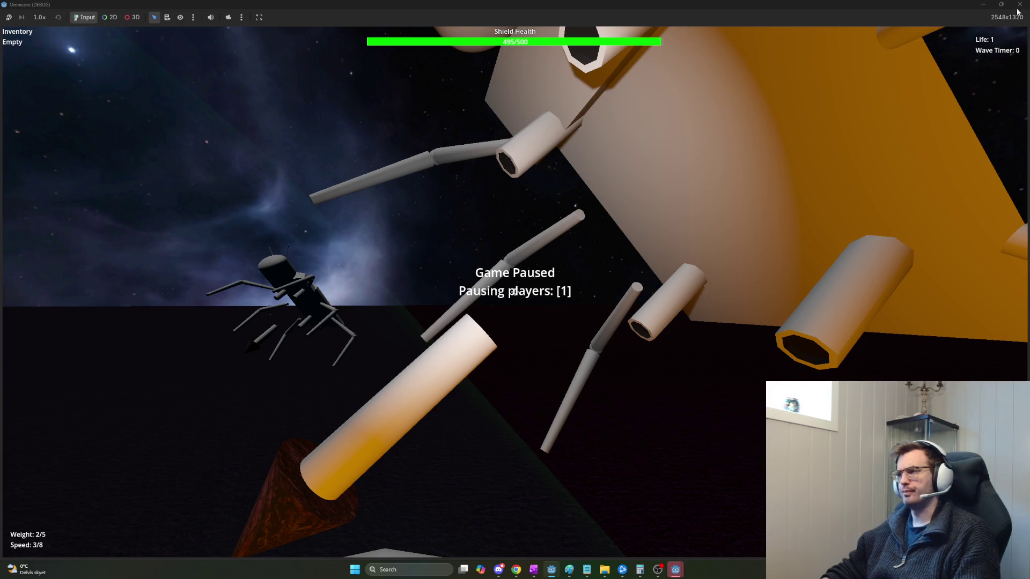
click(1020, 5)
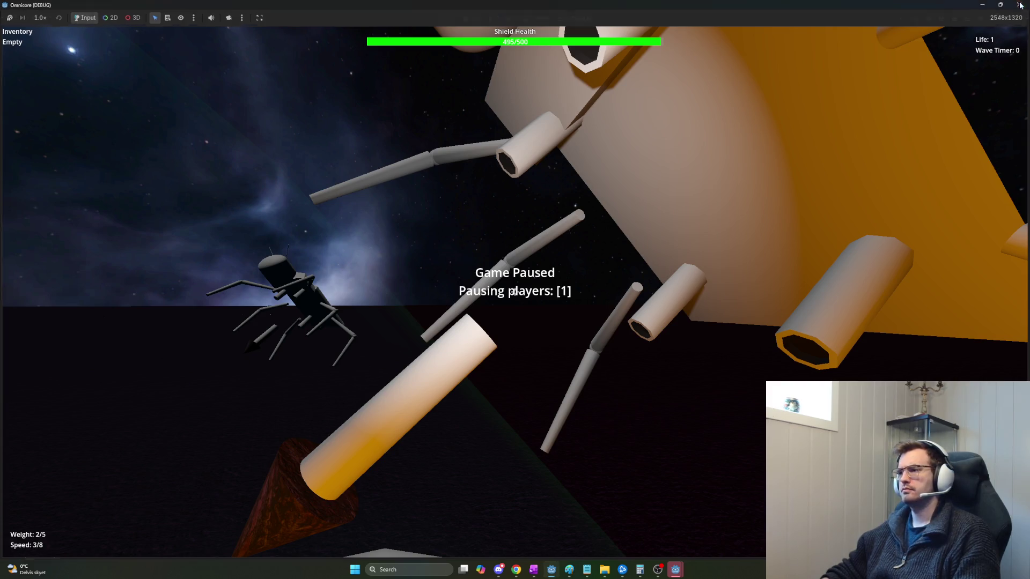
click(803, 251)
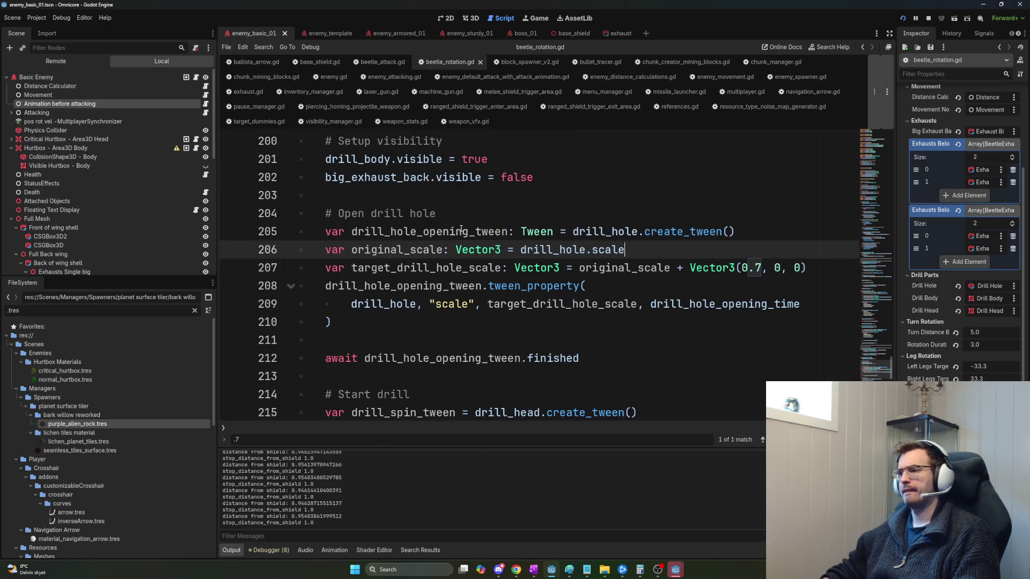
Trace prepare_attack and the has_started_preparing_attack flag through beetle_rotation.gd
click(453, 213)
scroll(516, 274, up, 4)
double_click(400, 306)
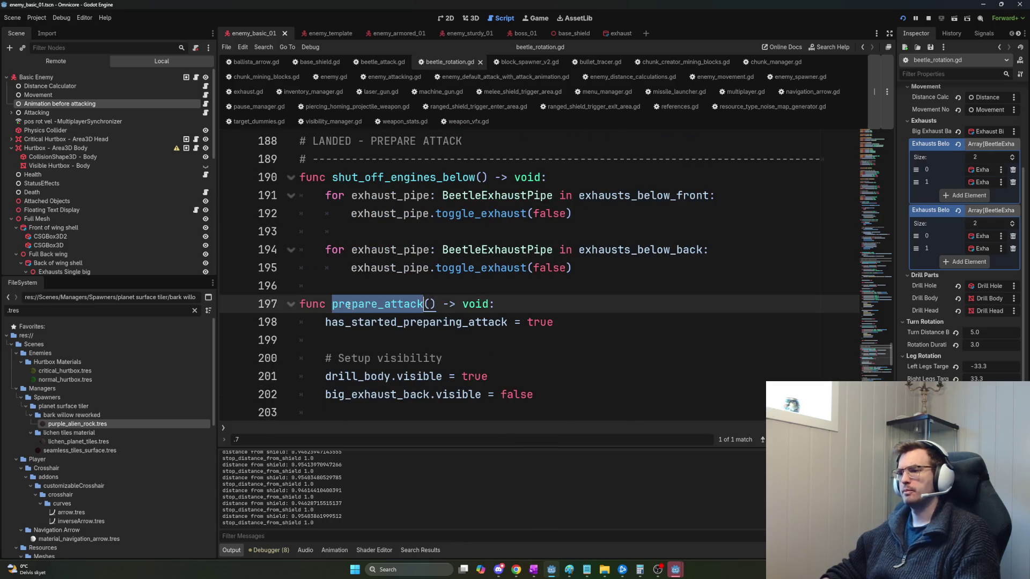
key(ctrl+d)
scroll(393, 226, up, 1)
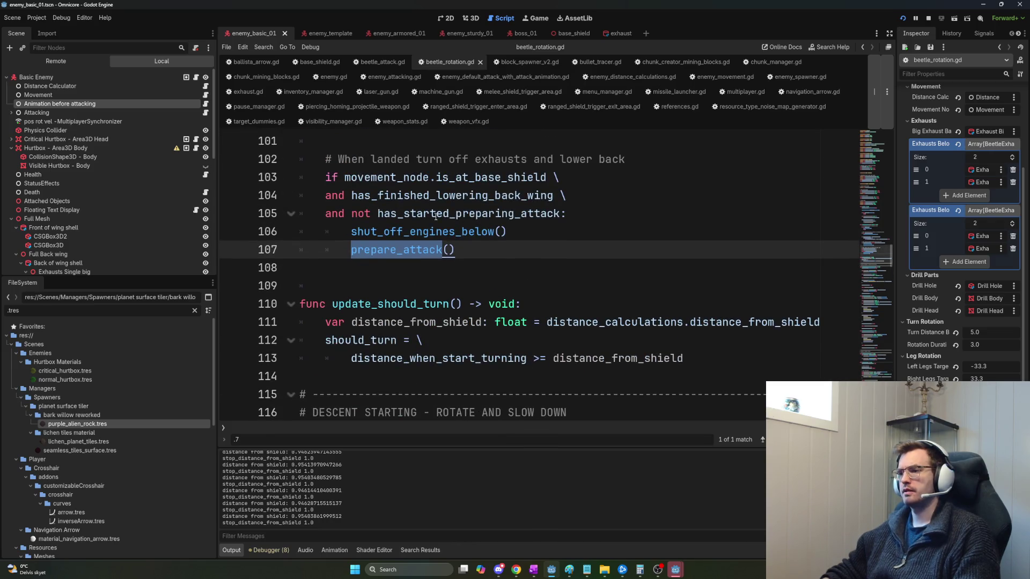
double_click(437, 213)
key(ctrl+d)
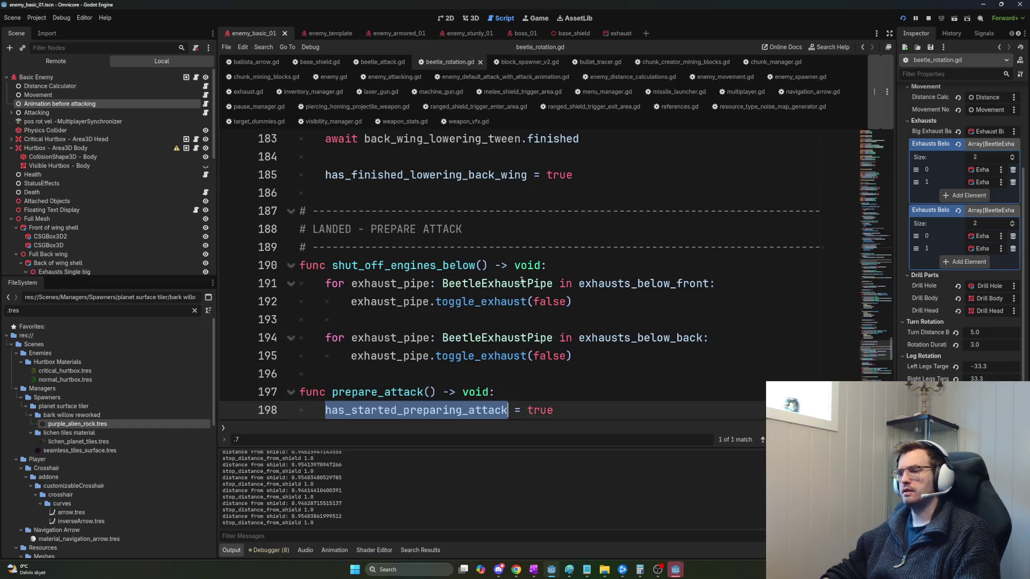
scroll(404, 333, down, 1)
click(403, 355)
double_click(403, 356)
key(ctrl+d)
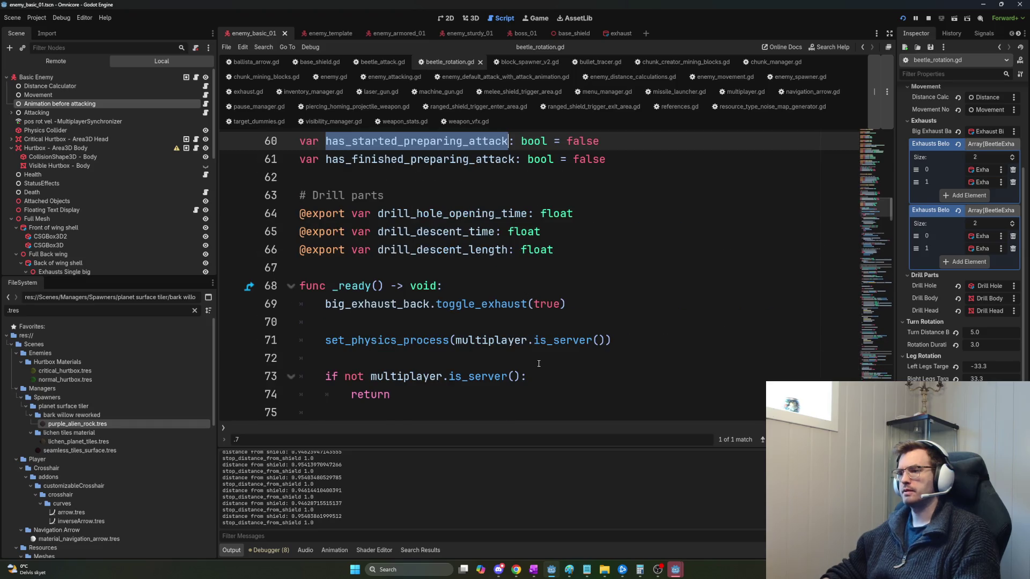
key(ctrl+d)
scroll(539, 346, down, 4)
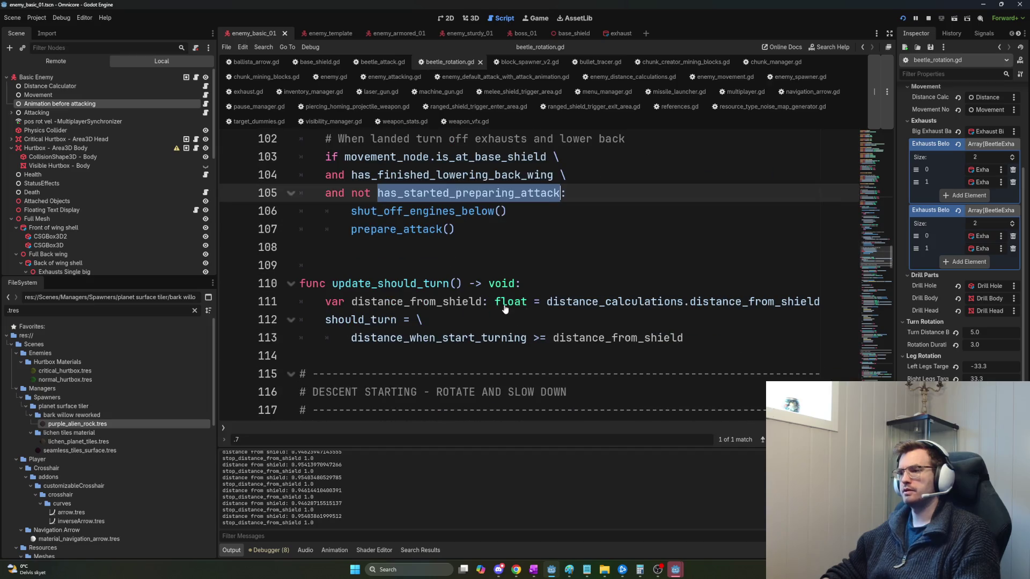
key(ctrl+d)
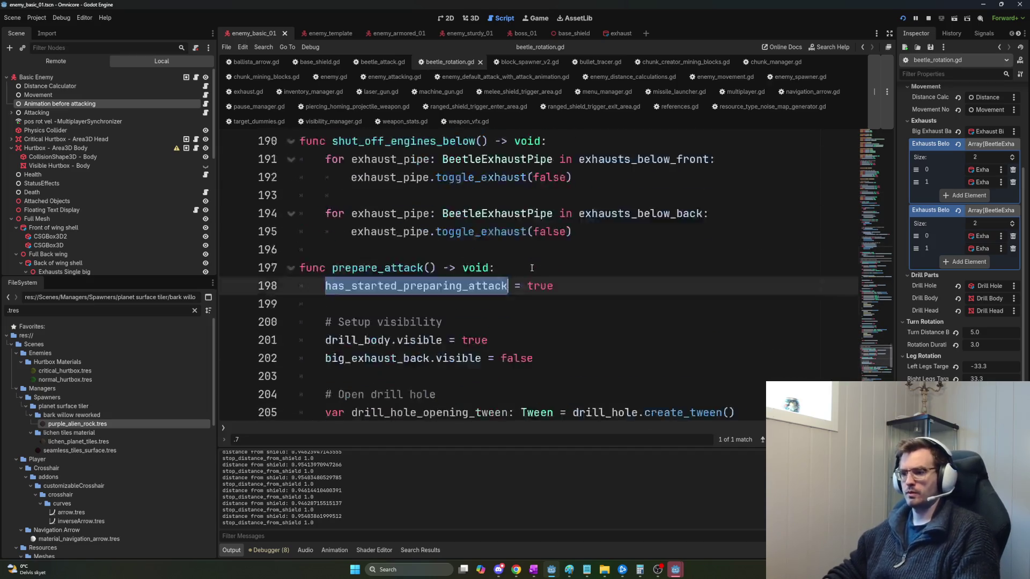
scroll(473, 272, down, 1)
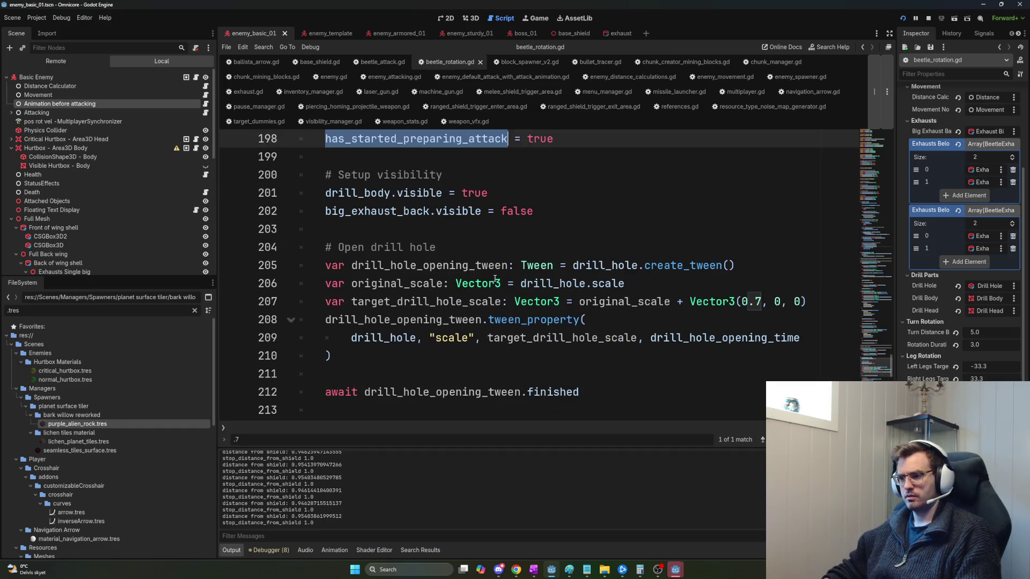
Inspect the drill hole's original scale line and the Vector3(0.7, 0, 0) offset
drag(760, 270, 654, 279)
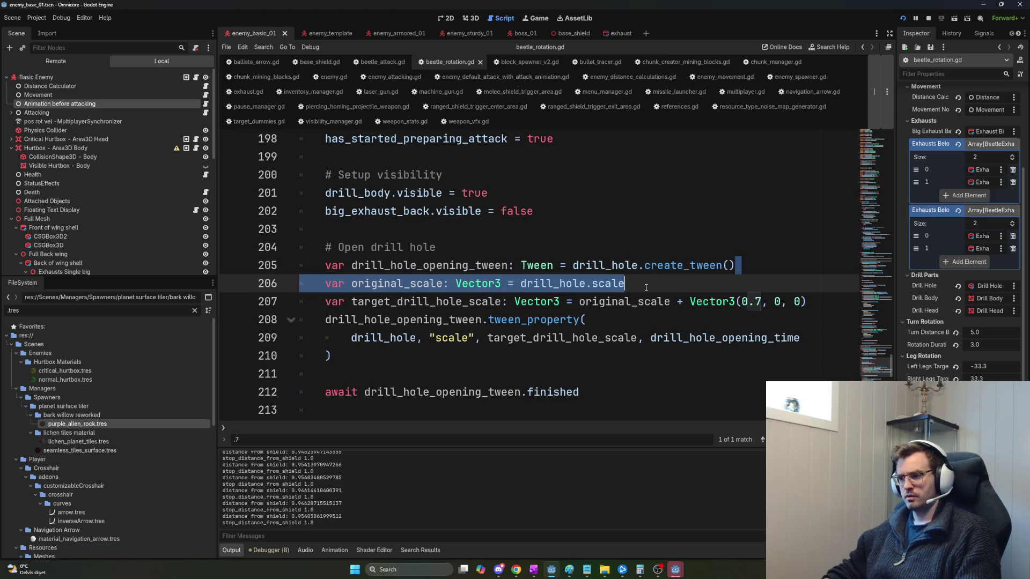
click(646, 288)
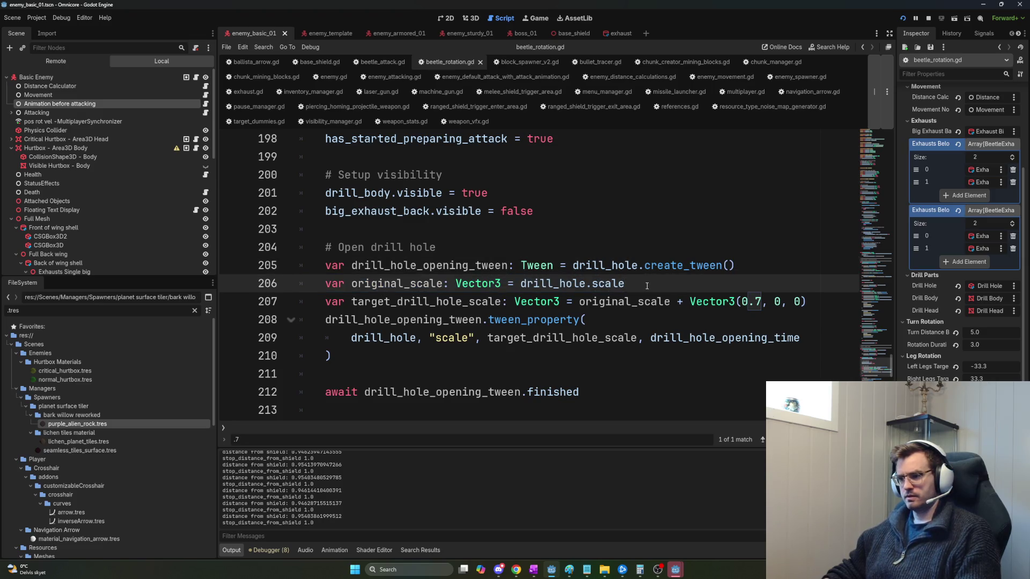
drag(632, 282, 514, 284)
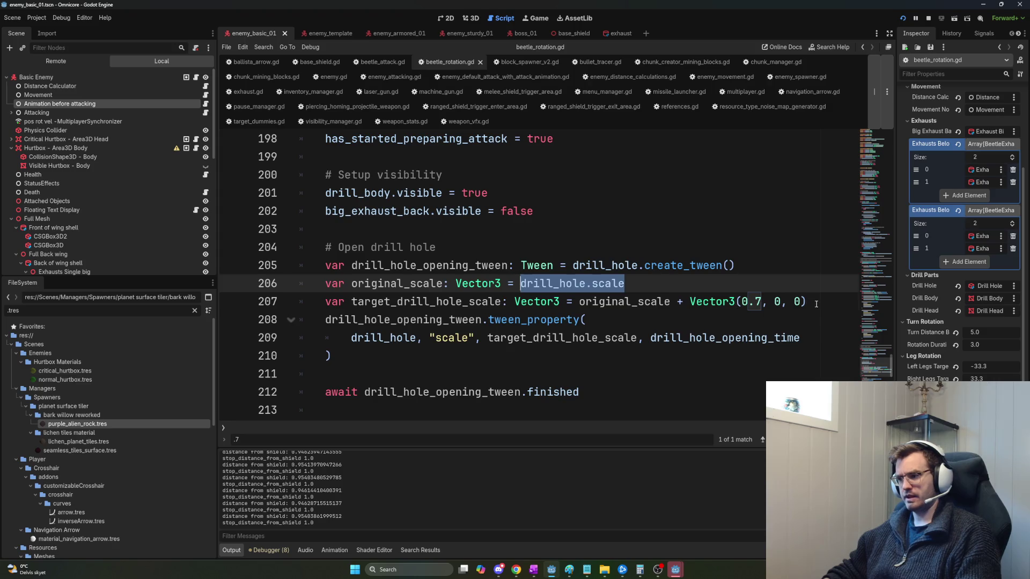
drag(816, 304, 691, 306)
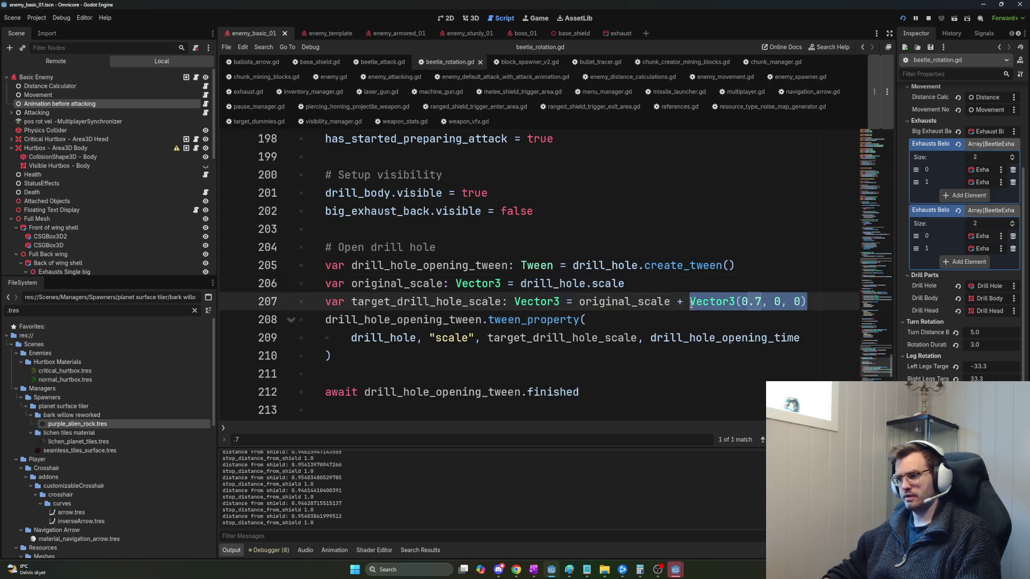
click(763, 302)
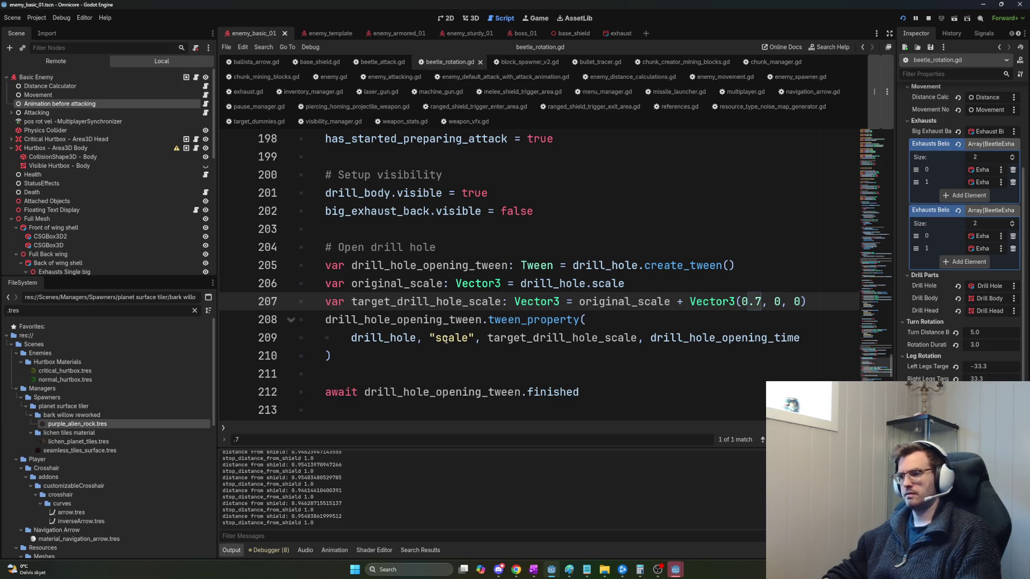
Highlight uses of drill_hole_opening_tween, target_drill_hole_scale and drill_hole_opening_time
double_click(433, 267)
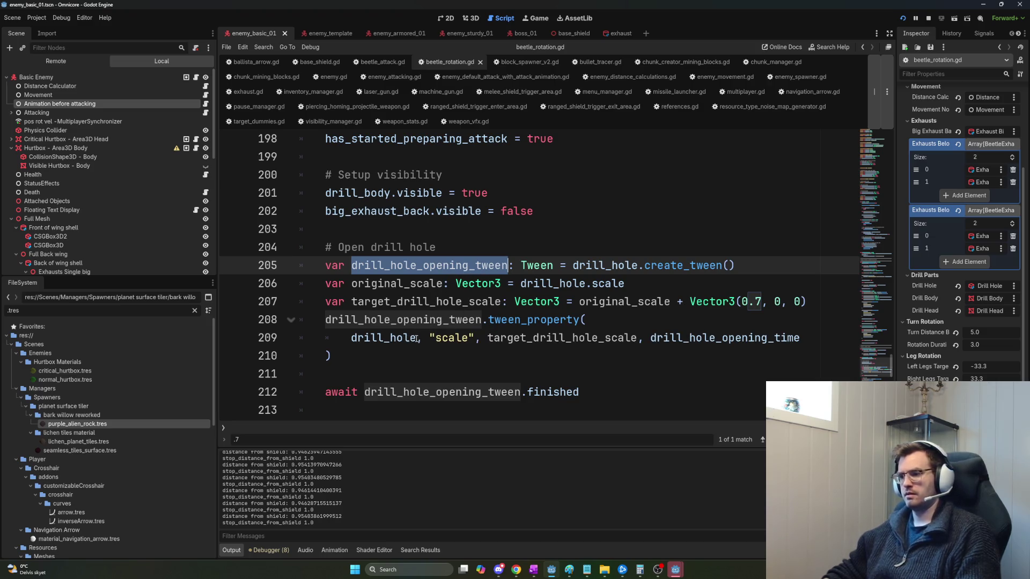
double_click(446, 338)
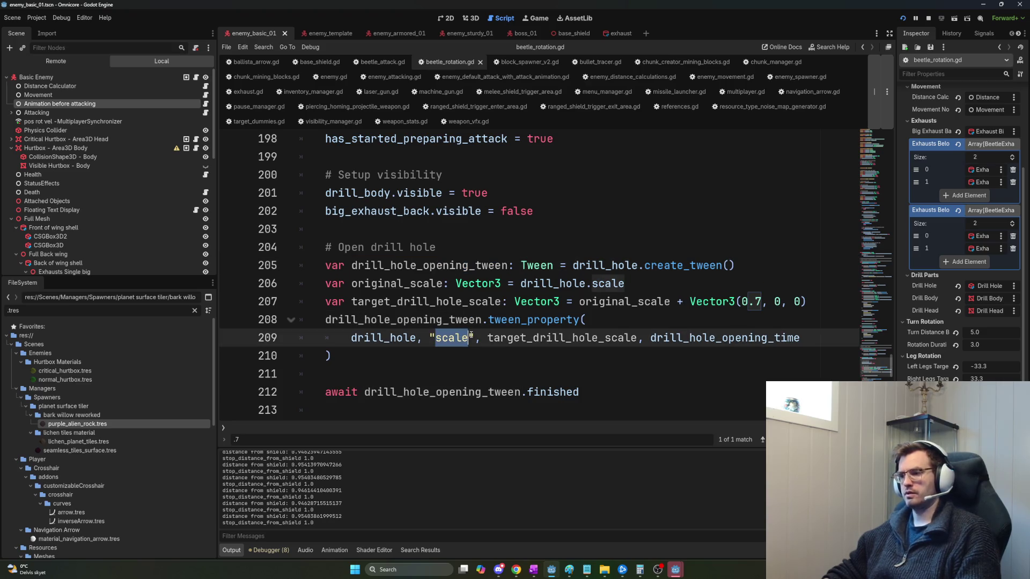
click(553, 338)
double_click(553, 338)
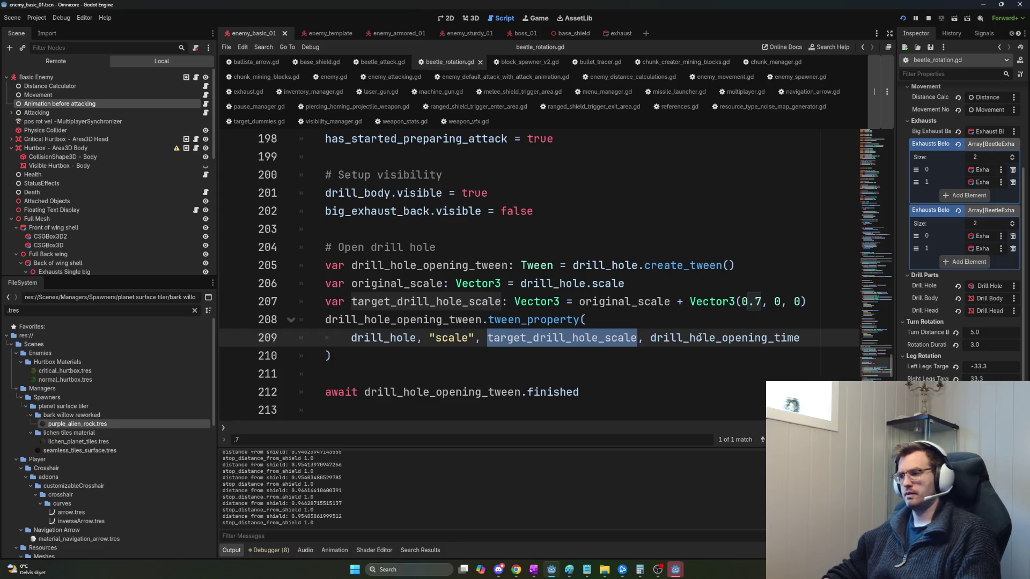
click(760, 338)
double_click(753, 338)
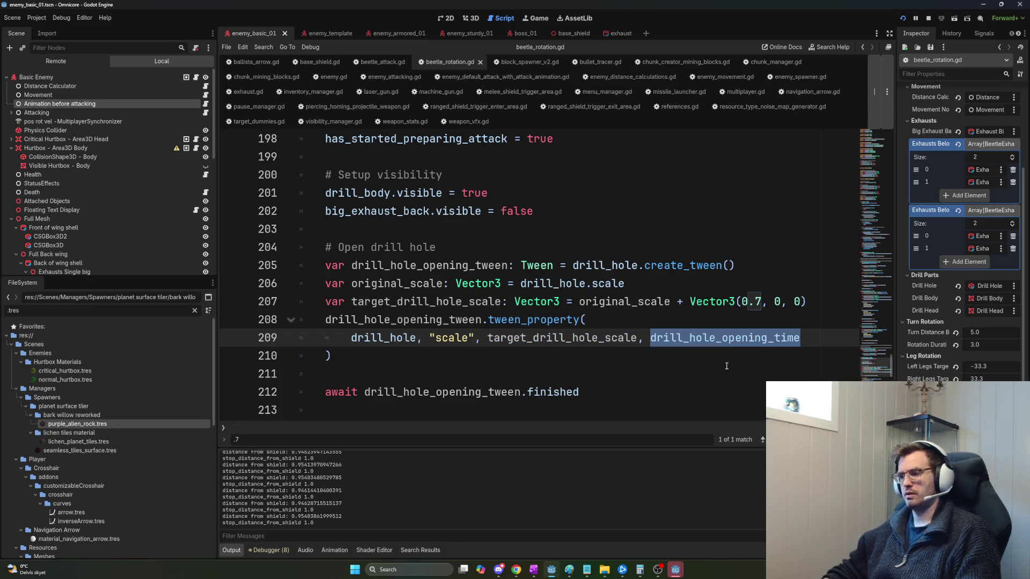
Scroll the tween code, dismiss the Vector3 documentation popup, and select the 0.7 x offset
scroll(661, 360, down, 2)
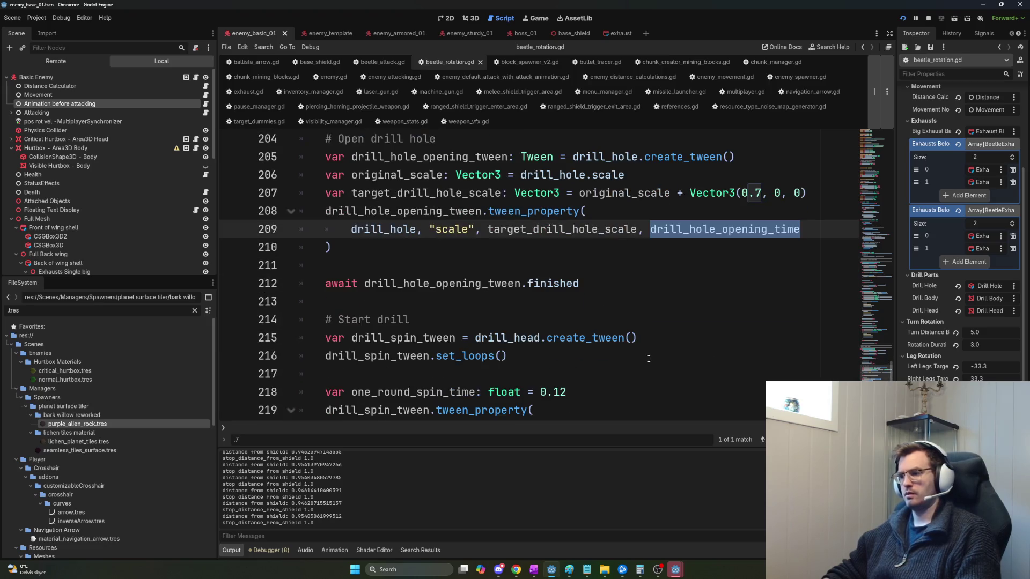
scroll(543, 325, down, 4)
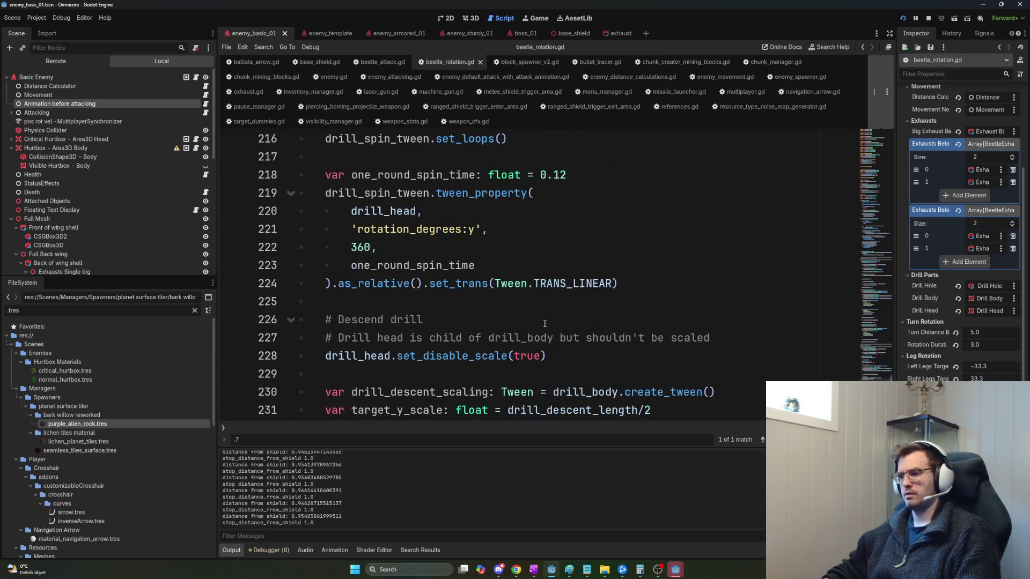
scroll(566, 321, down, 3)
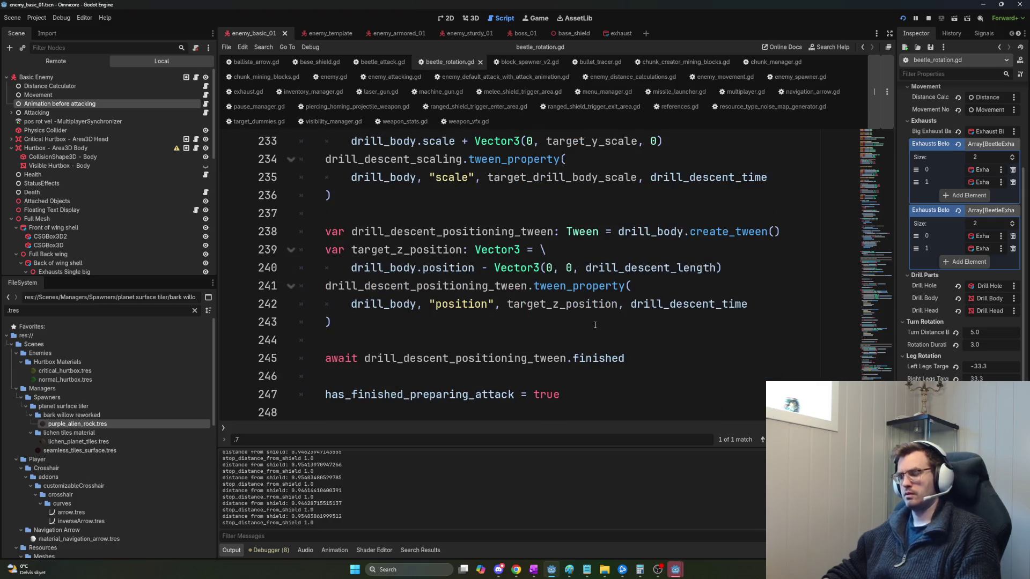
scroll(595, 325, up, 10)
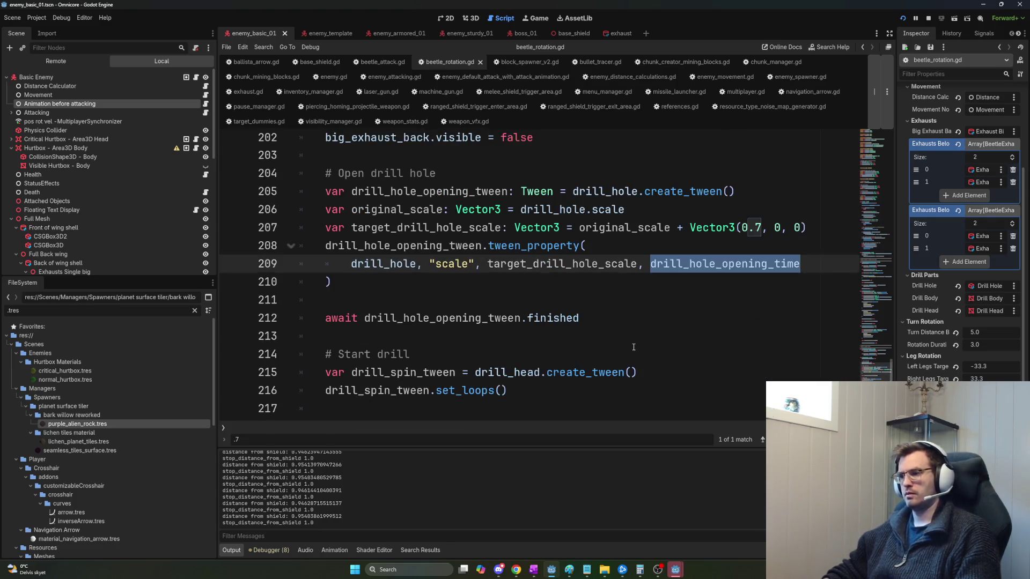
scroll(632, 348, up, 1)
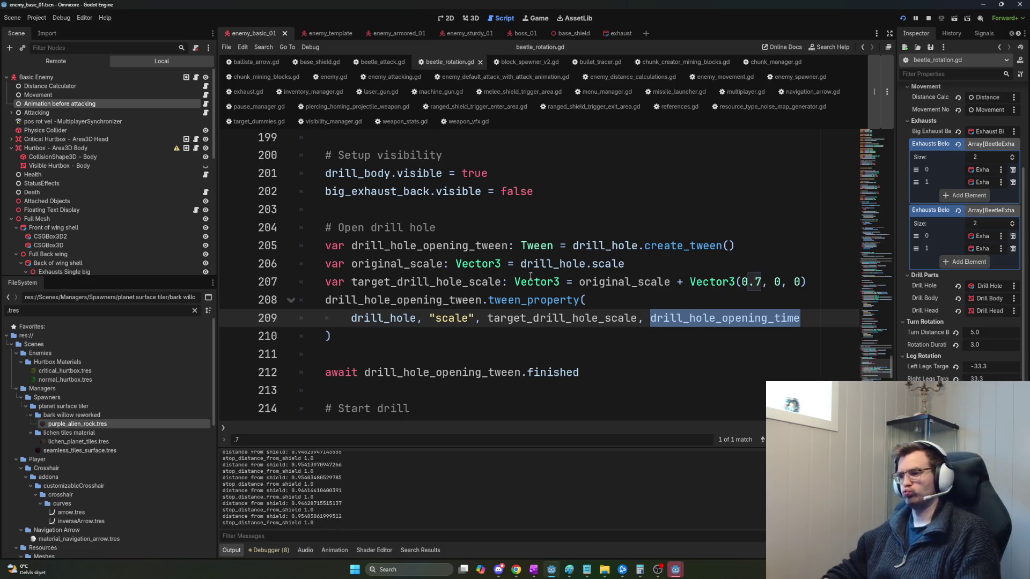
mouse_move(530, 276)
click(781, 240)
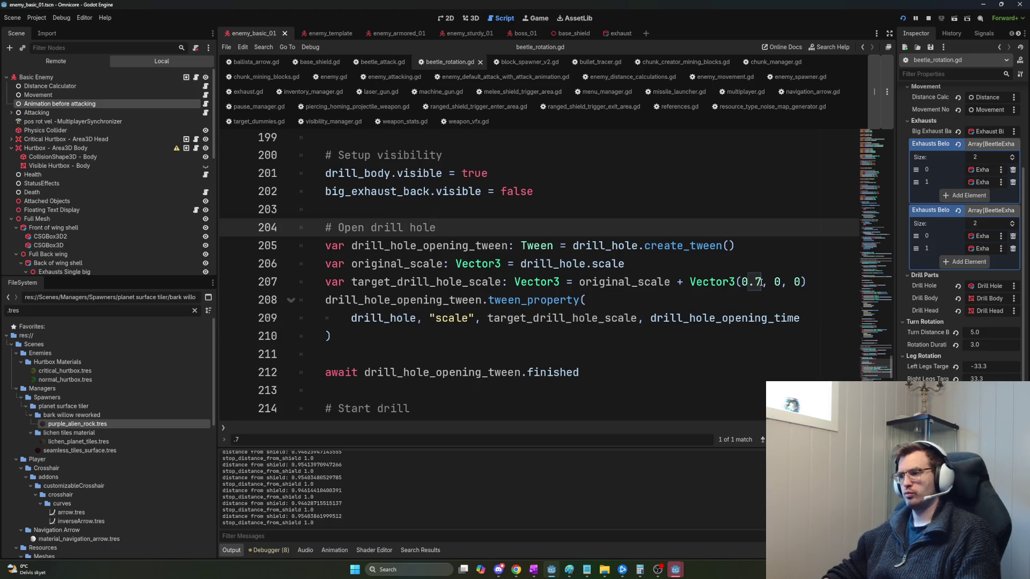
drag(761, 282, 738, 281)
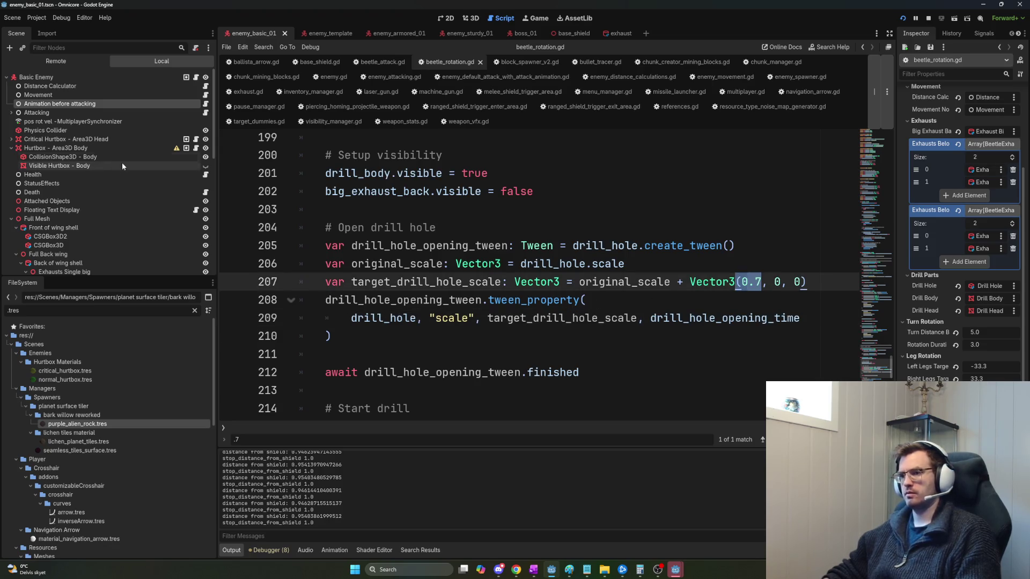
Filter the Scene dock to nodes matching 'drill'
click(128, 45)
text(drill)
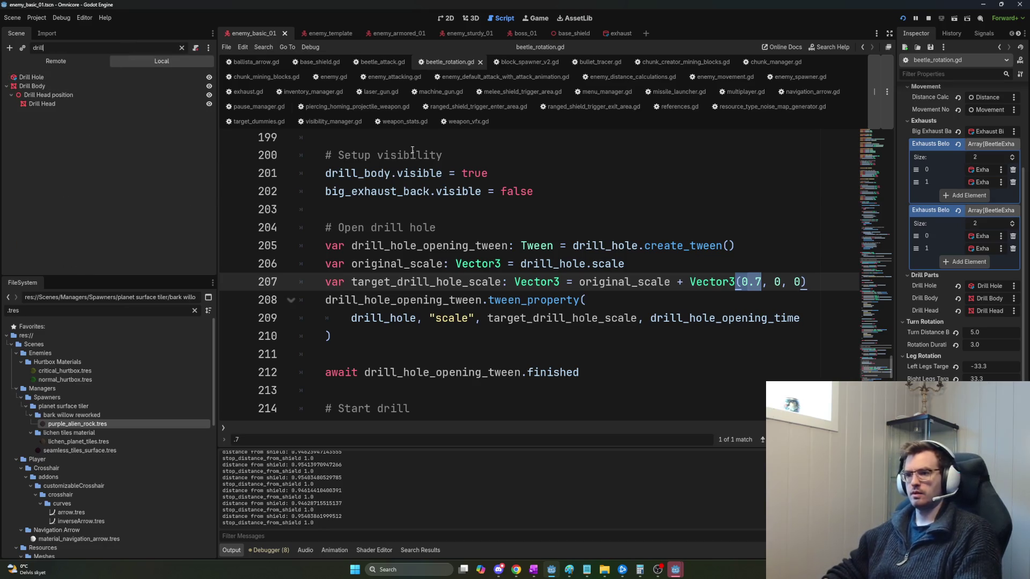
click(510, 282)
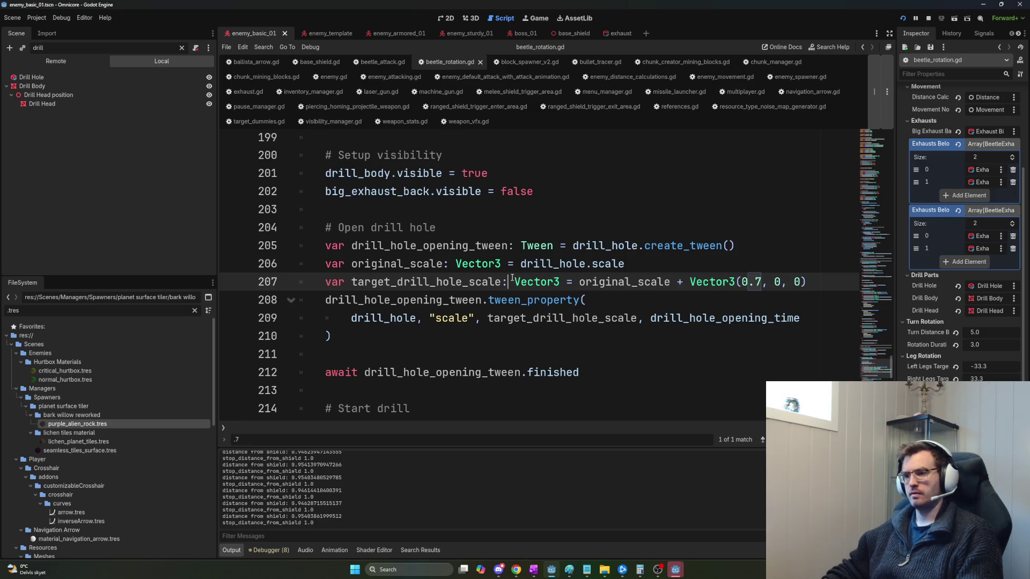
Scroll to the drill descent code, check target_y_scale's uses, and relaunch the game
scroll(514, 282, down, 3)
scroll(512, 284, down, 2)
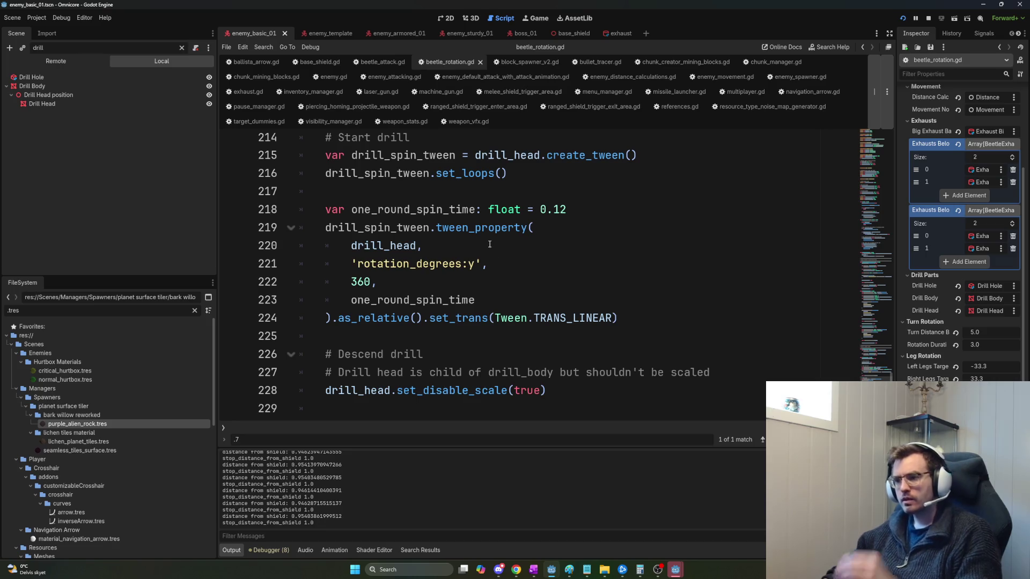
scroll(510, 282, down, 3)
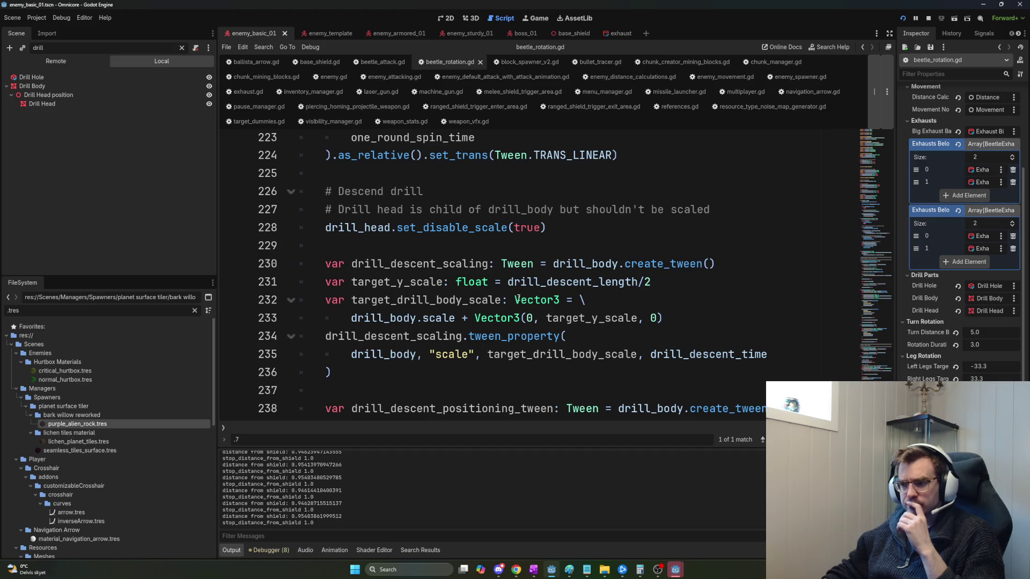
double_click(600, 319)
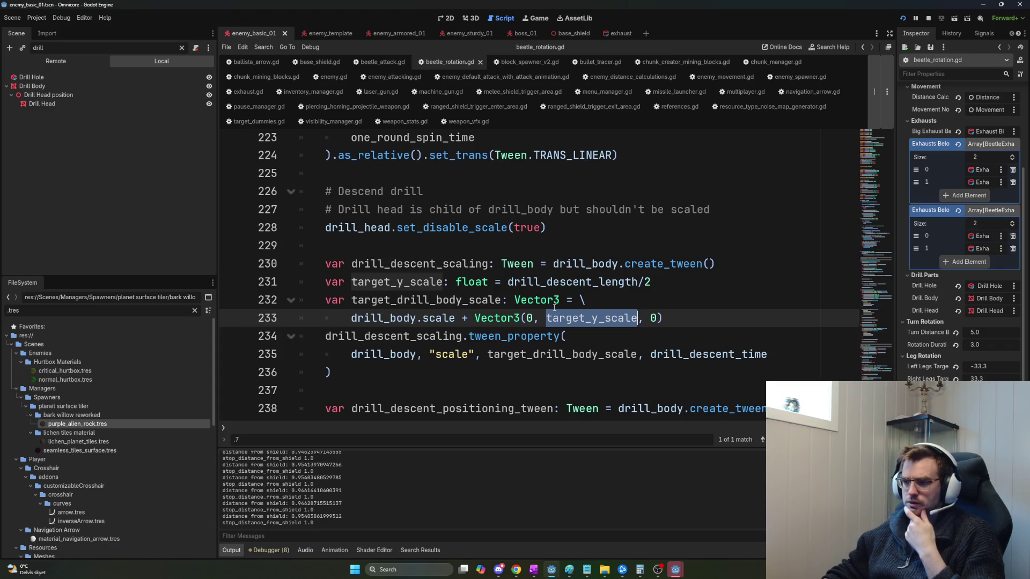
click(553, 305)
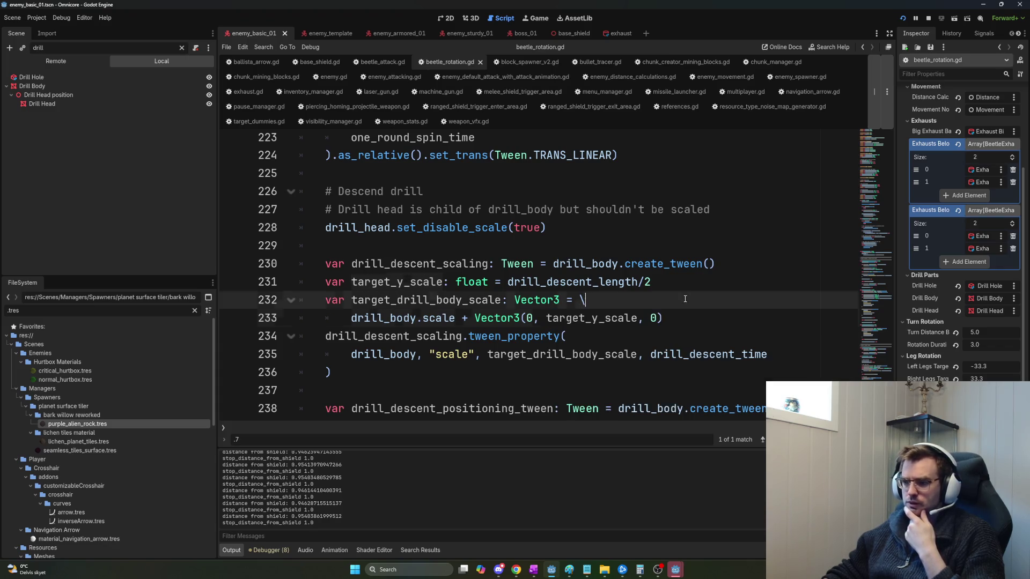
click(639, 318)
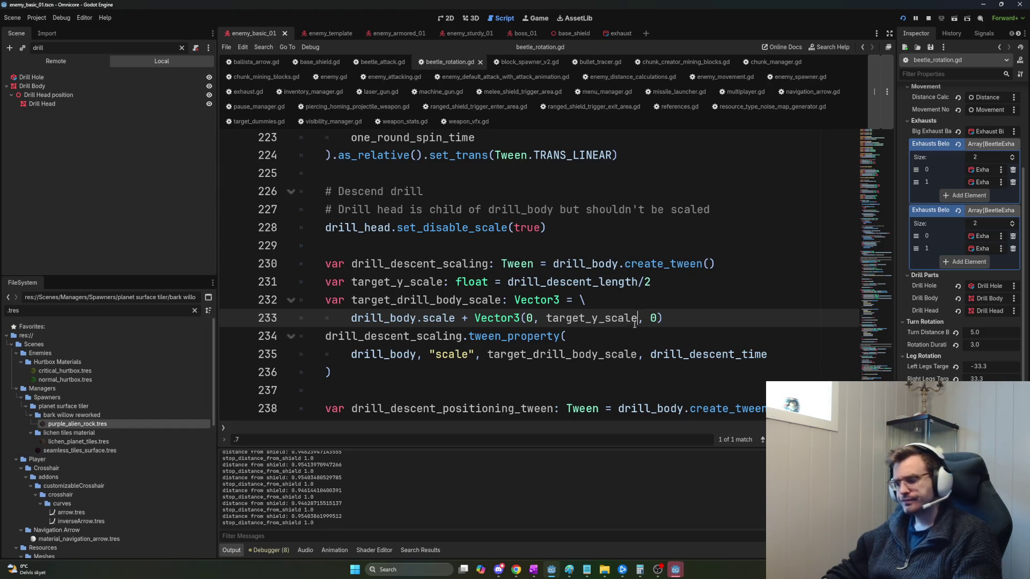
key(F5)
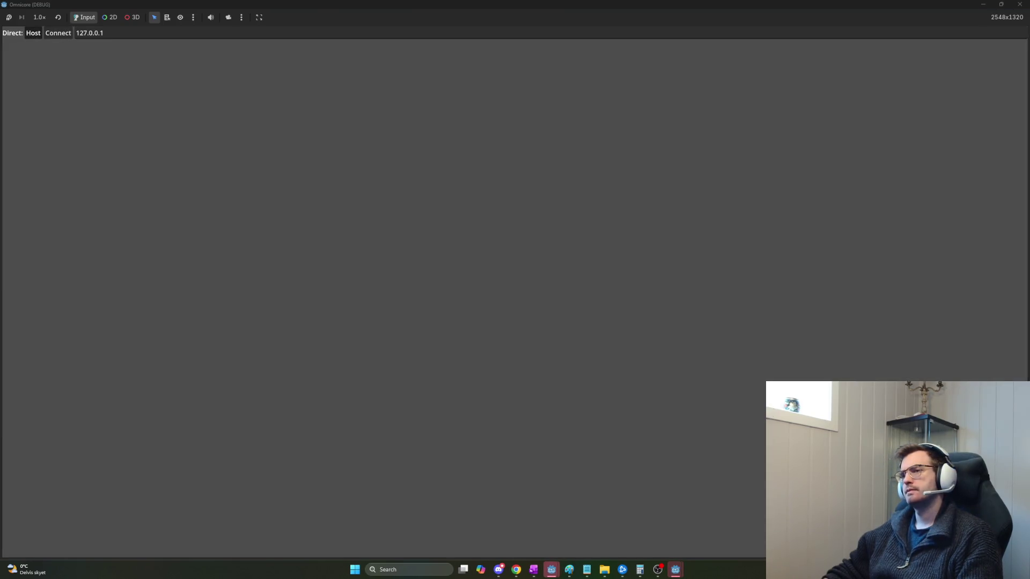
Stop the game, append *2 to the descent scale, and relaunch
key(F8)
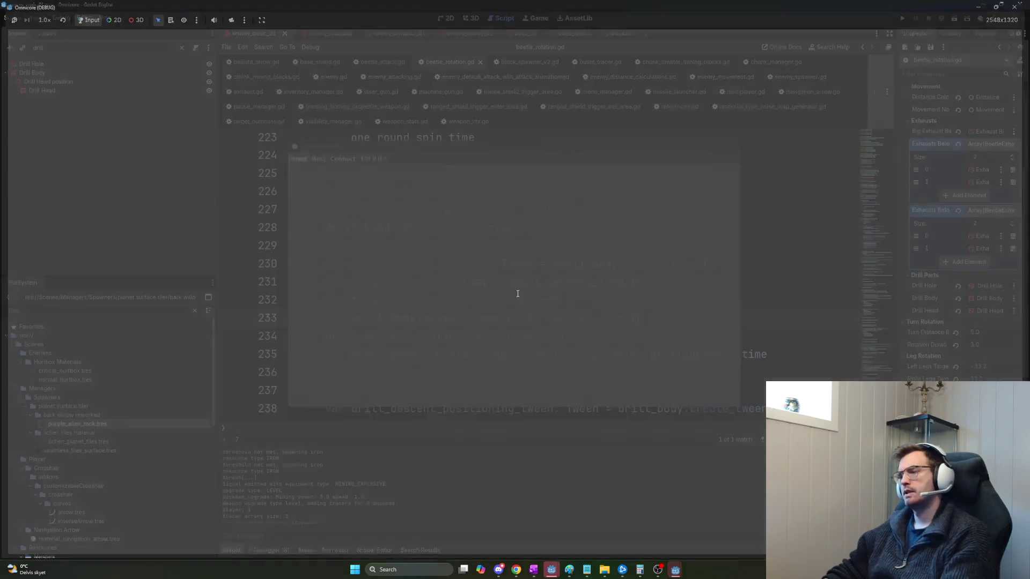
text(*2)
key(F5)
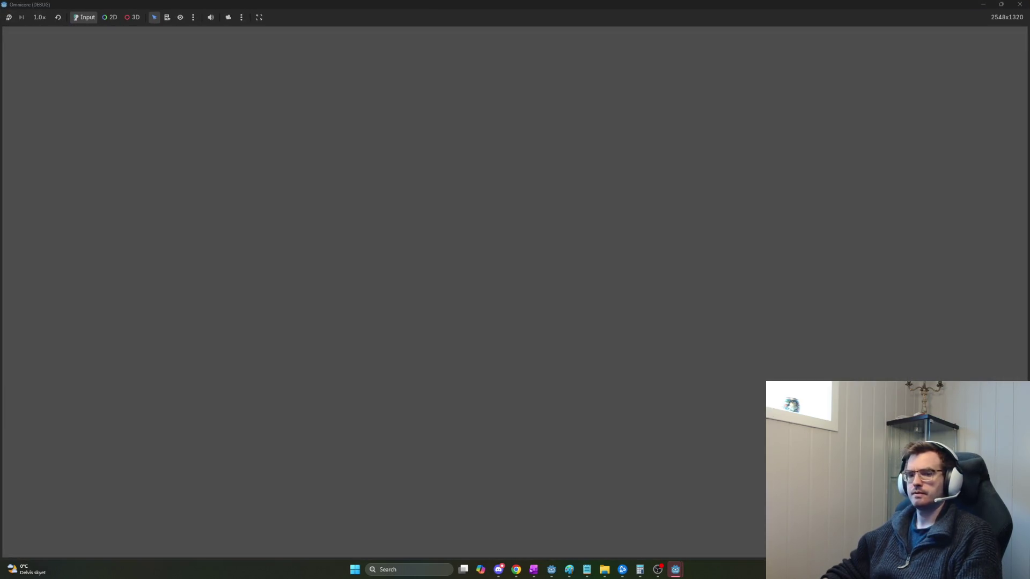
Fly through the level to the beetle and inspect its drill cone and hull
key(w)
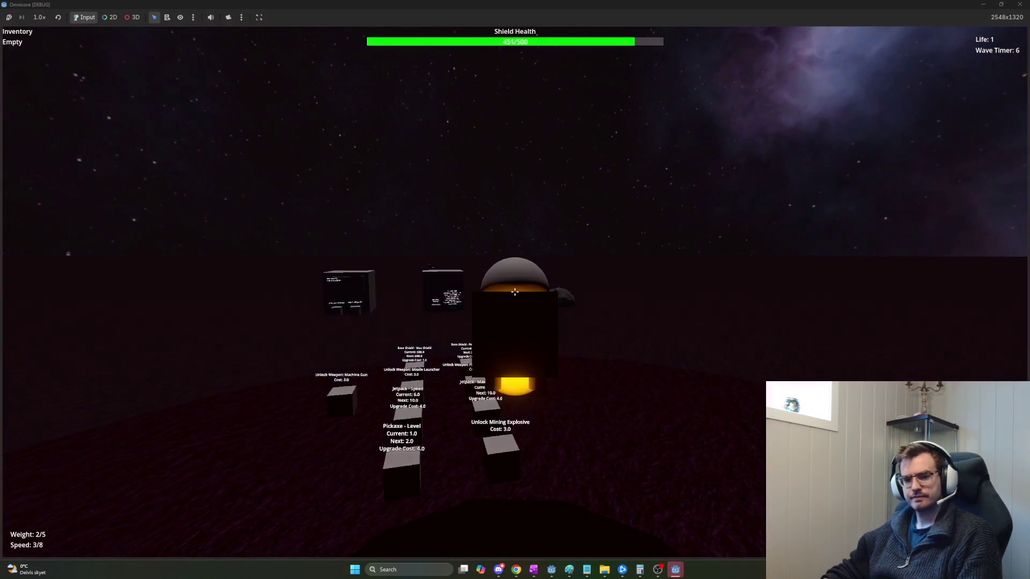
key(w)
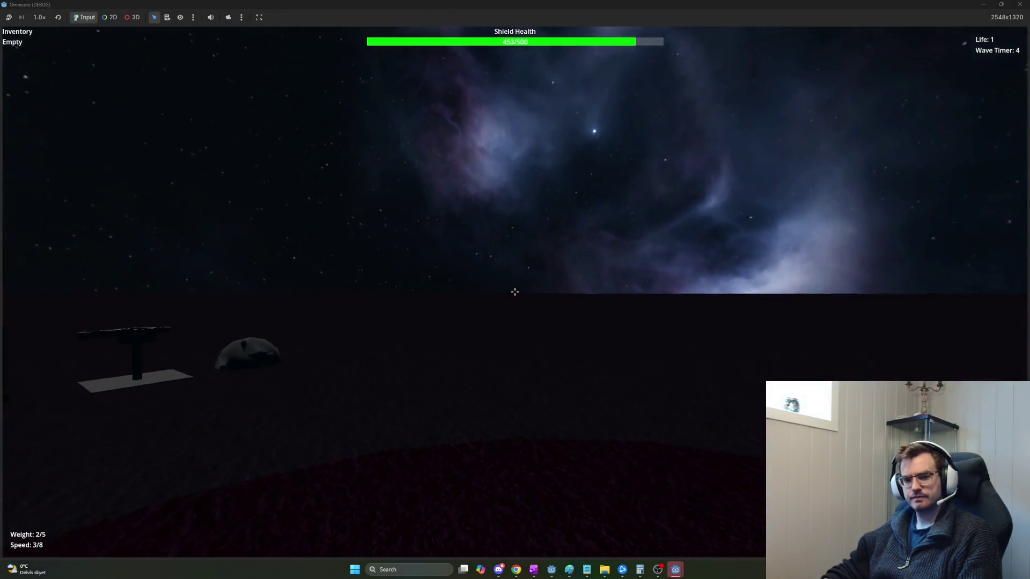
key(w)
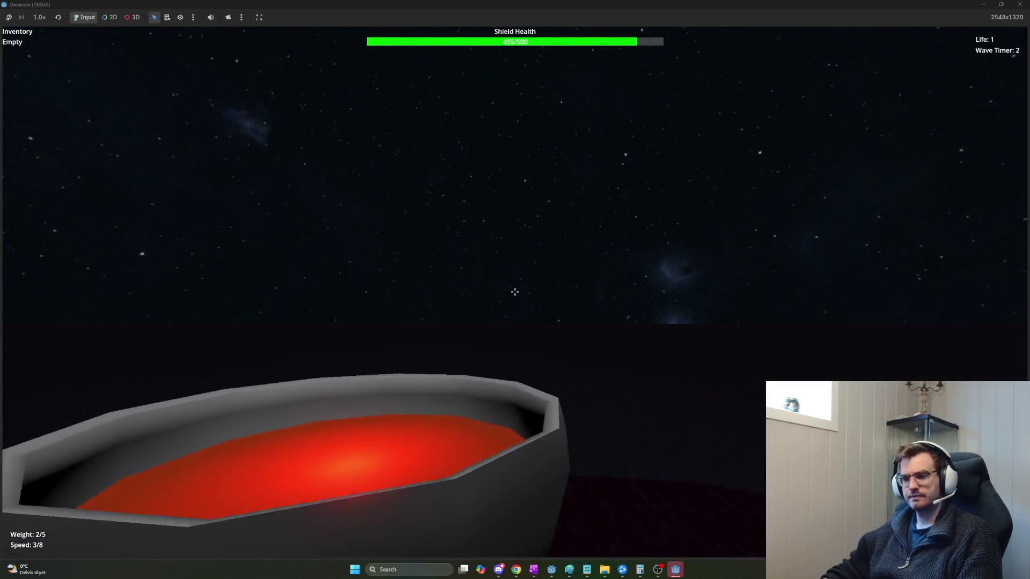
key(w)
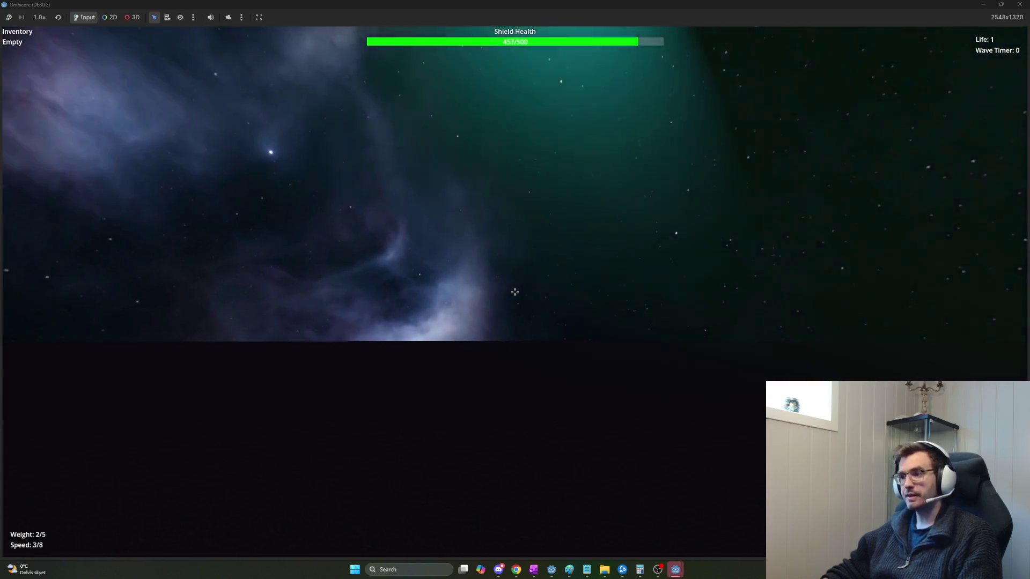
key(w)
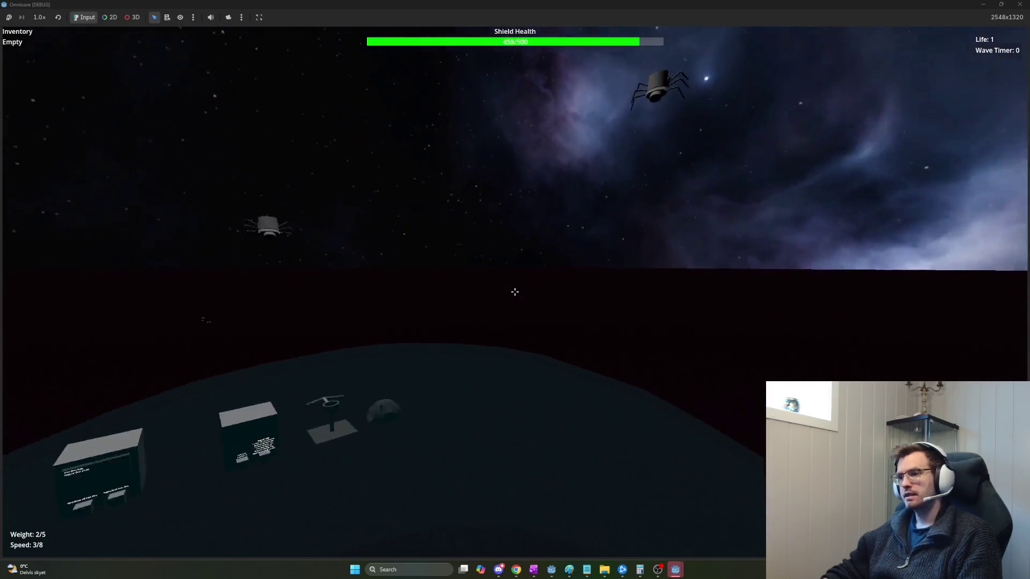
key(w)
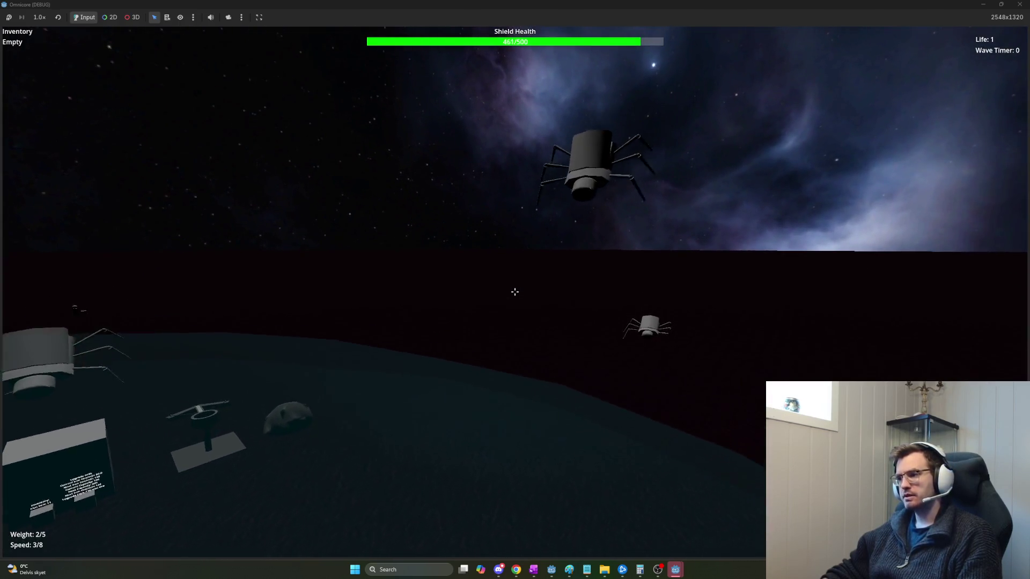
key(w)
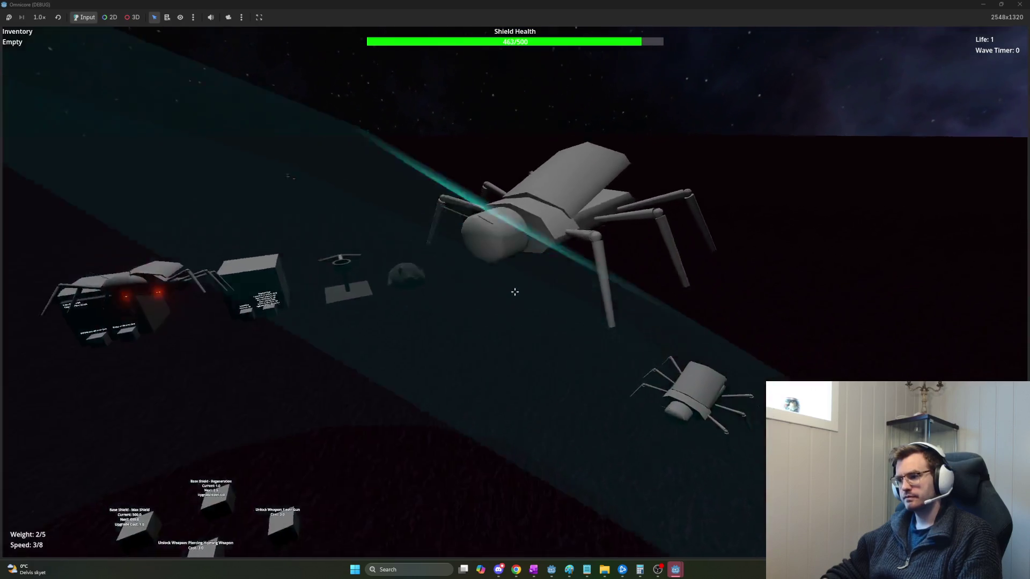
key(w)
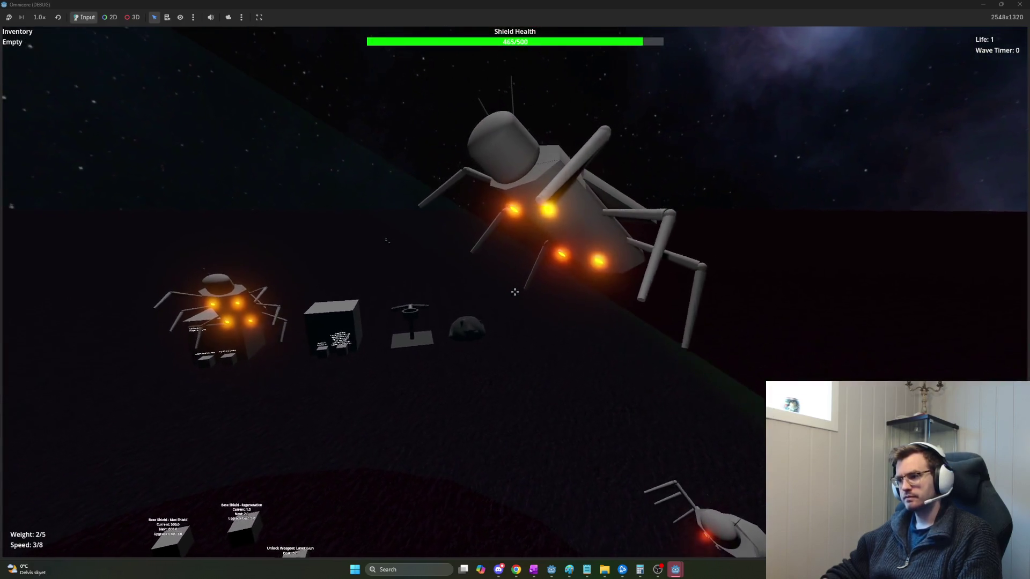
key(w)
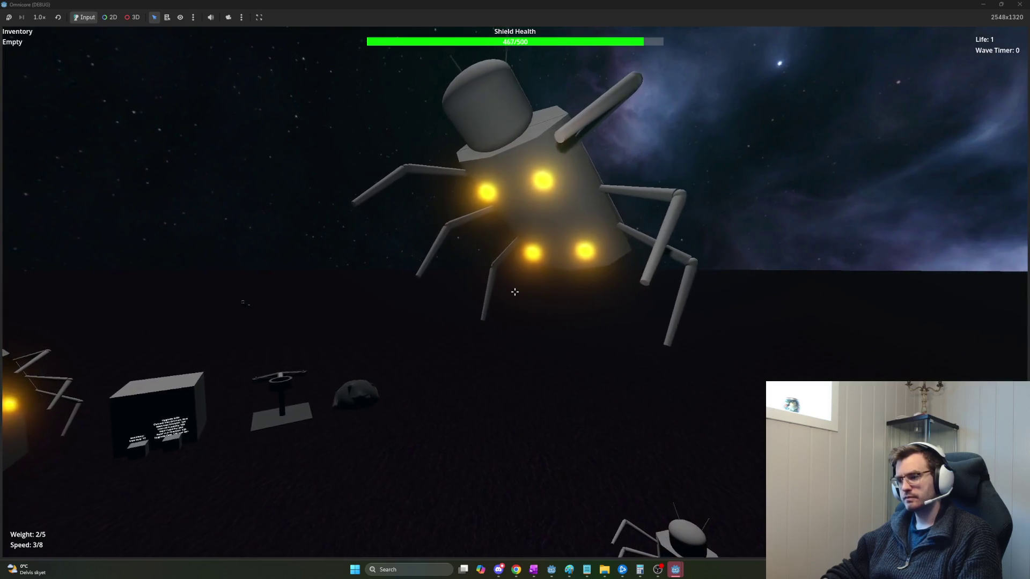
key(w)
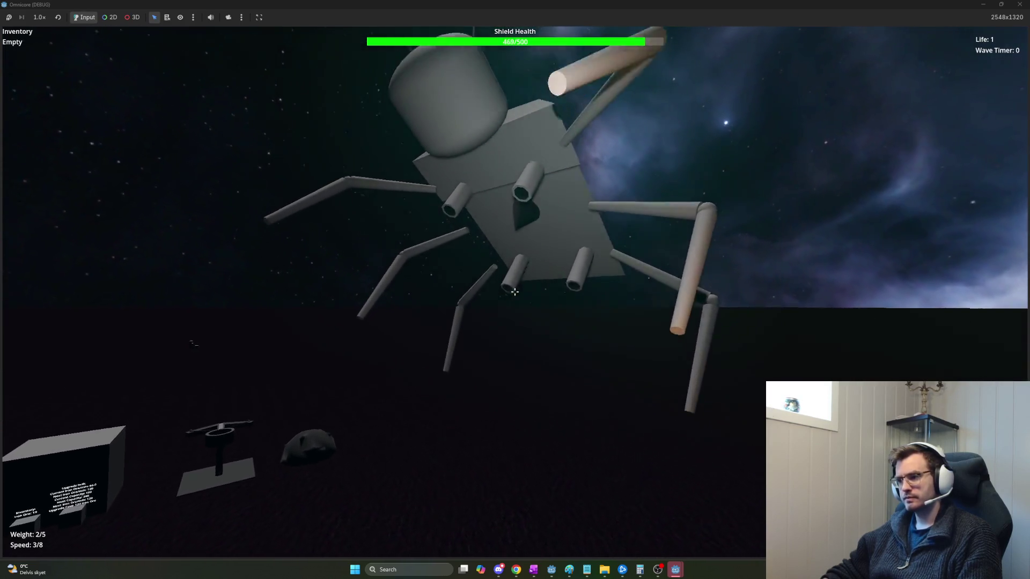
key(space)
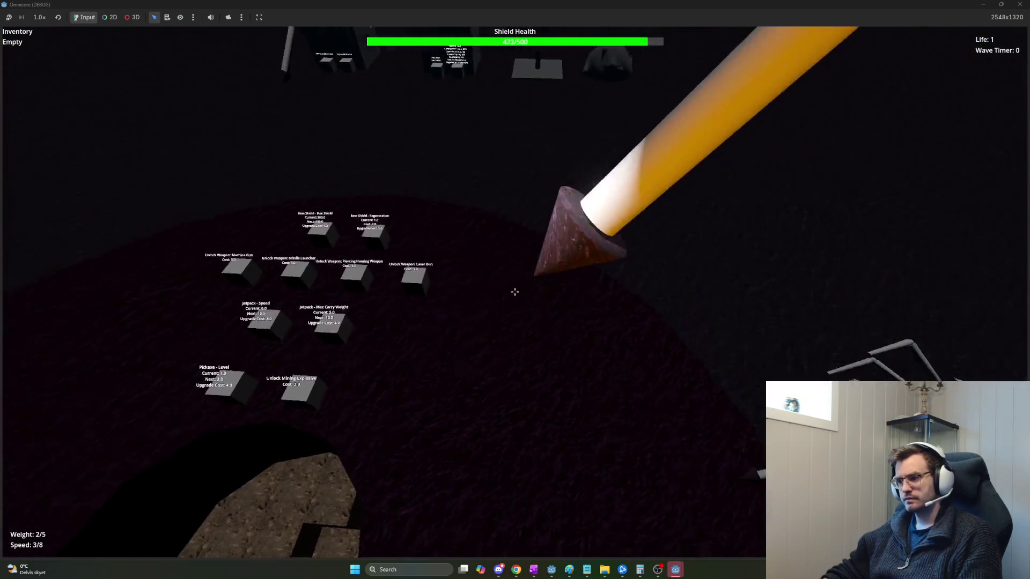
key(w)
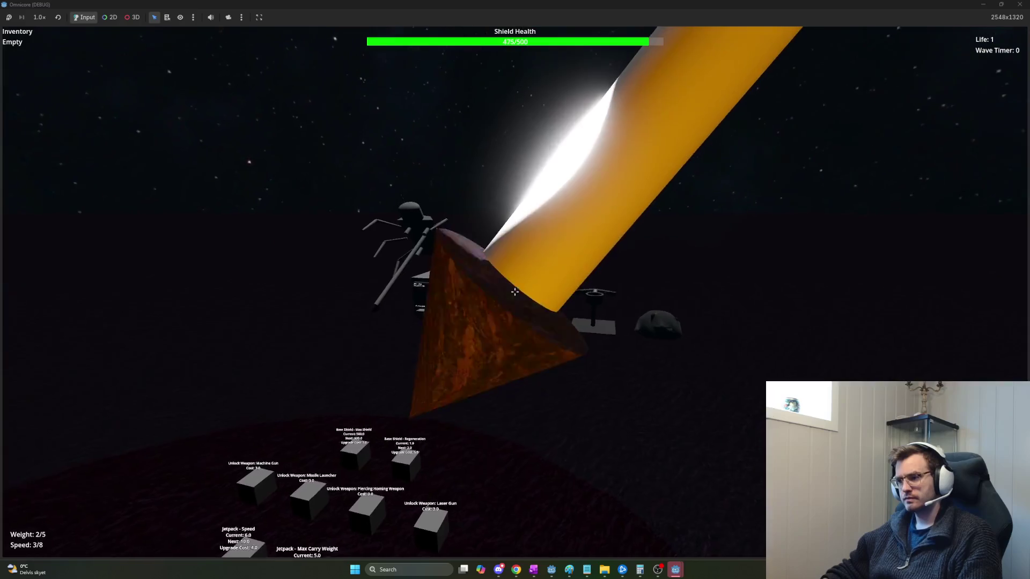
key(w)
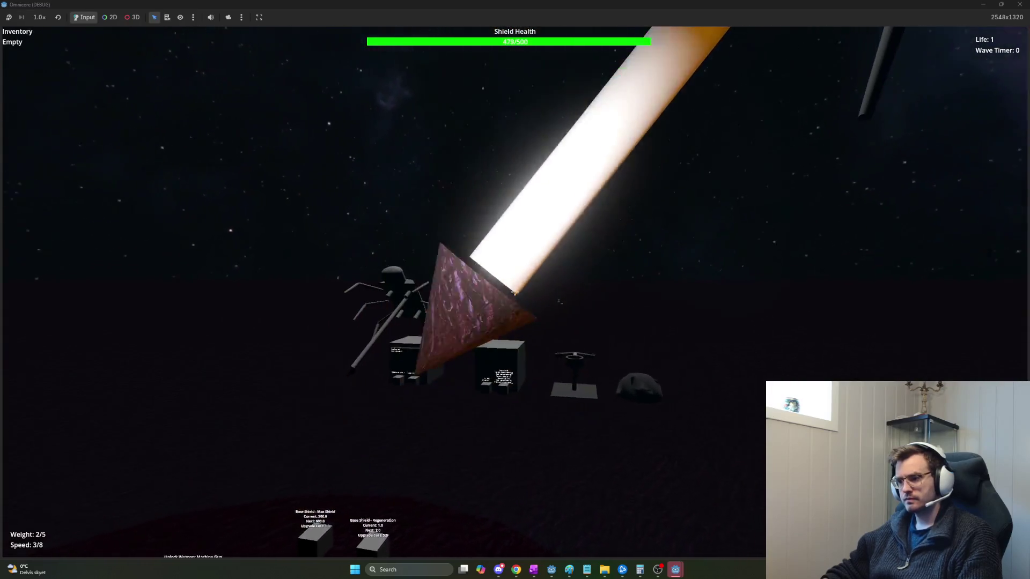
key(w)
key(w)
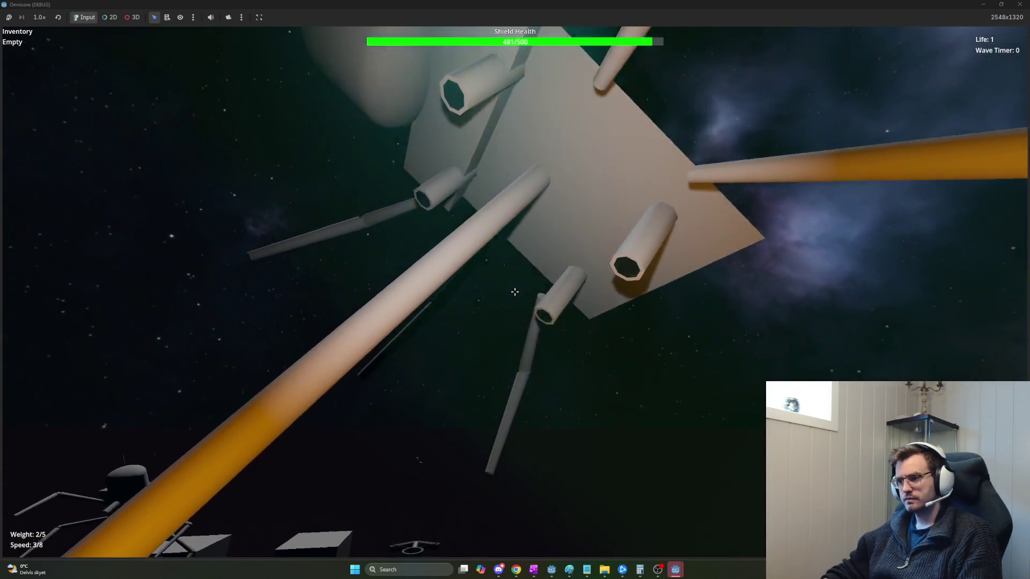
key(w)
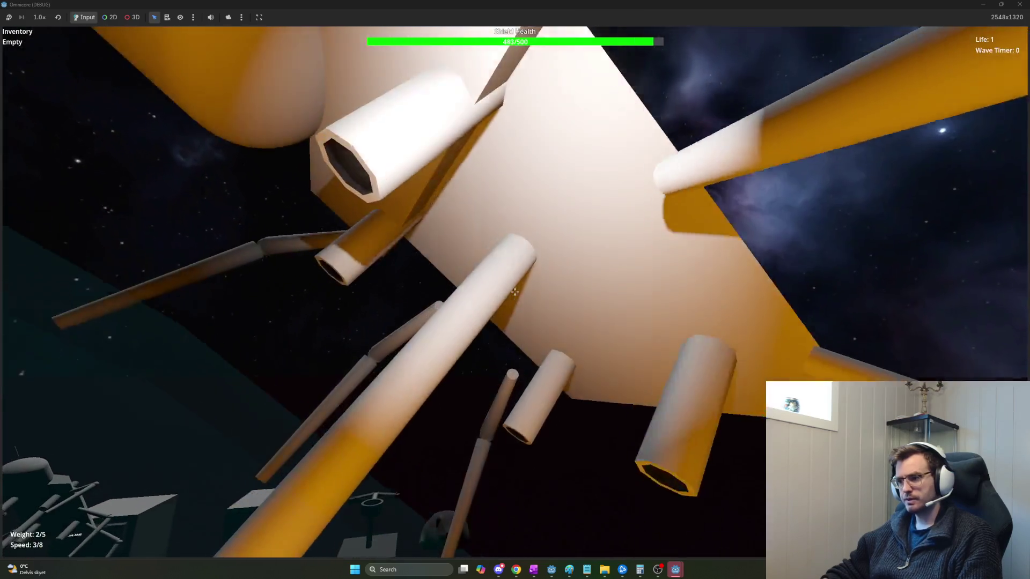
key(w)
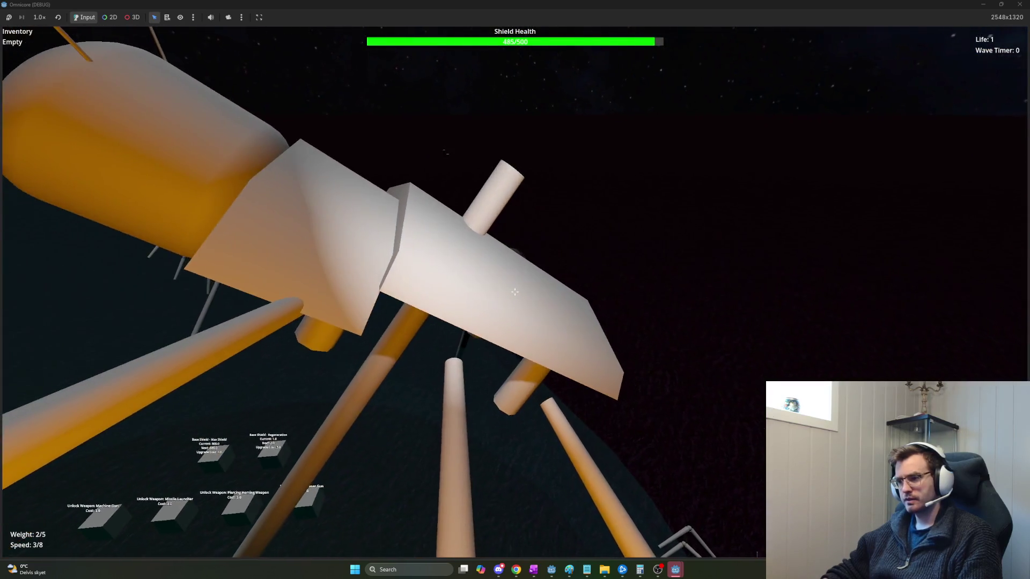
key(w)
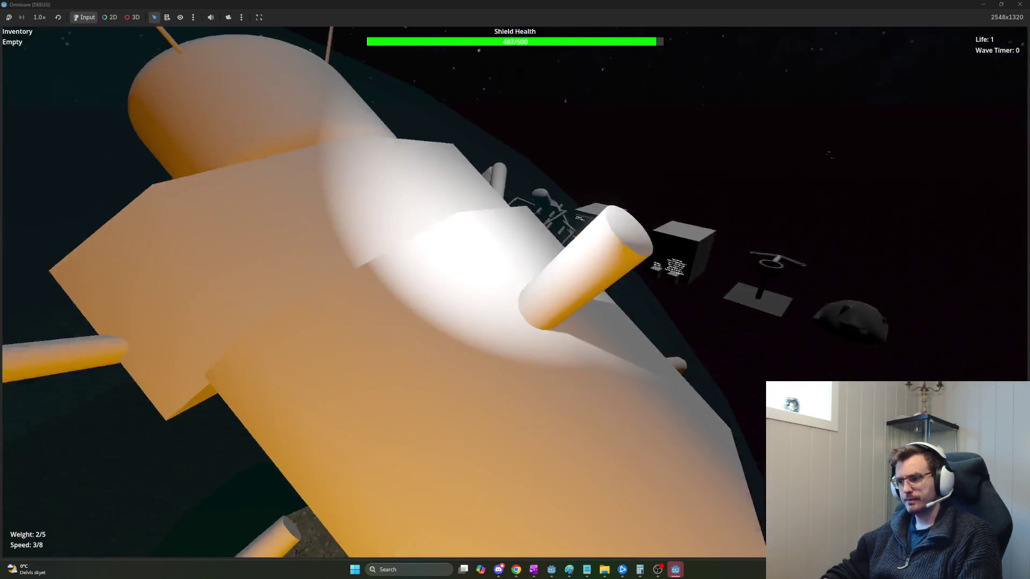
key(w)
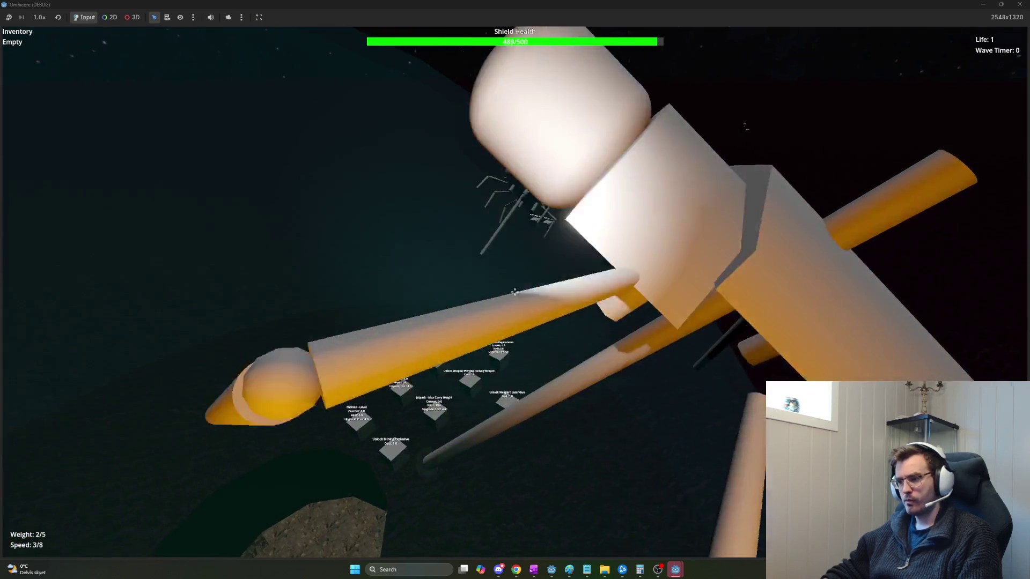
Pause the game, minimize its window, and return to beetle_rotation.gd
key(Escape)
click(1008, 4)
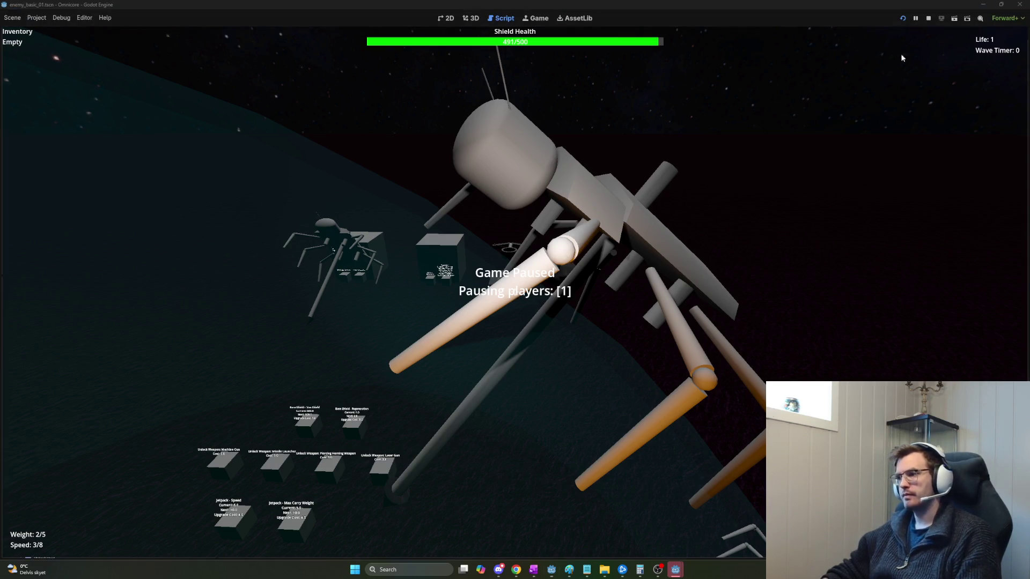
click(817, 238)
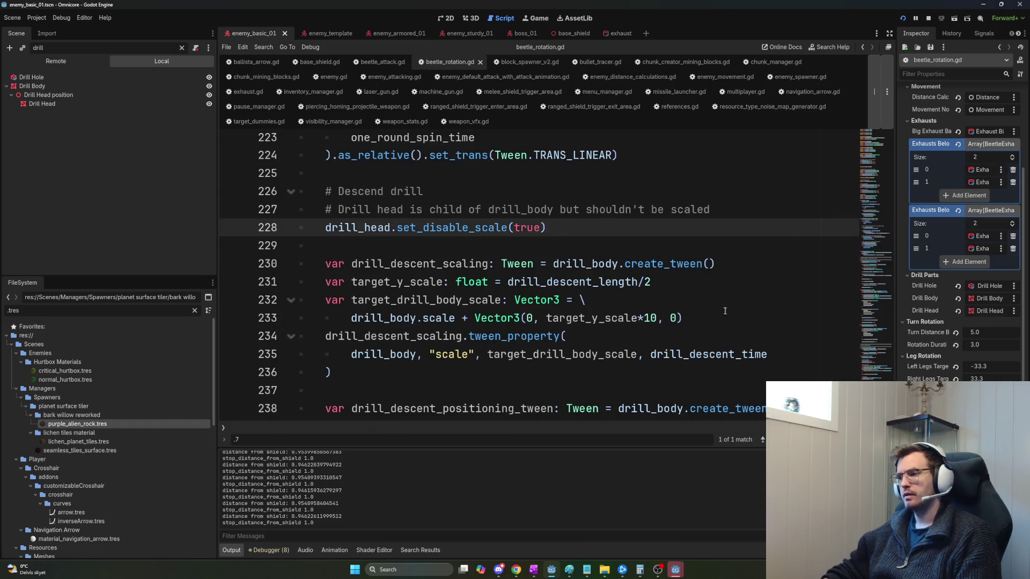
Change '/2' to '* 2' on line 231, remove line 233's extra multiplier, and save beetle_rotation.gd
click(657, 318)
key(BackSpace)
key(BackSpace)
text(2)
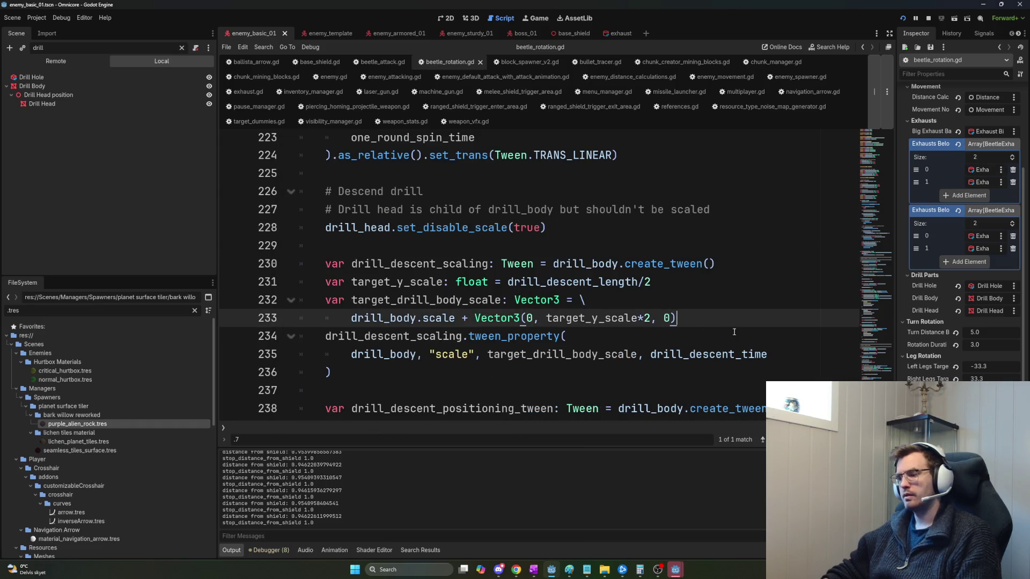
key(Left)
key(Left)
key(Left)
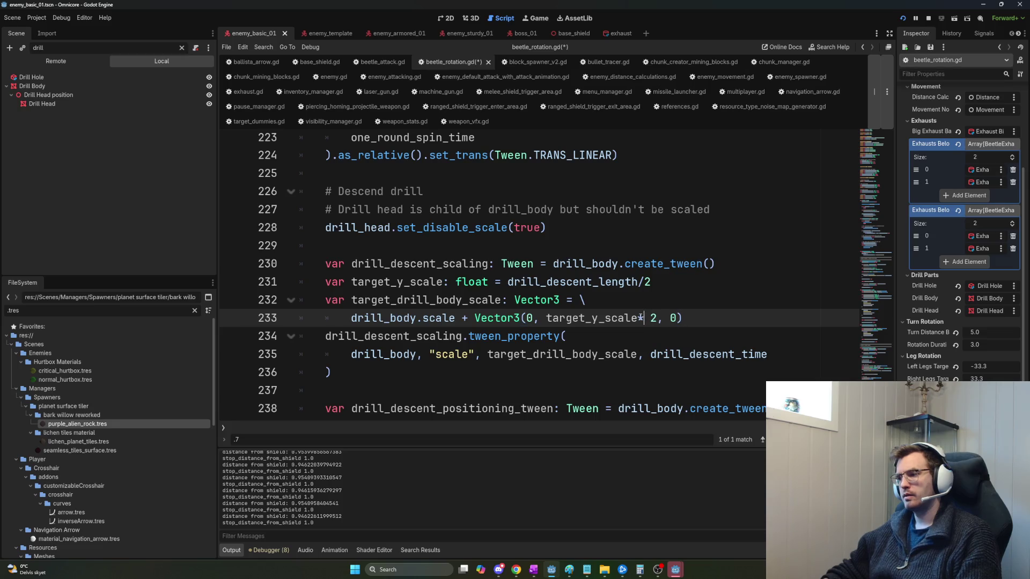
drag(661, 280, 640, 281)
text(* 2)
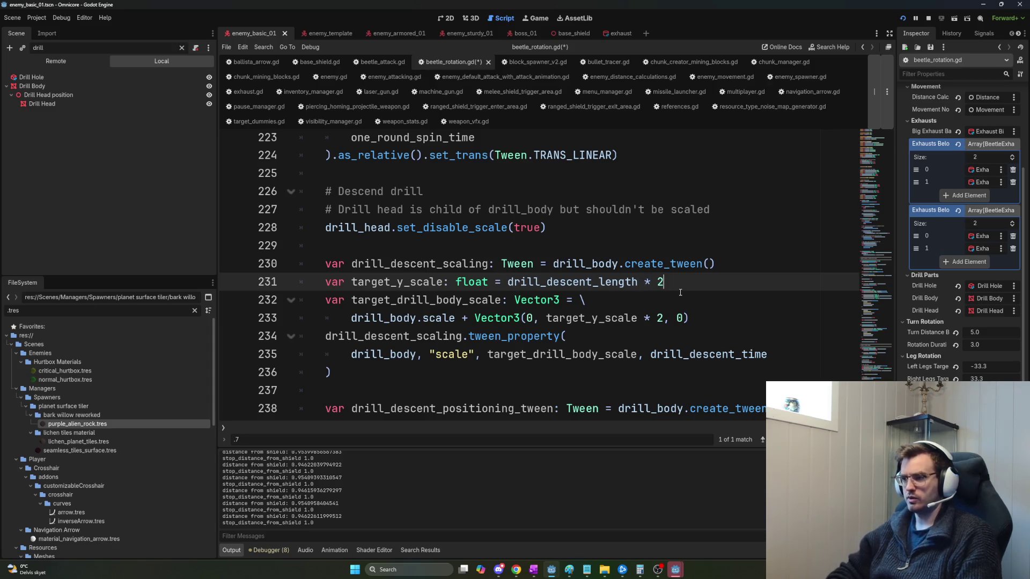
mouse_move(664, 317)
mouse_down()
mouse_move(549, 320)
mouse_move(637, 319)
mouse_up()
key(BackSpace)
click(702, 307)
key(ctrl+s)
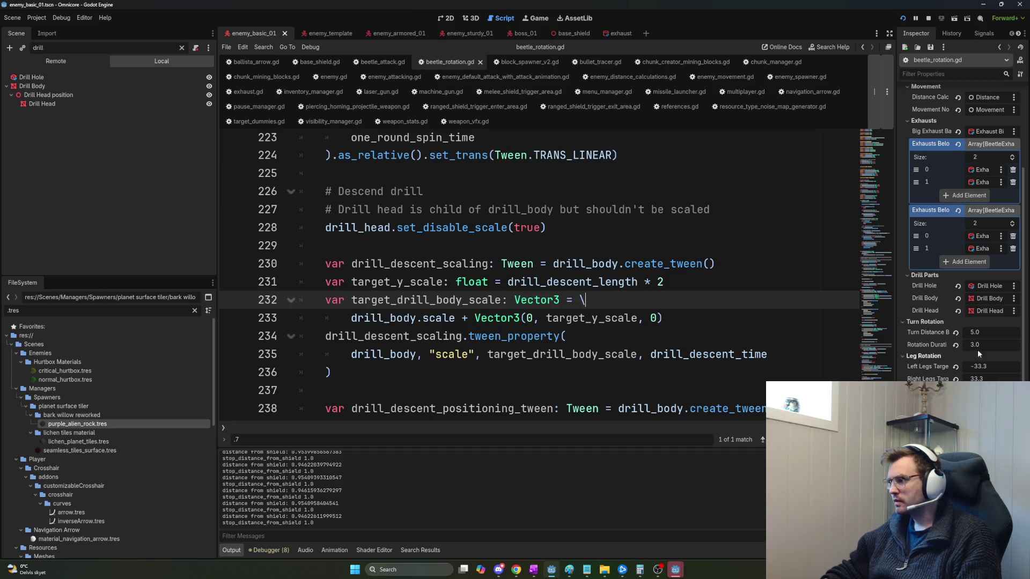
Review the drill_descent_length code around line 231, then launch the game with F5
scroll(934, 322, up, 2)
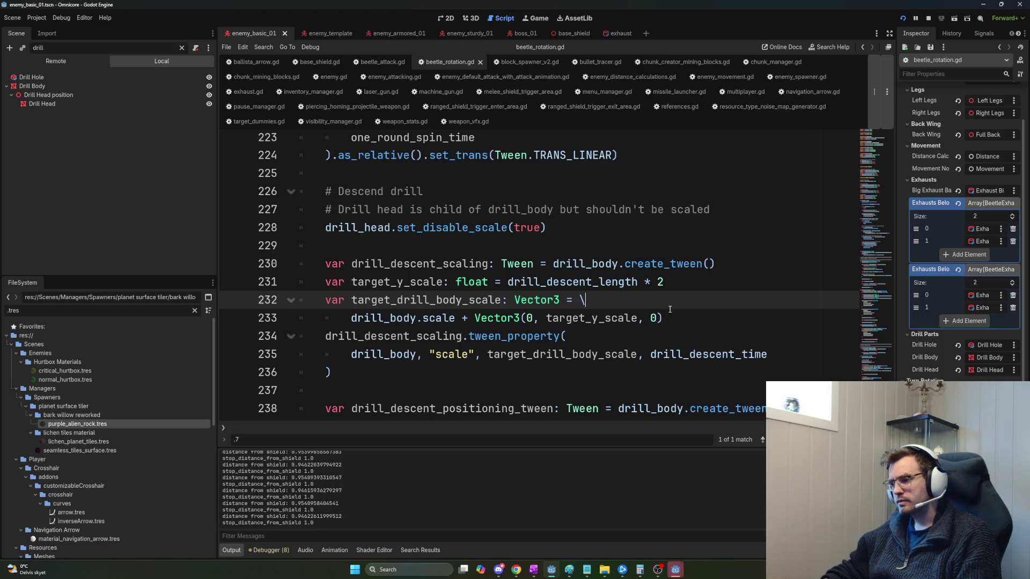
scroll(629, 307, down, 3)
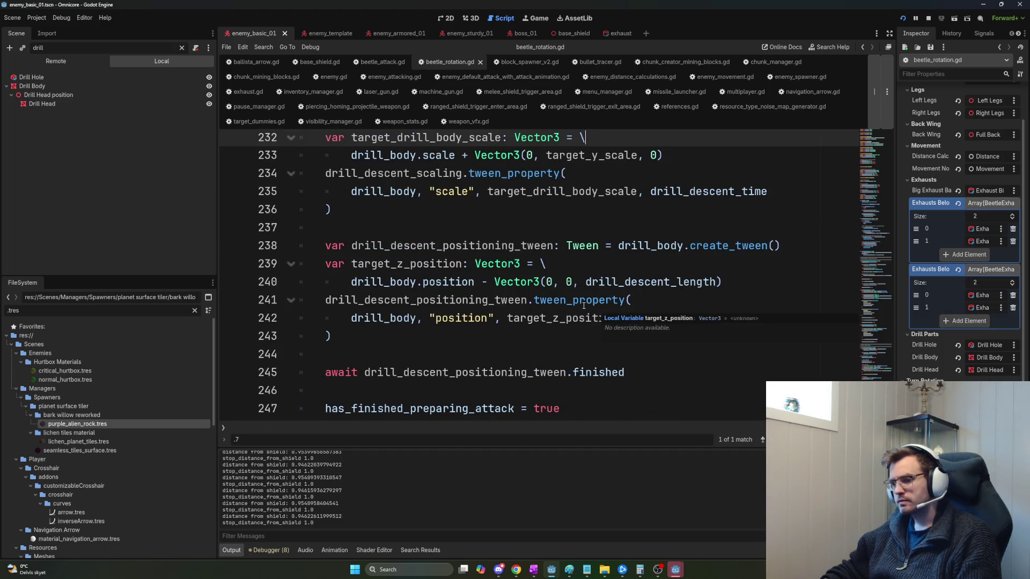
mouse_move(586, 307)
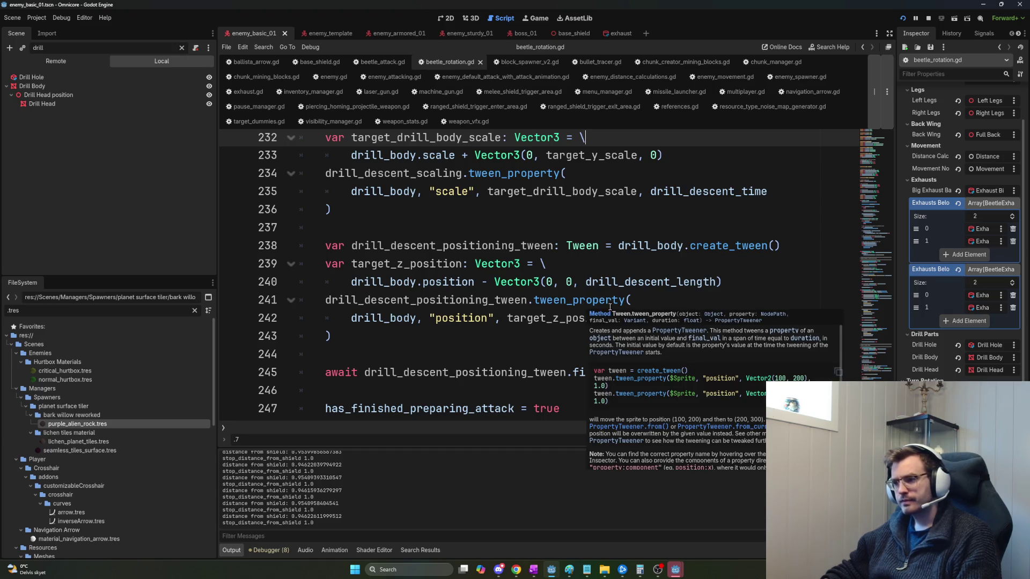
scroll(593, 317, up, 1)
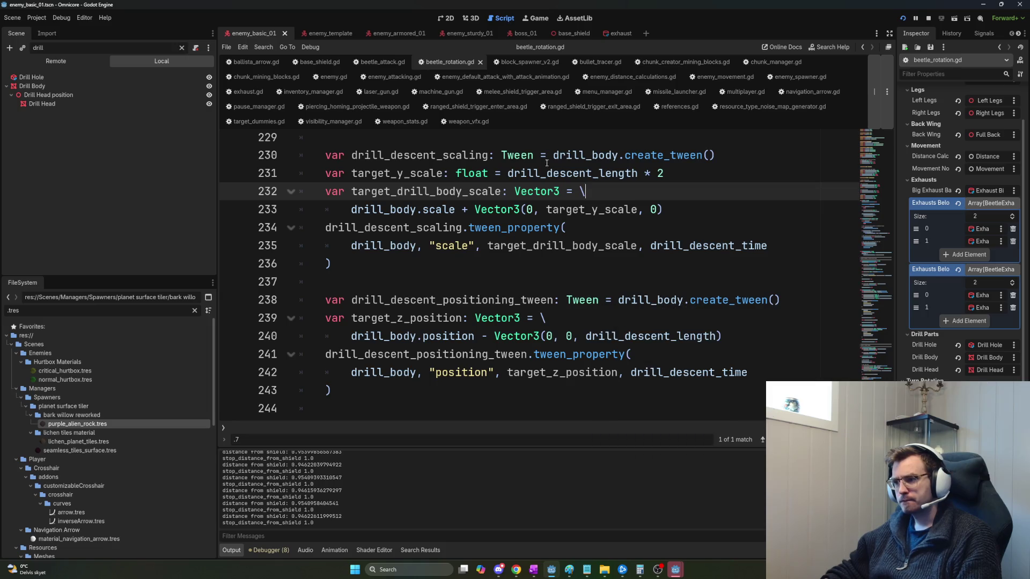
double_click(625, 173)
click(686, 195)
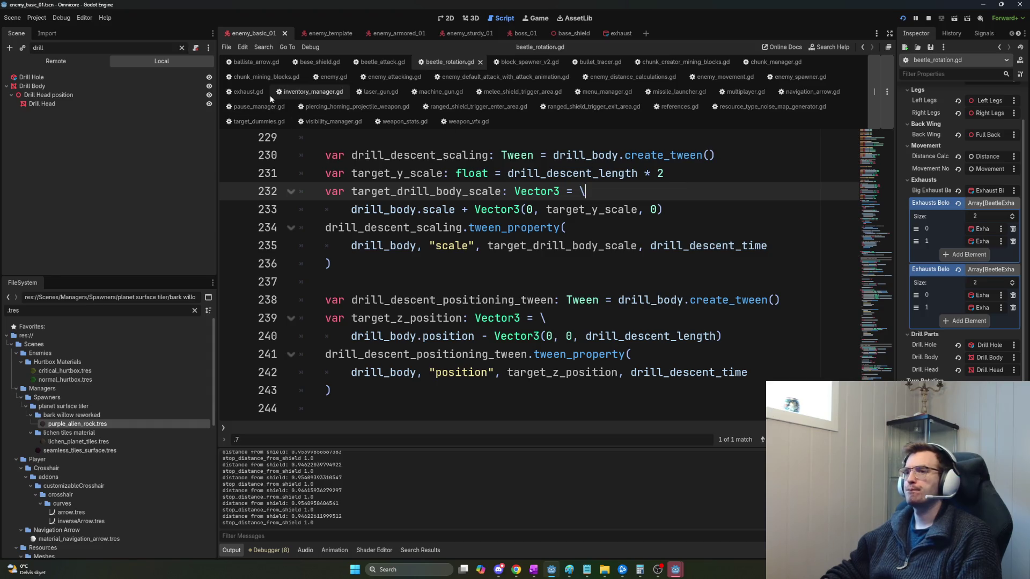
key(F5)
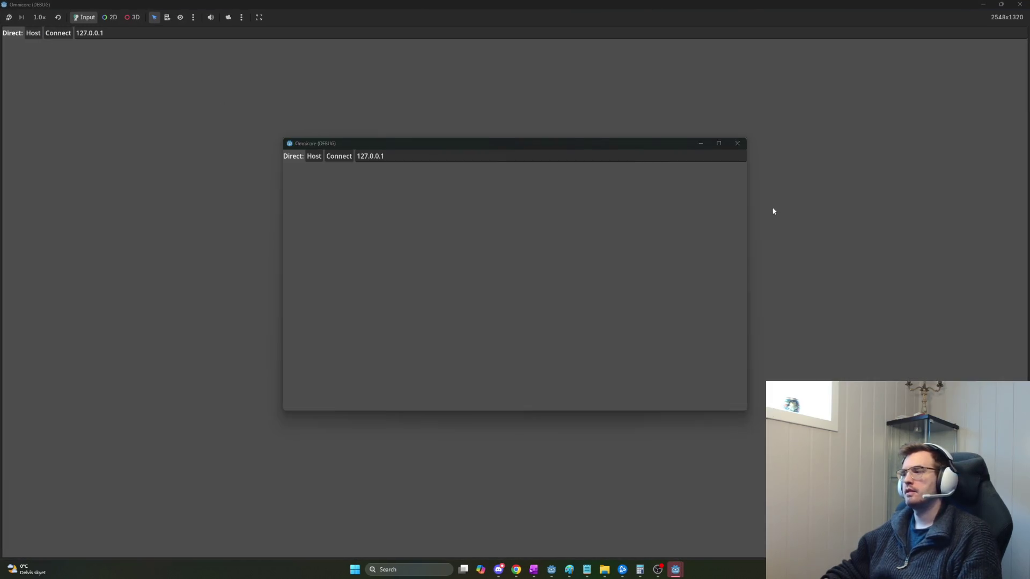
Commit the new drill_descent_length value, then host a run, watch the beetle drill, and close the game
key(alt+Tab)
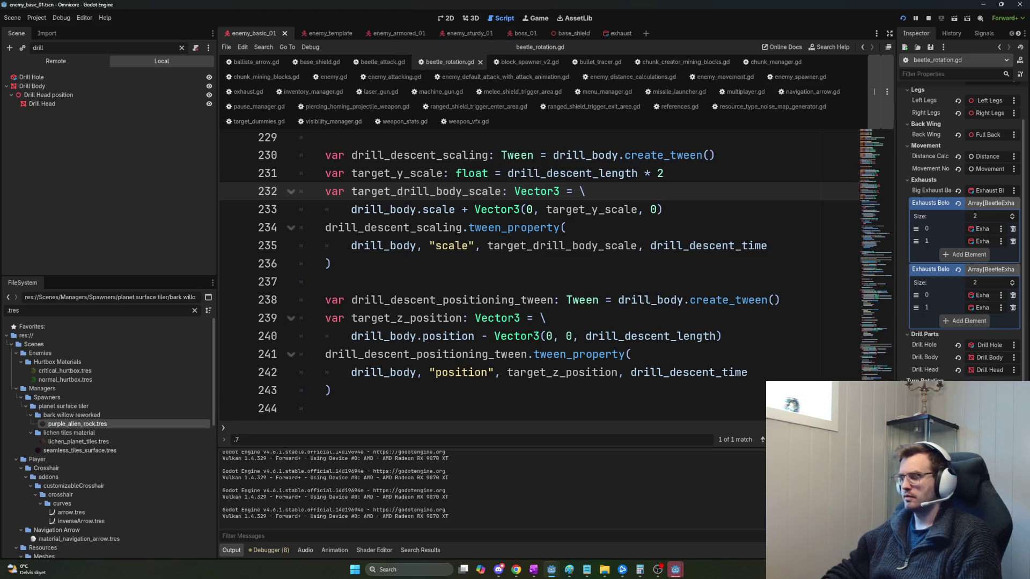
key(Return)
key(F5)
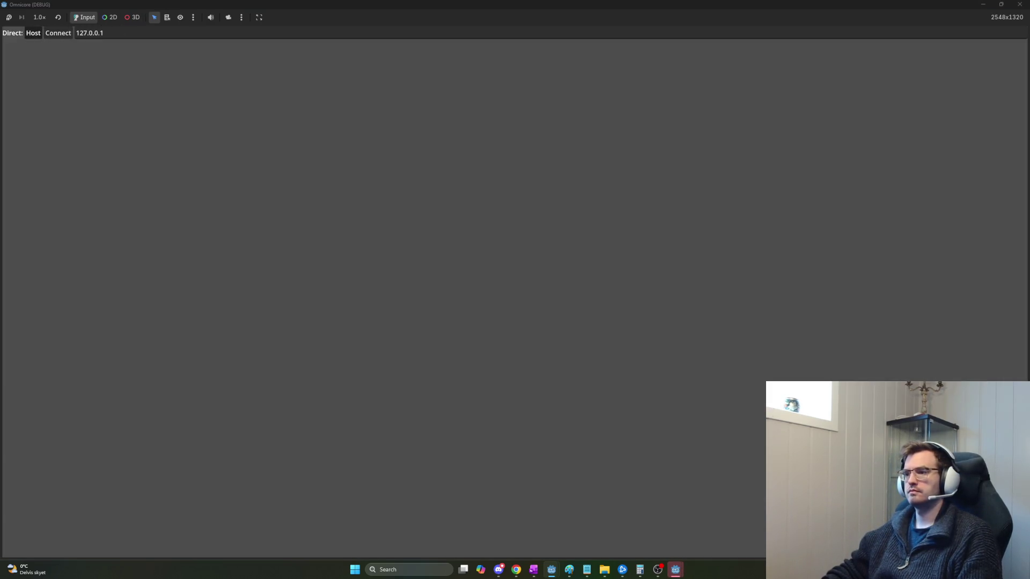
click(33, 33)
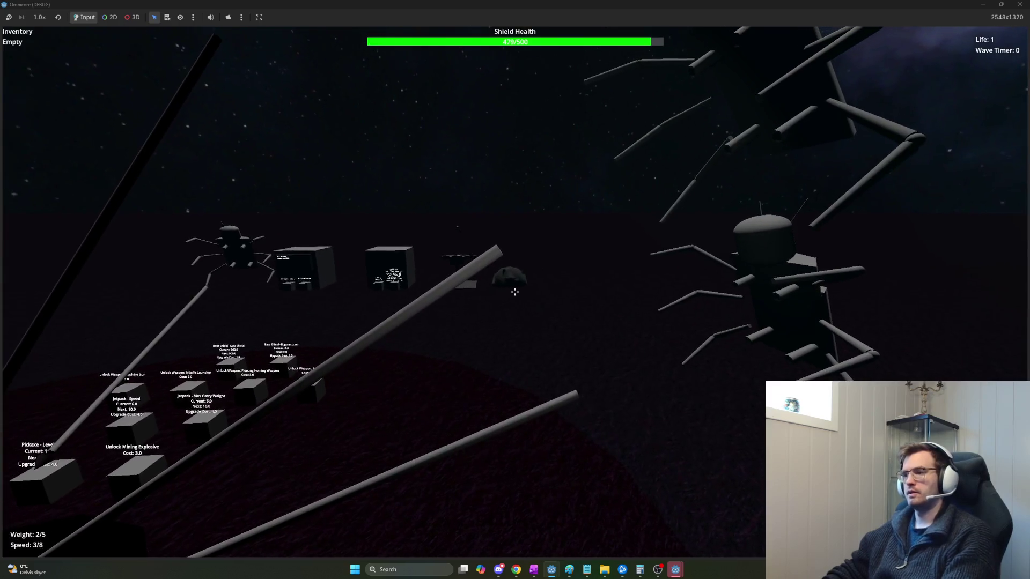
key(Escape)
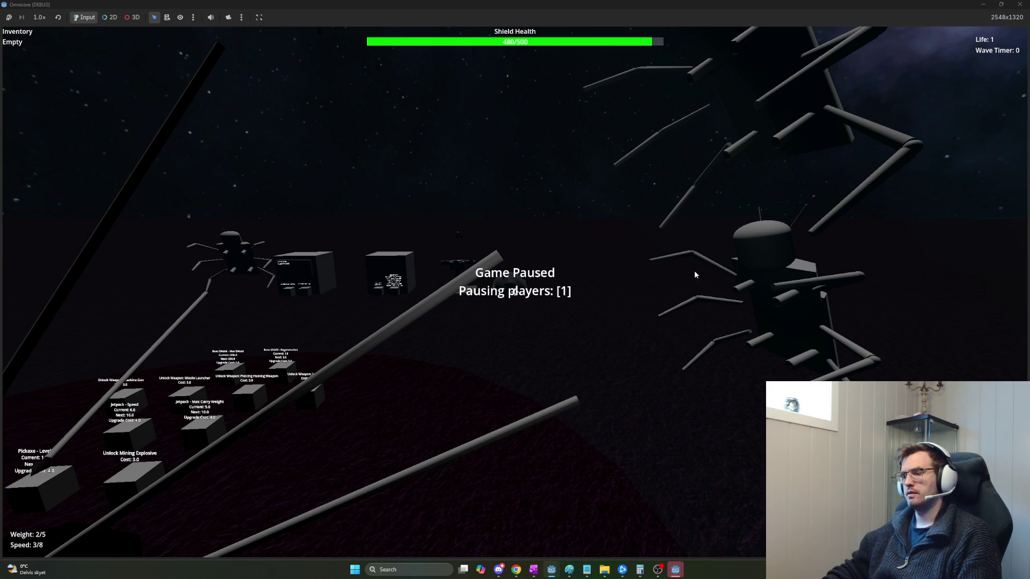
key(Escape)
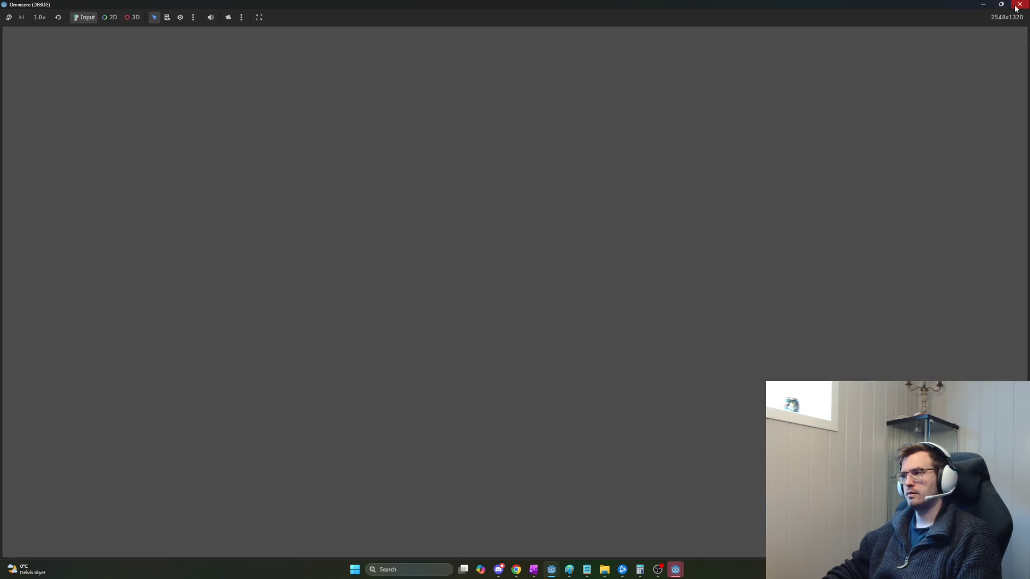
click(1016, 8)
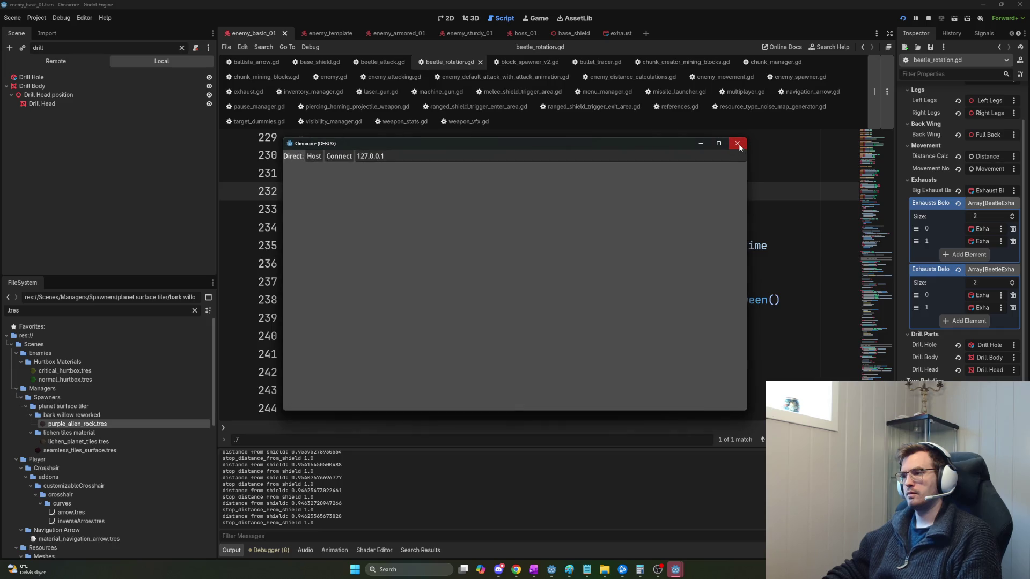
Close the game, change line 231's multiplier from '* 2' to '* 4', and rerun the project
click(738, 145)
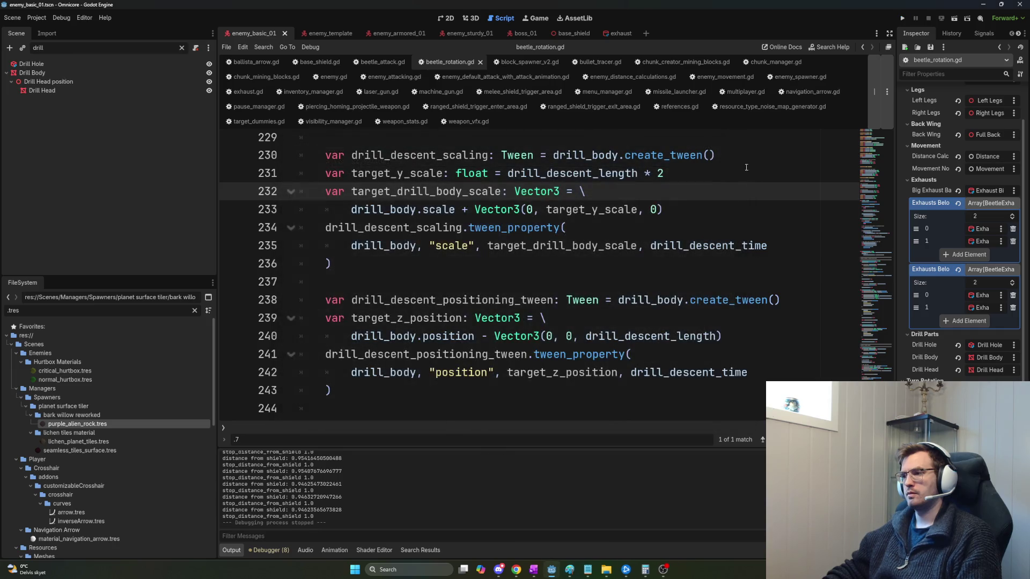
click(657, 173)
text(4)
click(683, 186)
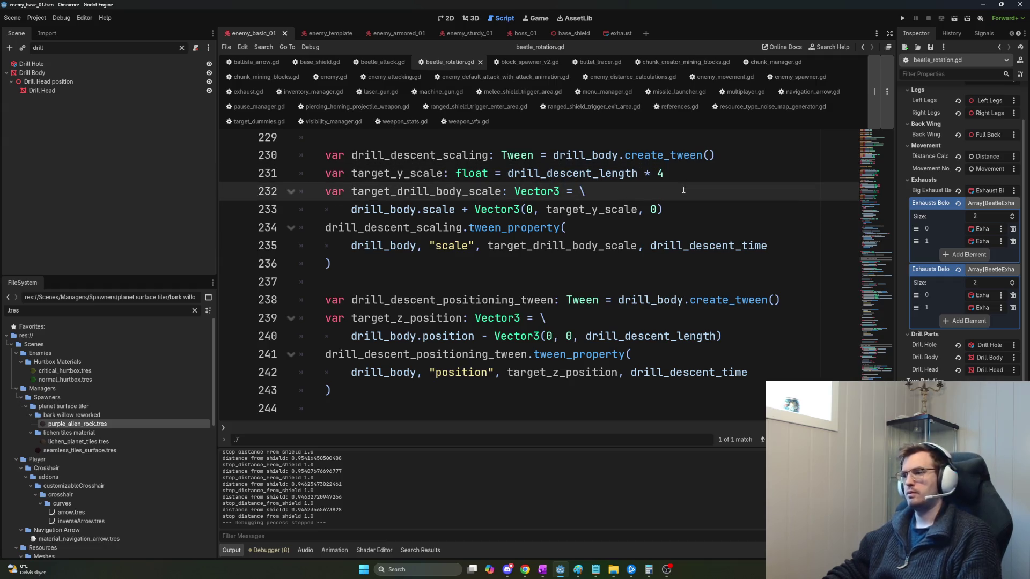
key(F5)
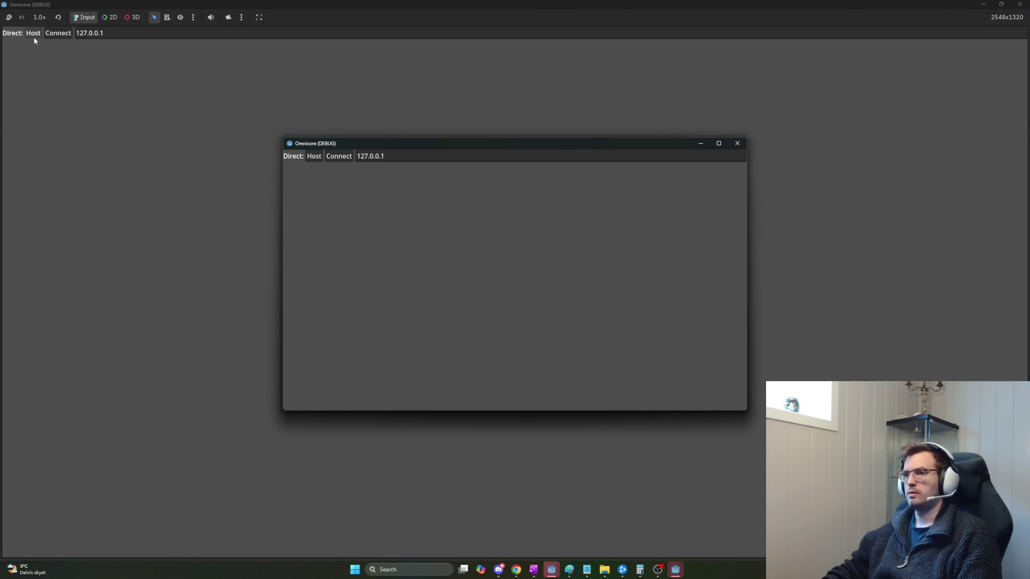
Fly onto the central pad to inspect the drilled hole, then pause and minimize the game
key(alt+Tab)
key(Left)
key(Right)
key(Right)
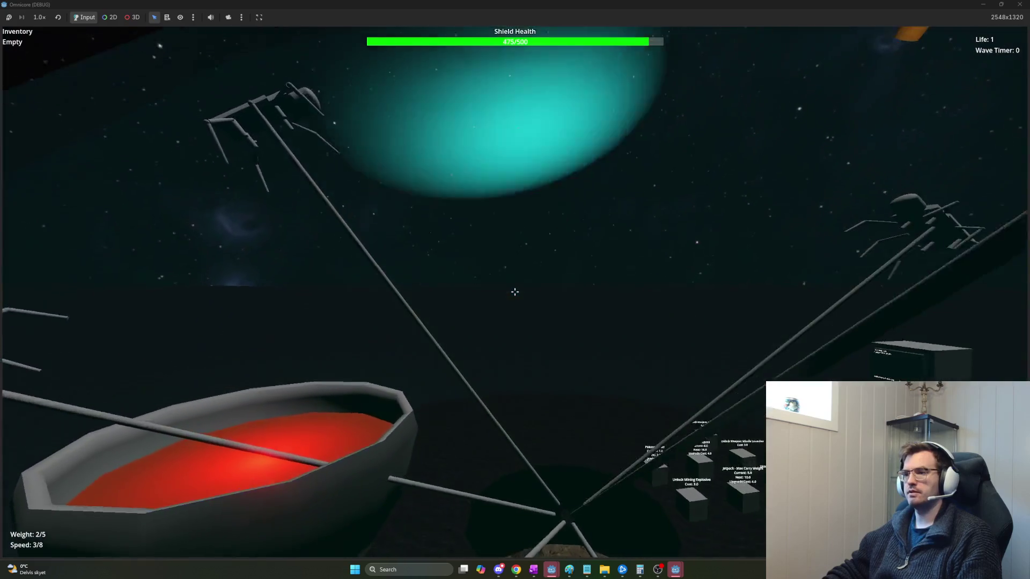
key(w)
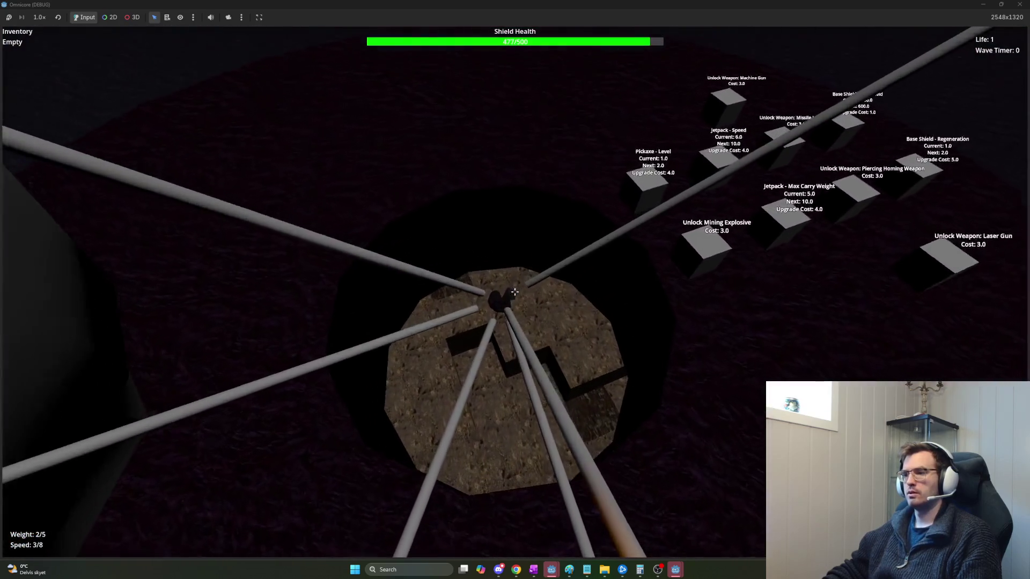
key(w)
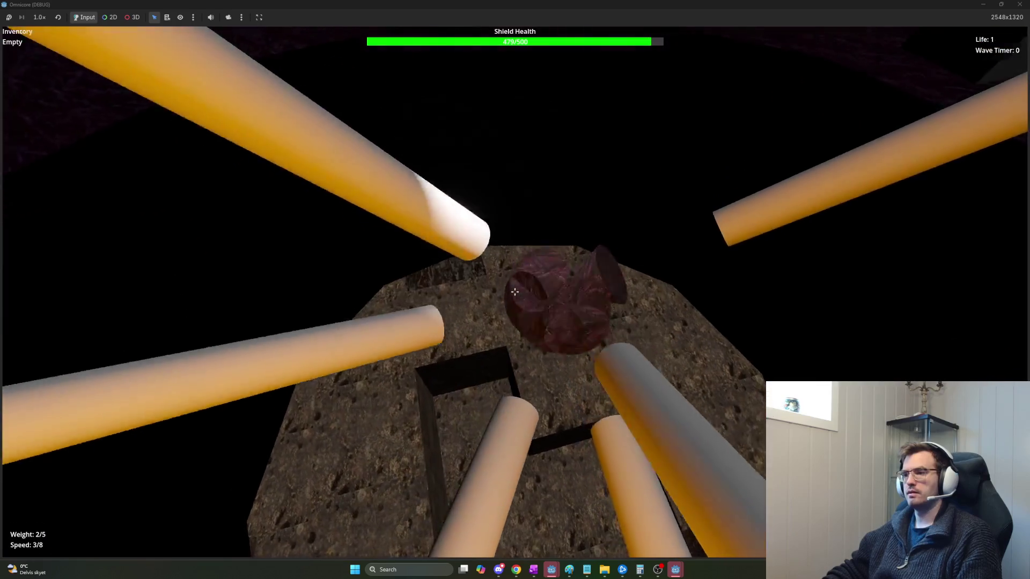
key(space)
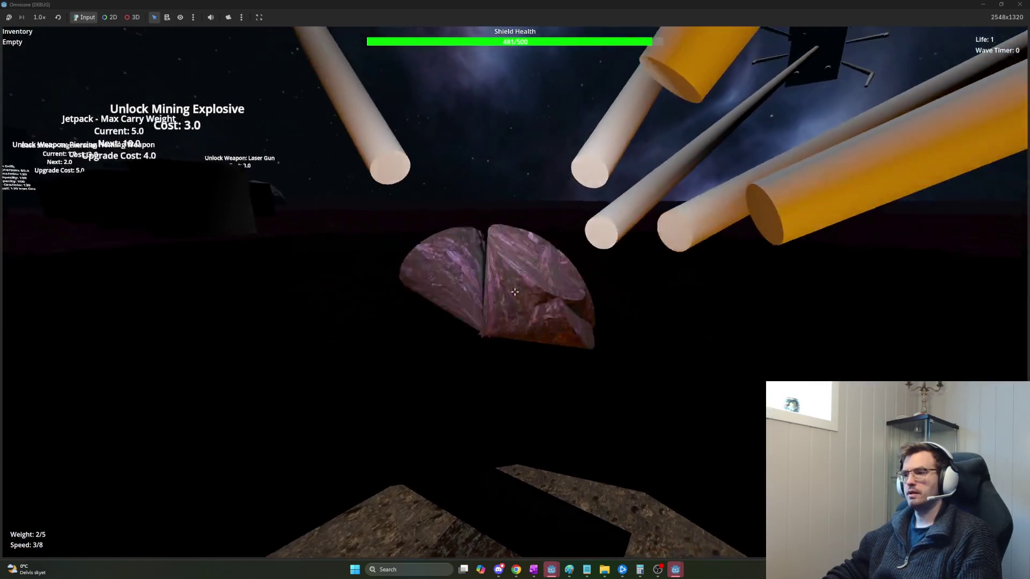
key(d)
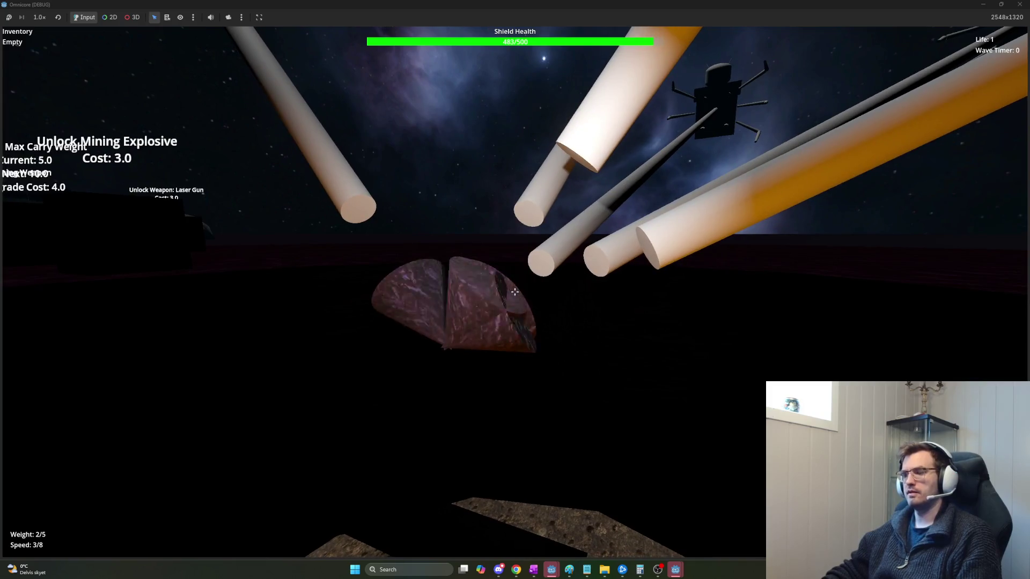
key(Escape)
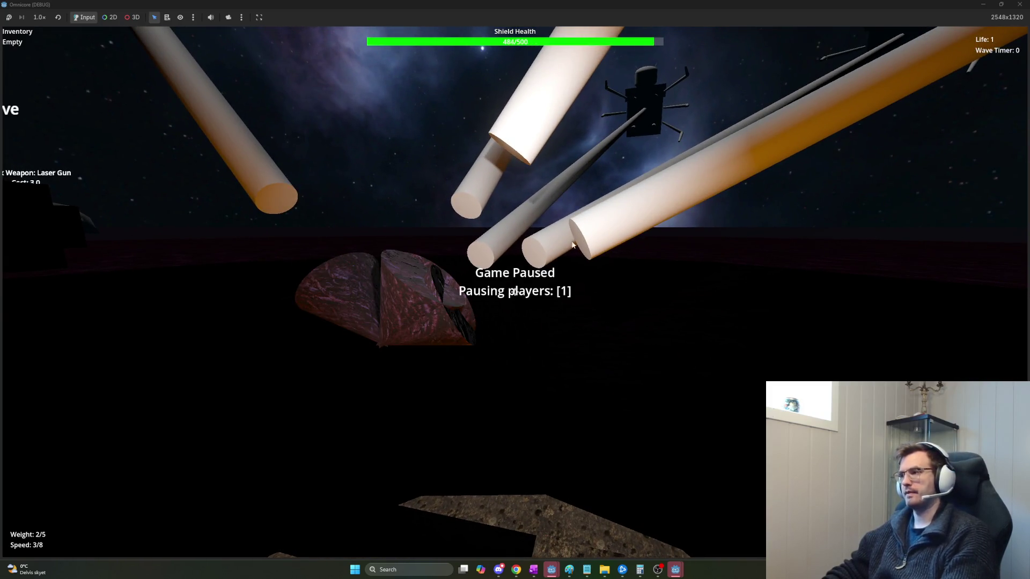
key(alt+Tab)
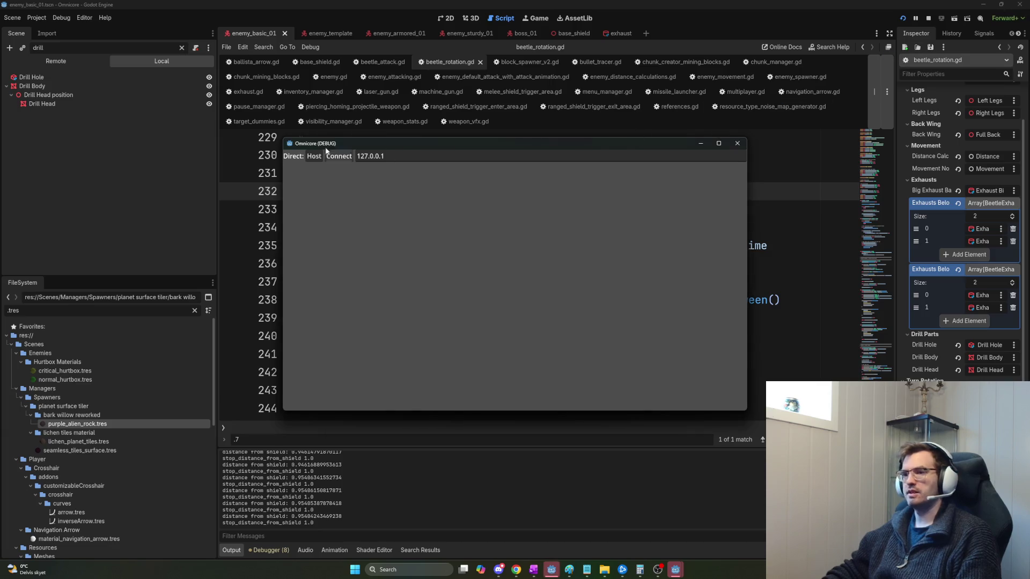
Frame the Drill Head position node in the 3D view and raise it slightly
click(54, 95)
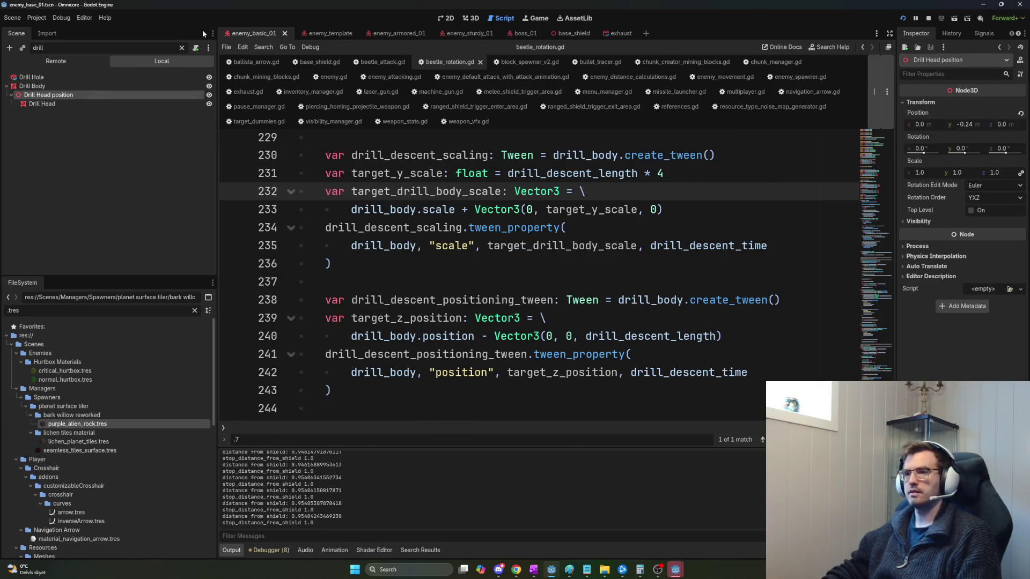
click(469, 17)
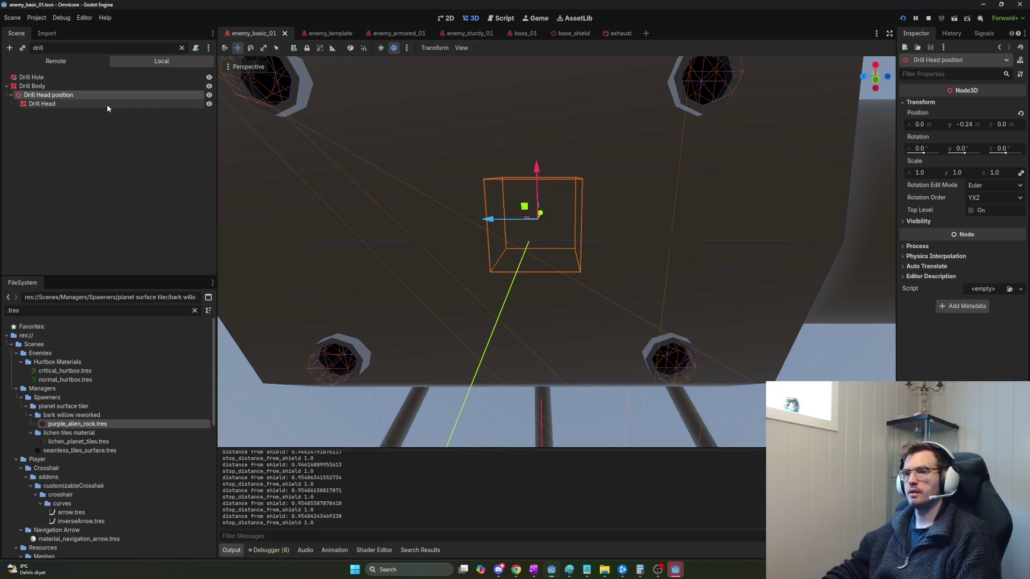
scroll(478, 171, up, 3)
scroll(556, 252, up, 5)
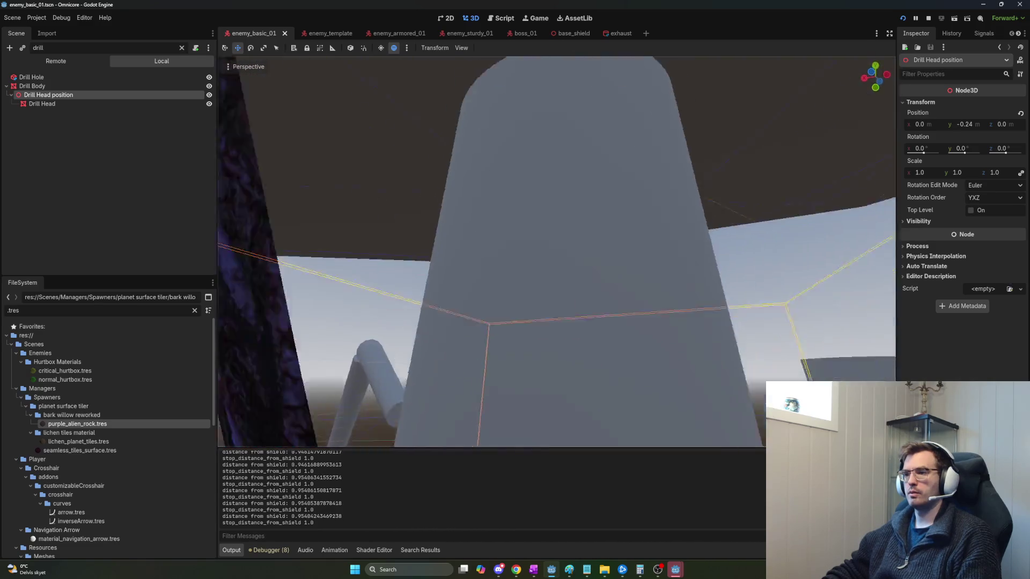
key(f)
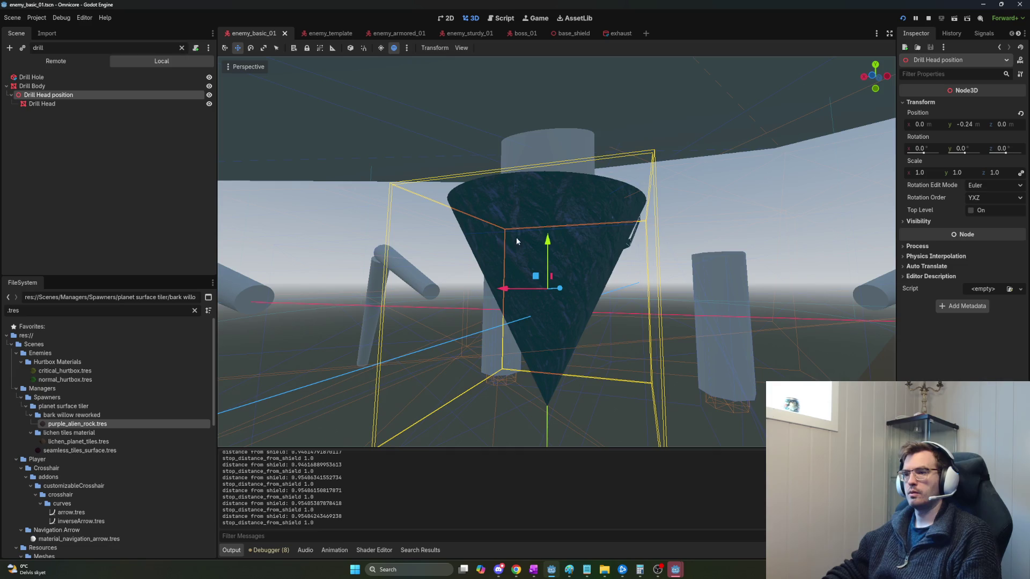
drag(548, 240, 548, 233)
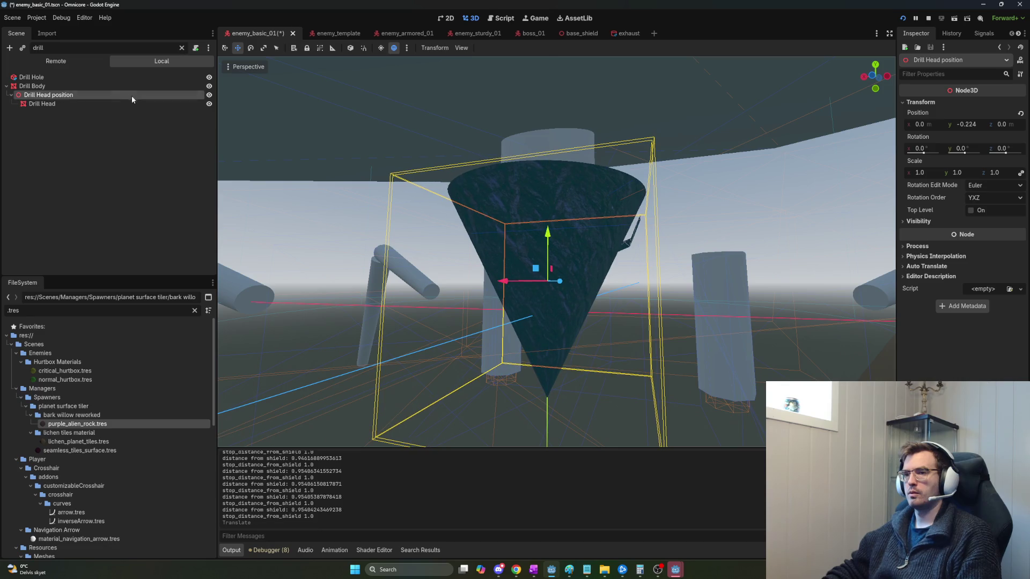
Set the Drill Head cone mesh height to 0.45 and save the enemy_basic_01 scene
click(69, 103)
click(982, 220)
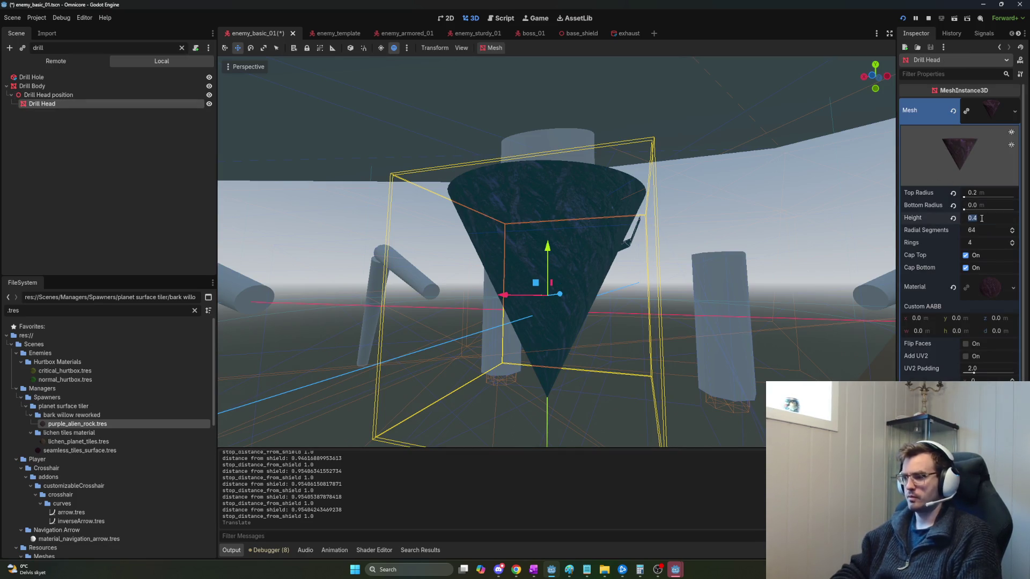
text(0.5)
key(Return)
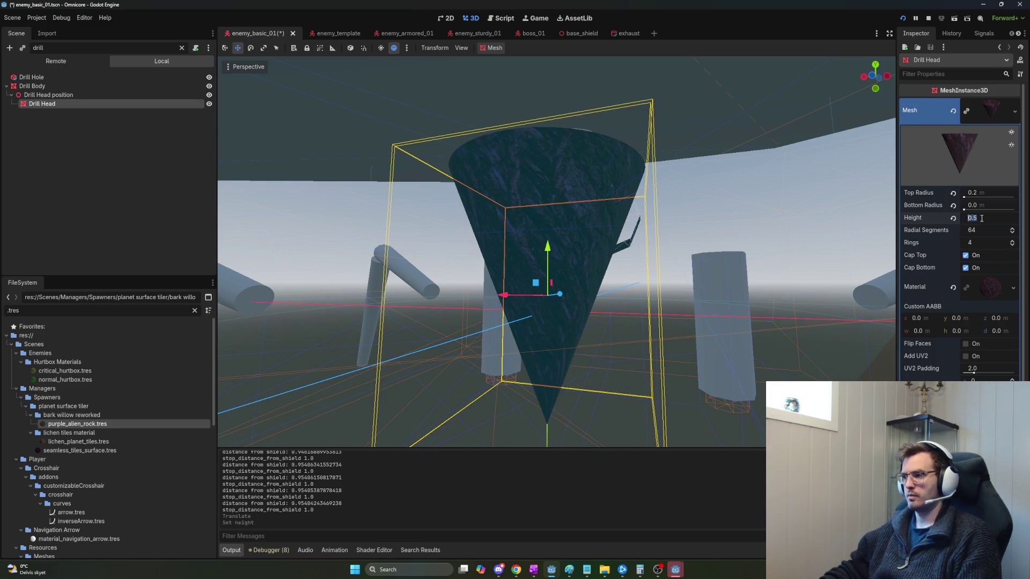
text(0.45)
key(Return)
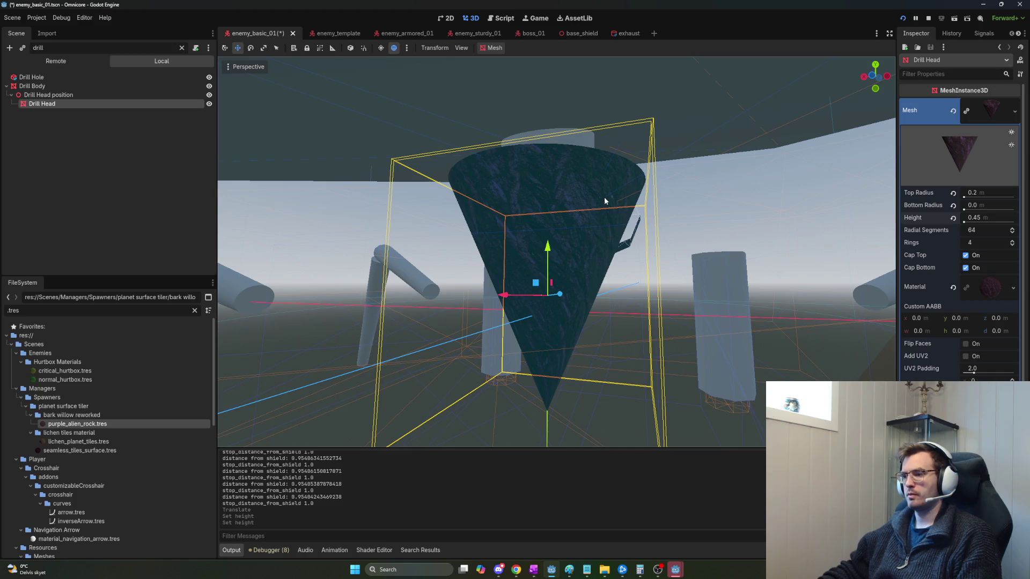
key(ctrl+s)
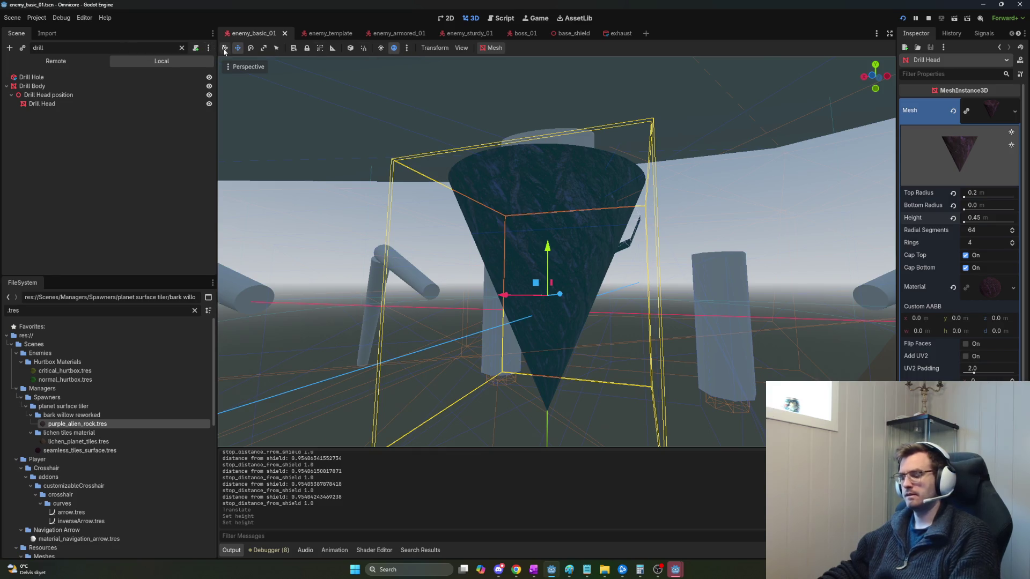
key(ctrl+F3)
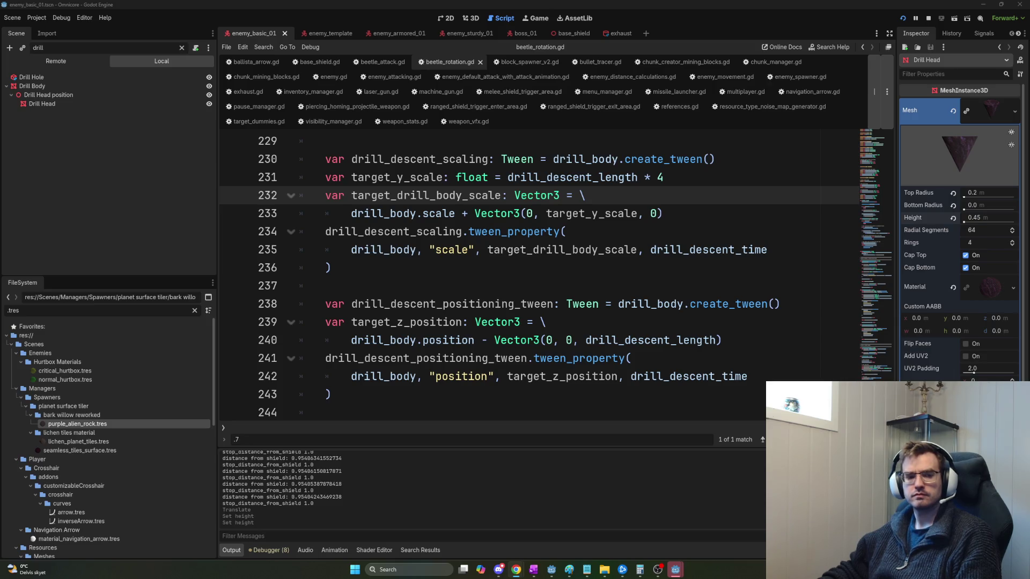
Filter the Scene tree for 'animation', select Animation before attacking, and run the game
mouse_move(532, 258)
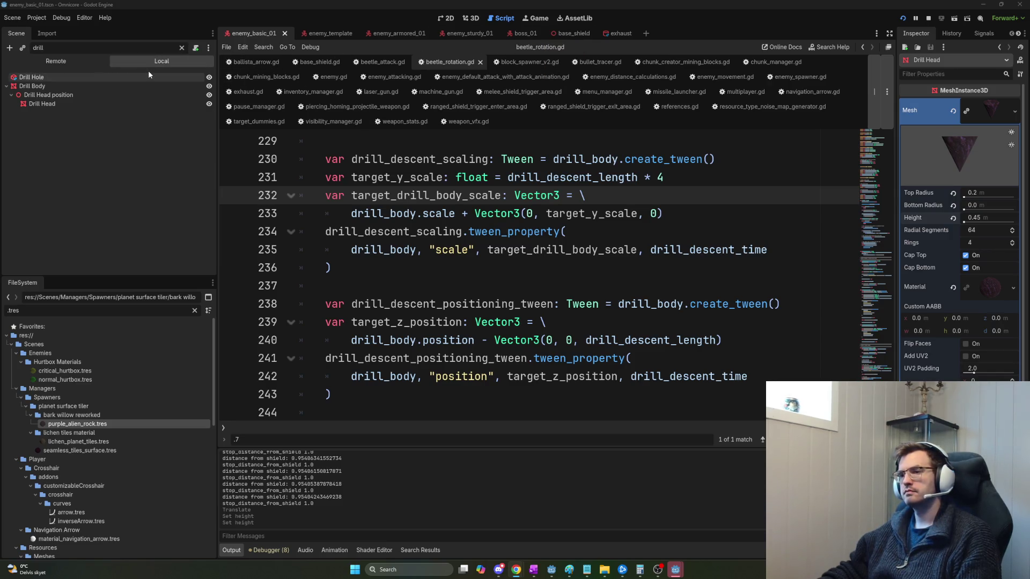
click(182, 48)
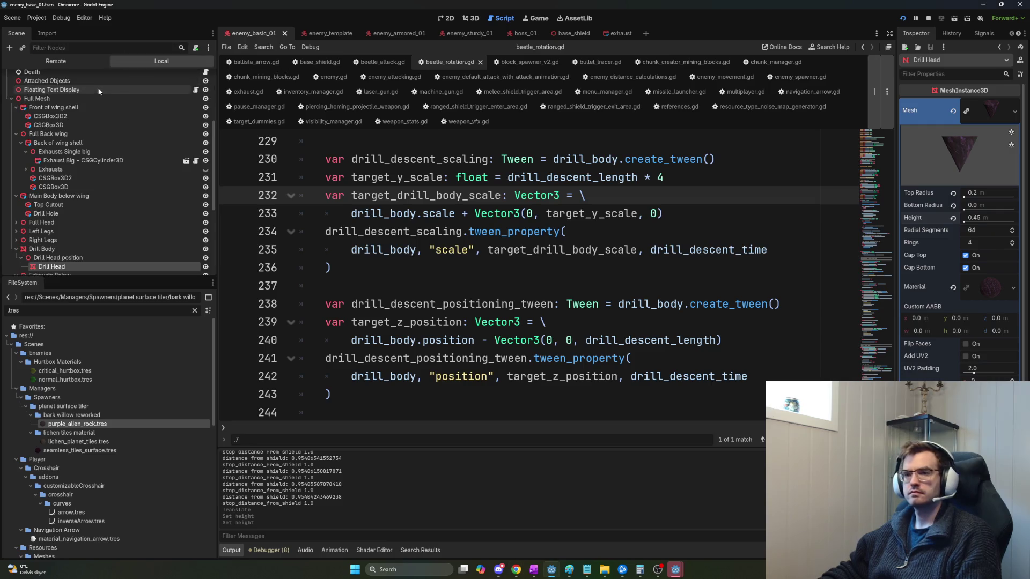
text(animatio)
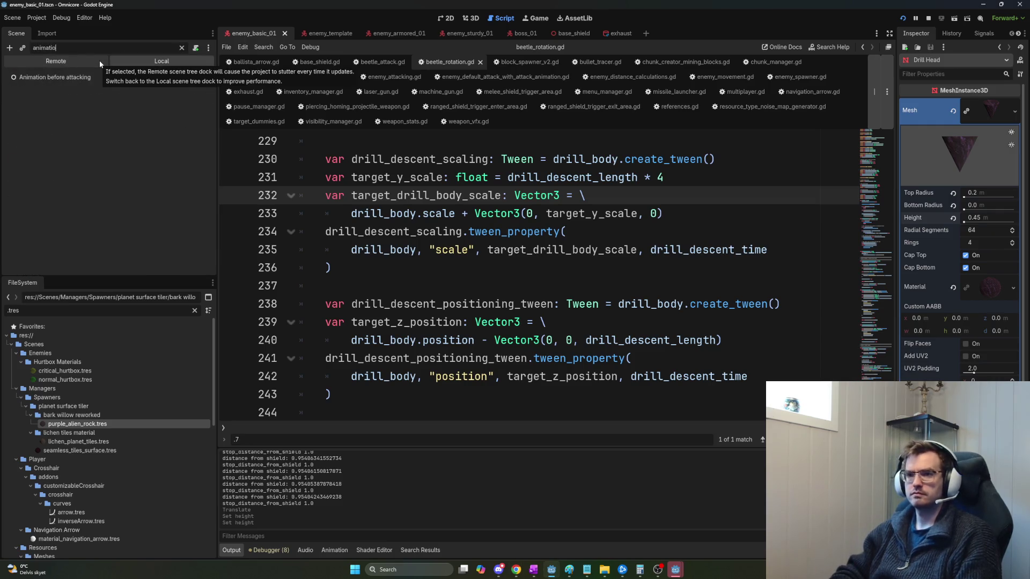
text(n)
key(Down)
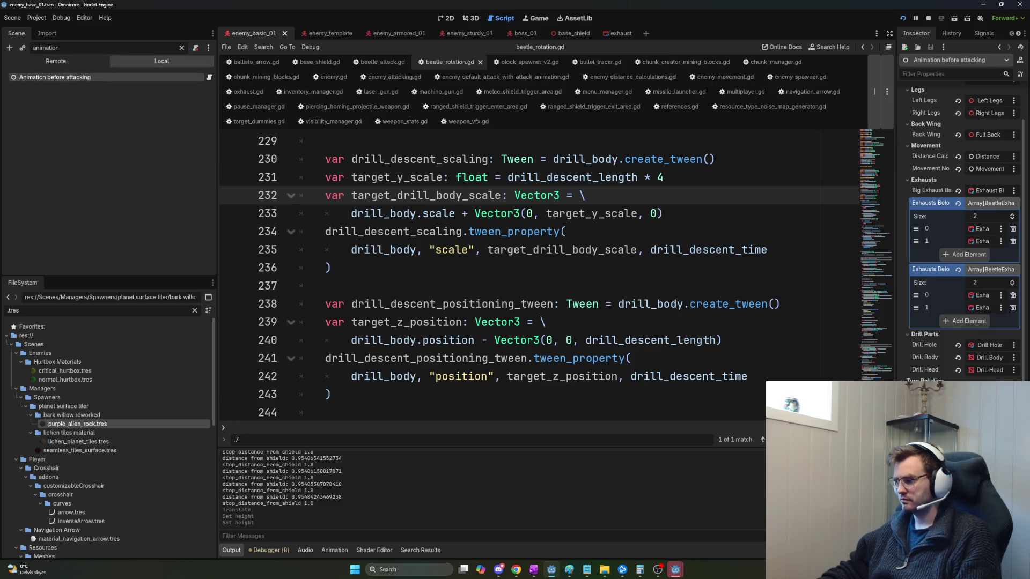
key(F5)
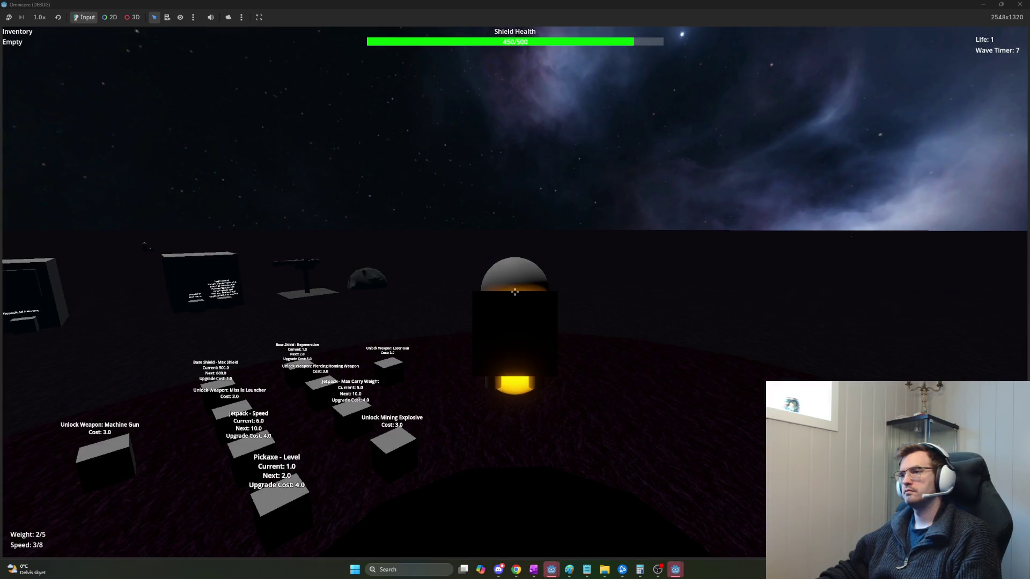
Set the game speed to 8.0x, restart the run, and host a local session
key(Escape)
click(40, 17)
click(51, 134)
key(Escape)
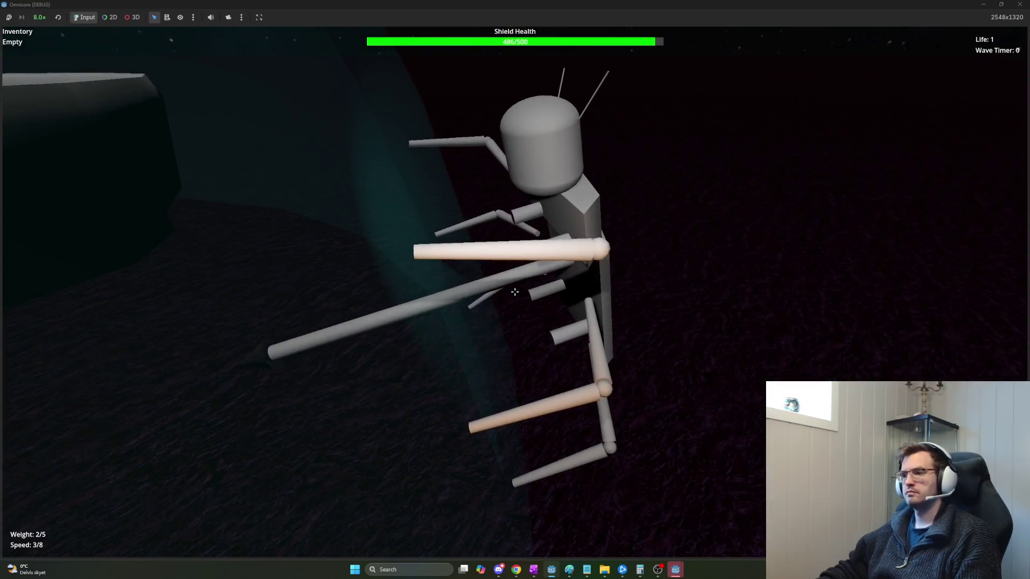
key(F8)
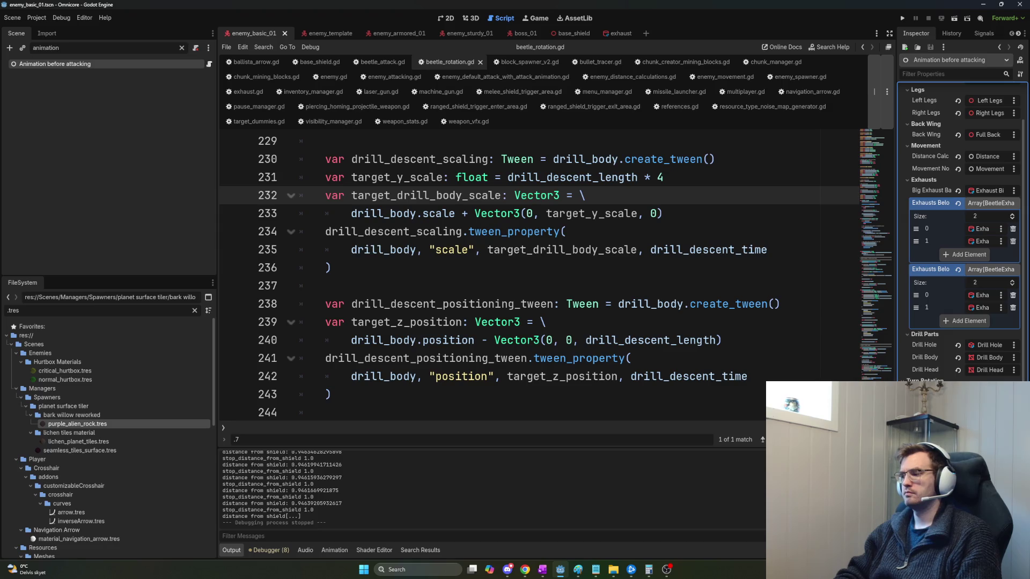
key(F5)
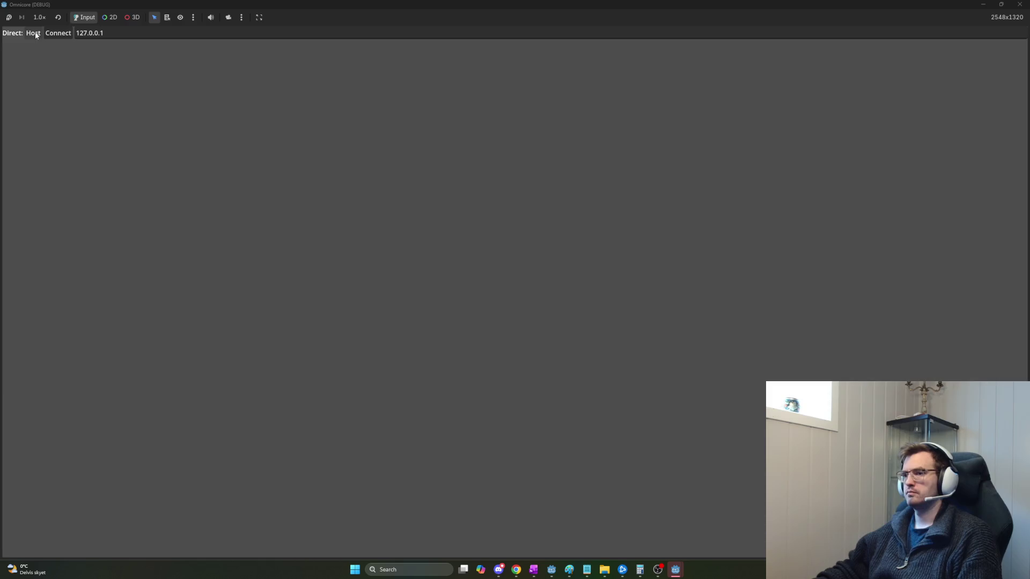
click(33, 33)
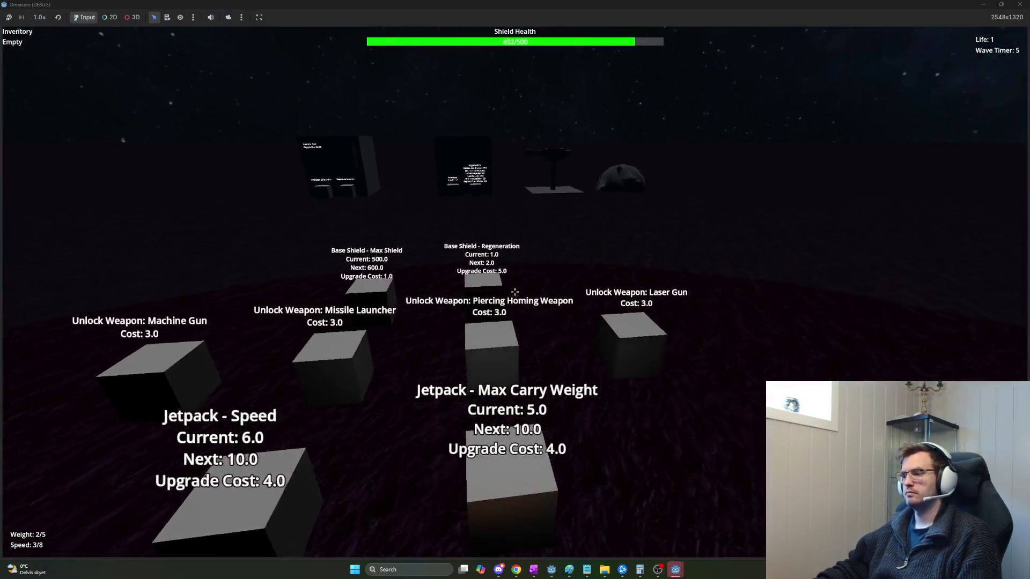
Fly in beneath the beetle to watch its drill attack, then pause and close the game window
key(w)
key(w)
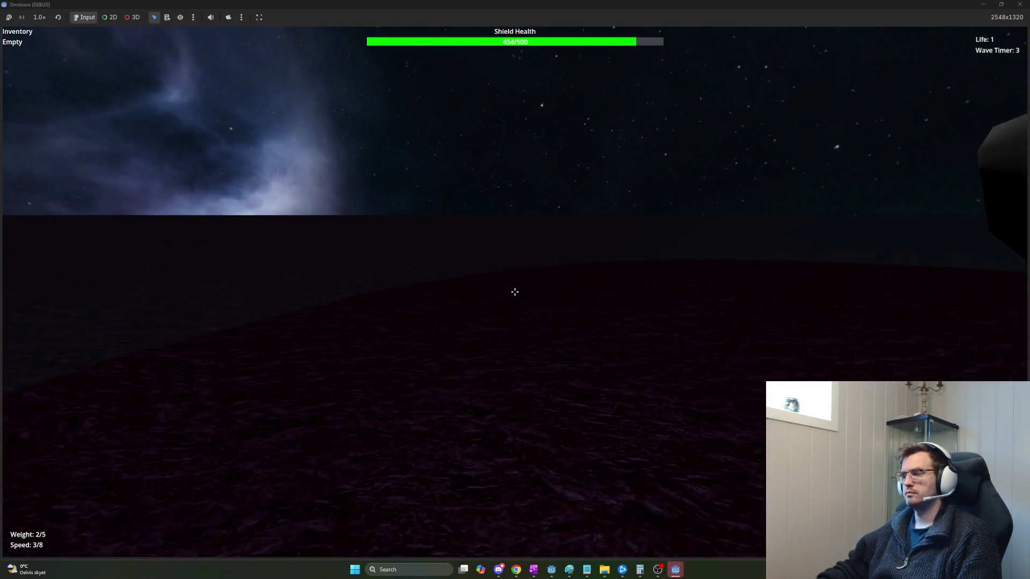
key(a)
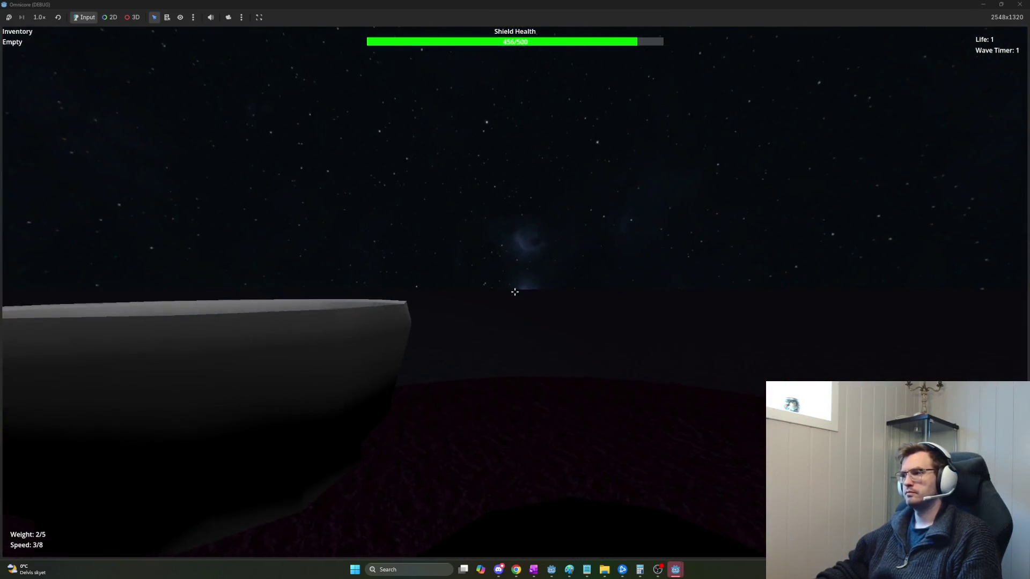
key(a)
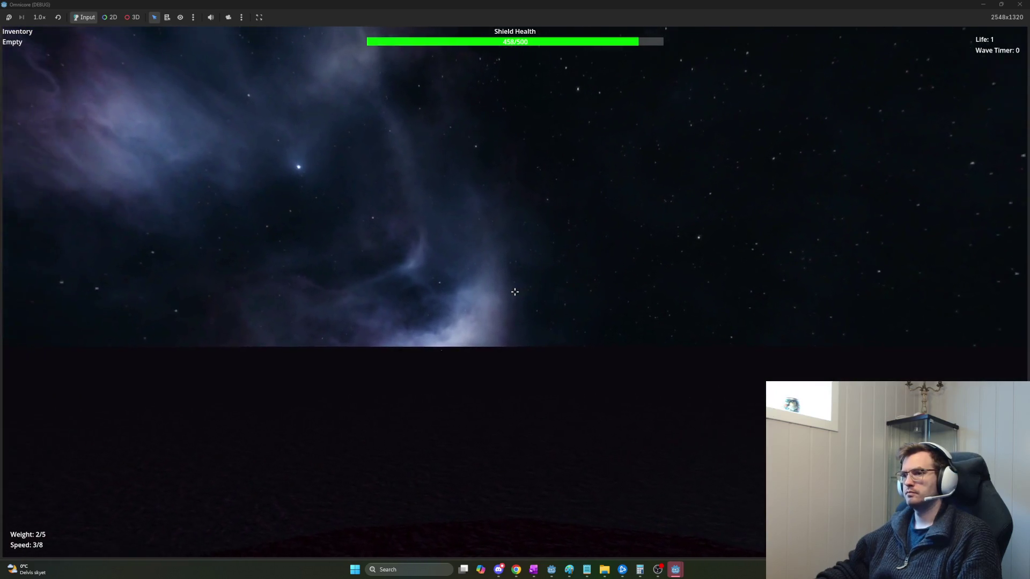
key(a)
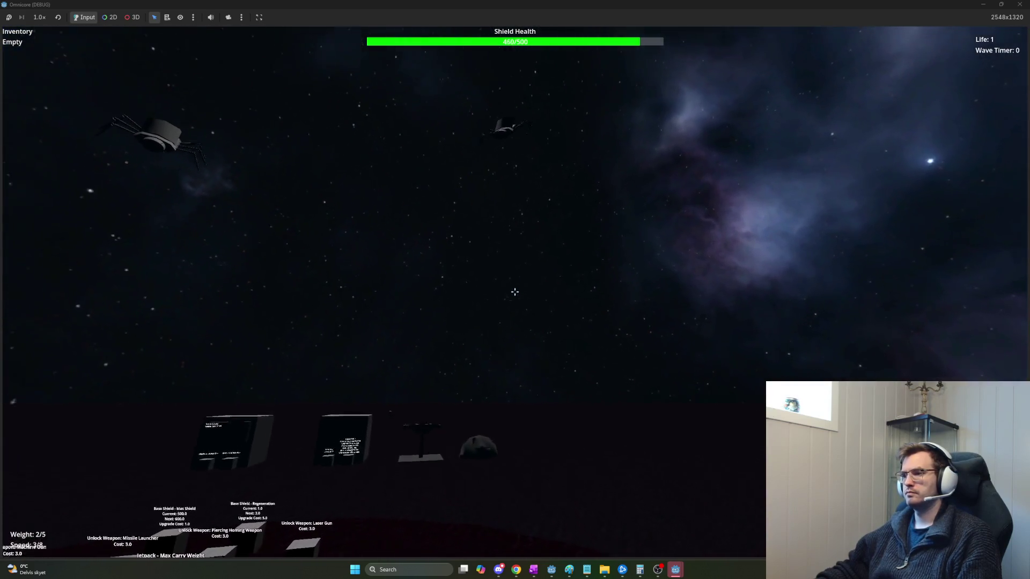
key(w)
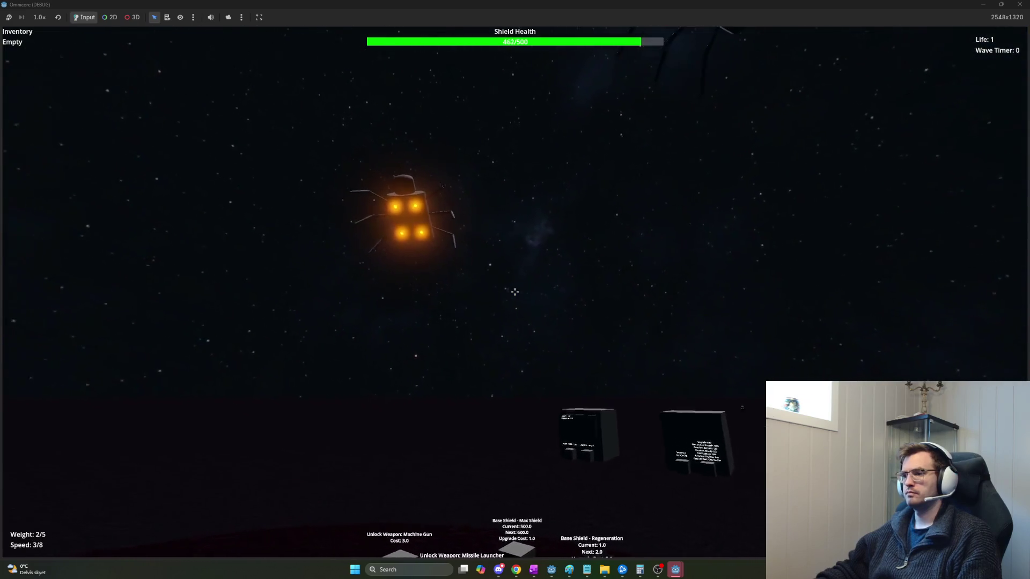
key(s)
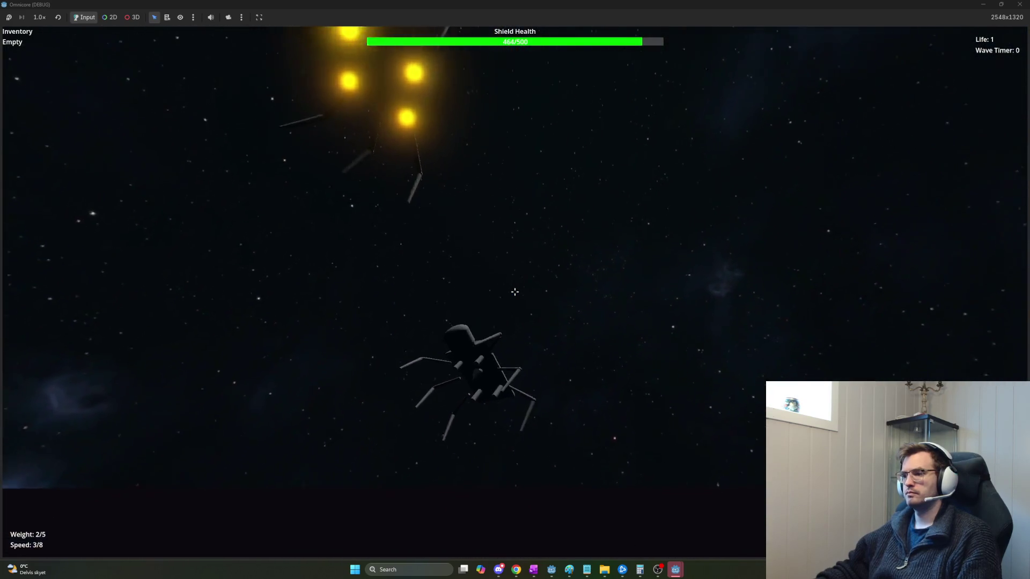
key(q)
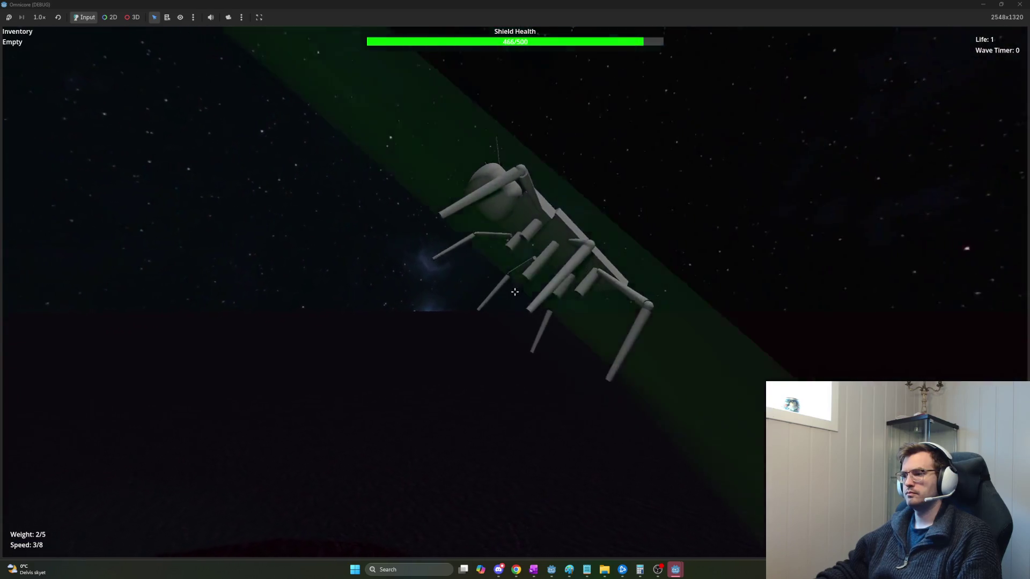
key(w)
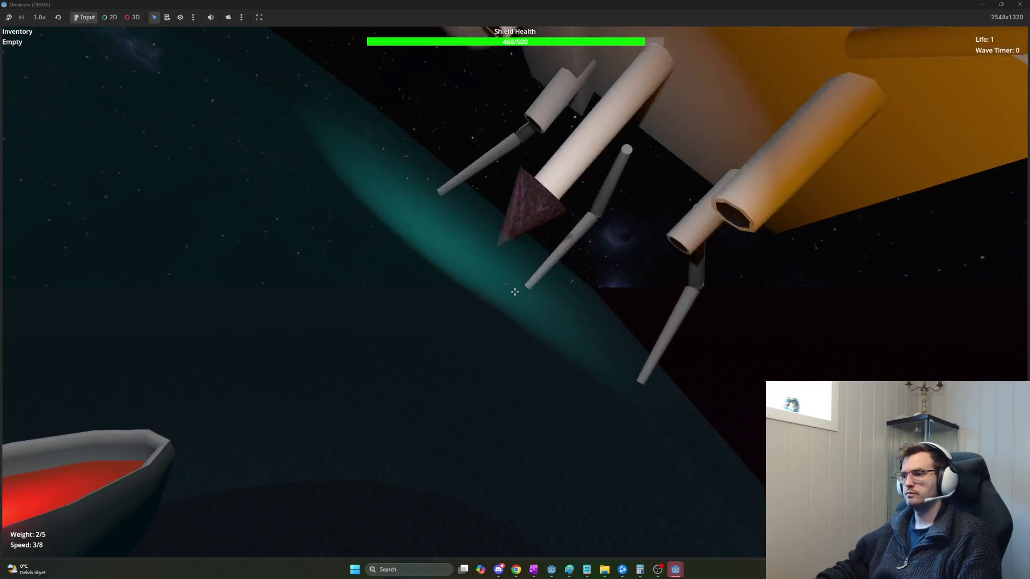
key(w)
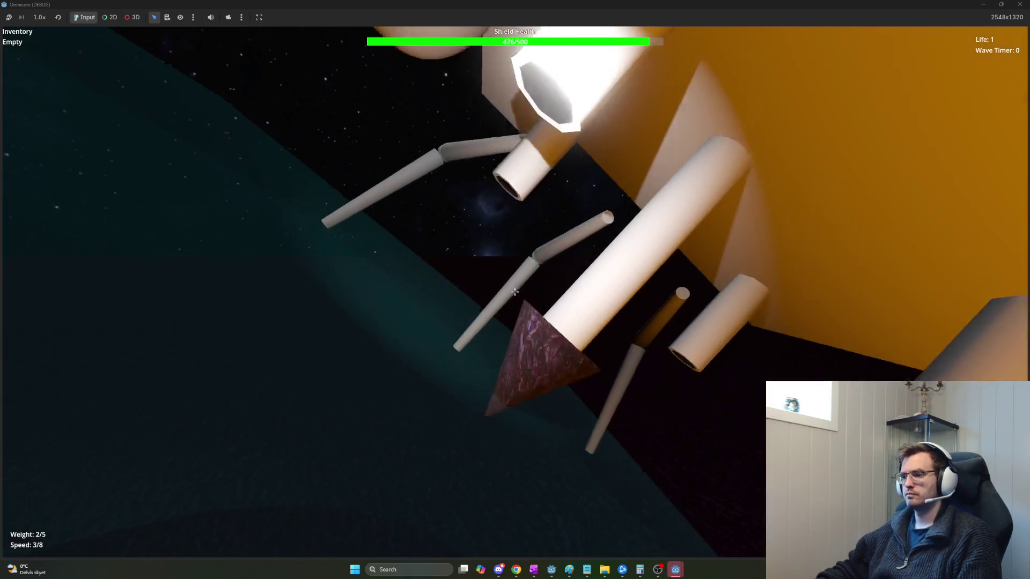
key(Escape)
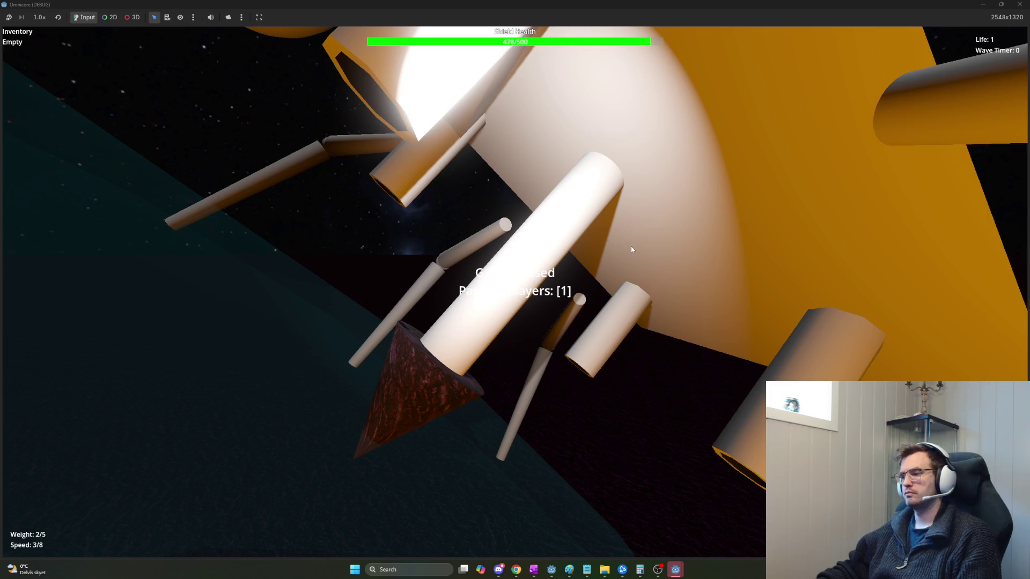
click(1019, 5)
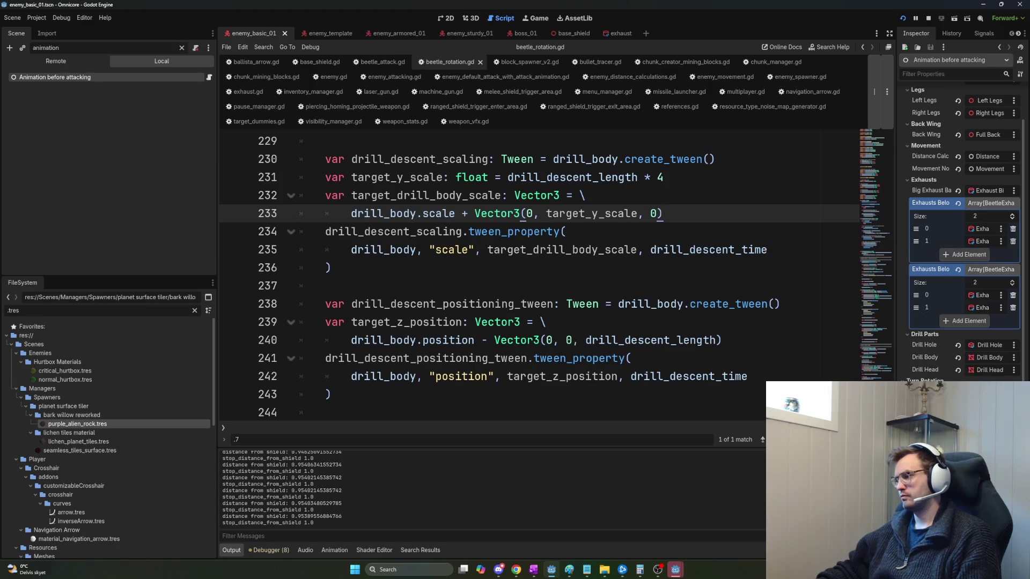
key(Down)
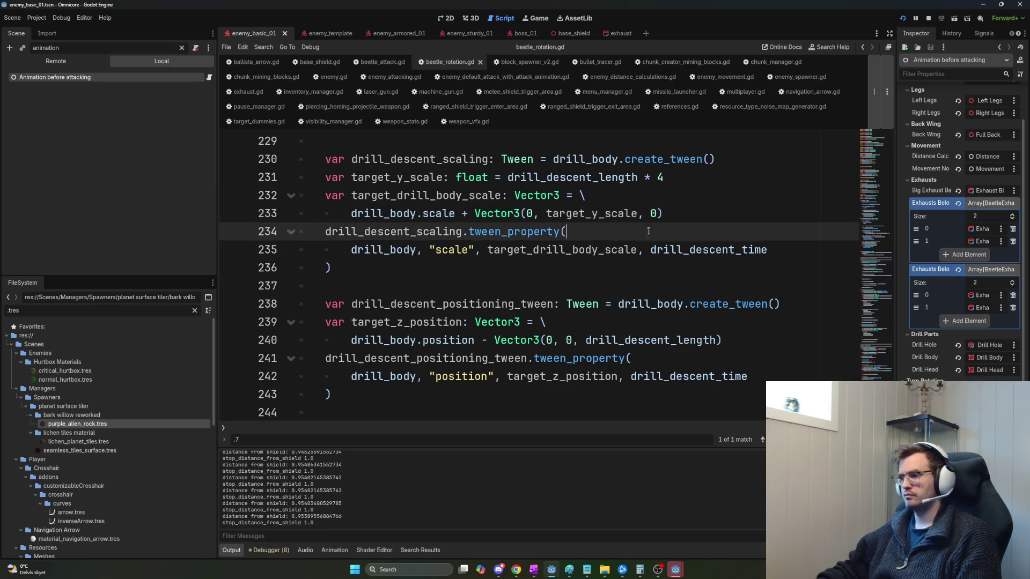
scroll(585, 241, up, 7)
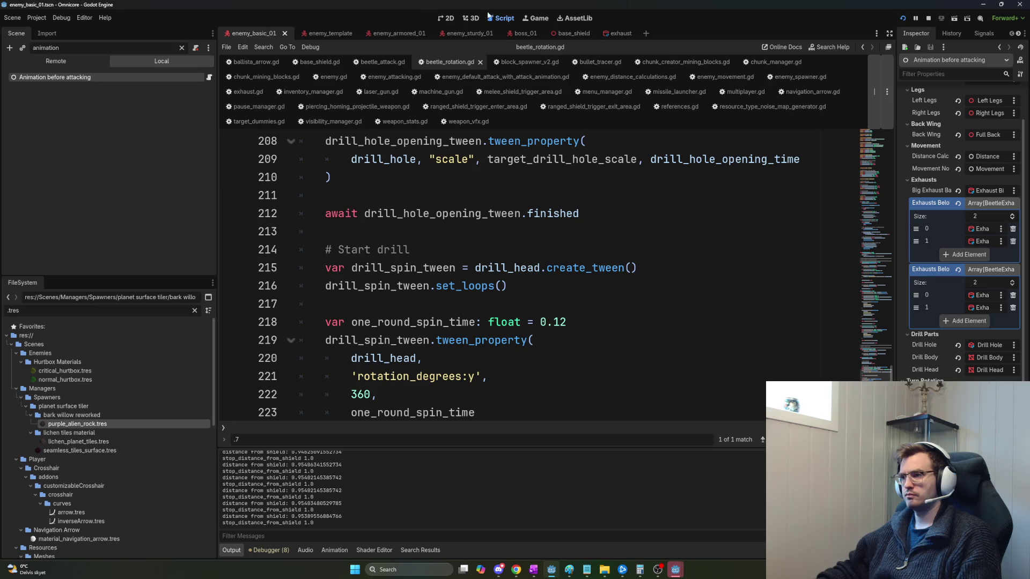
click(470, 17)
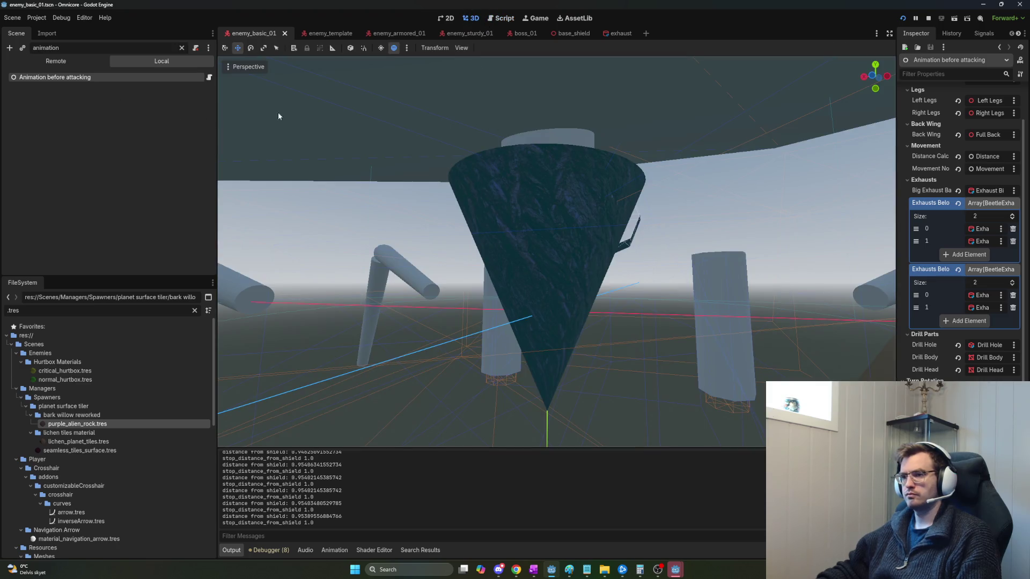
key(w)
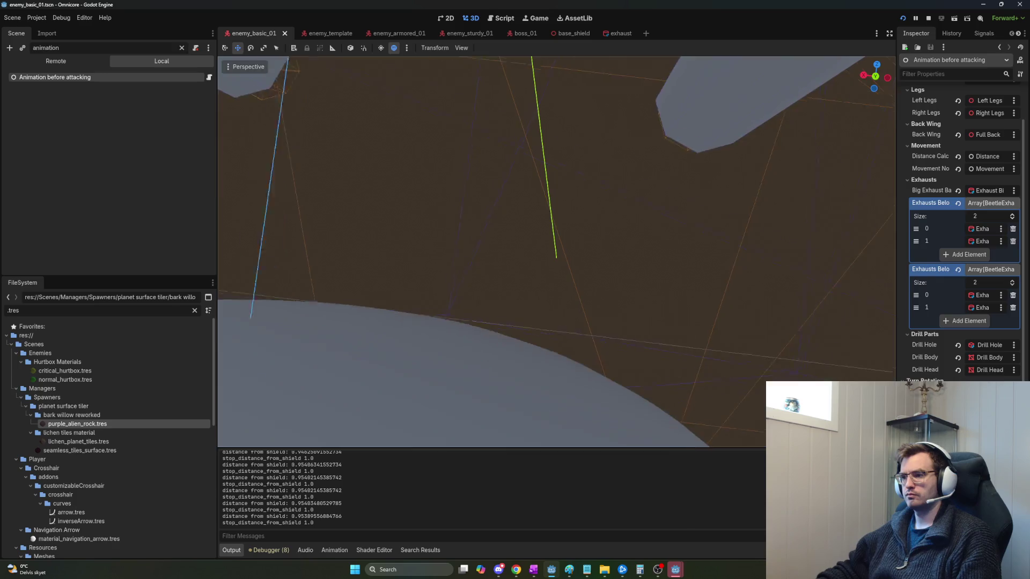
key(s)
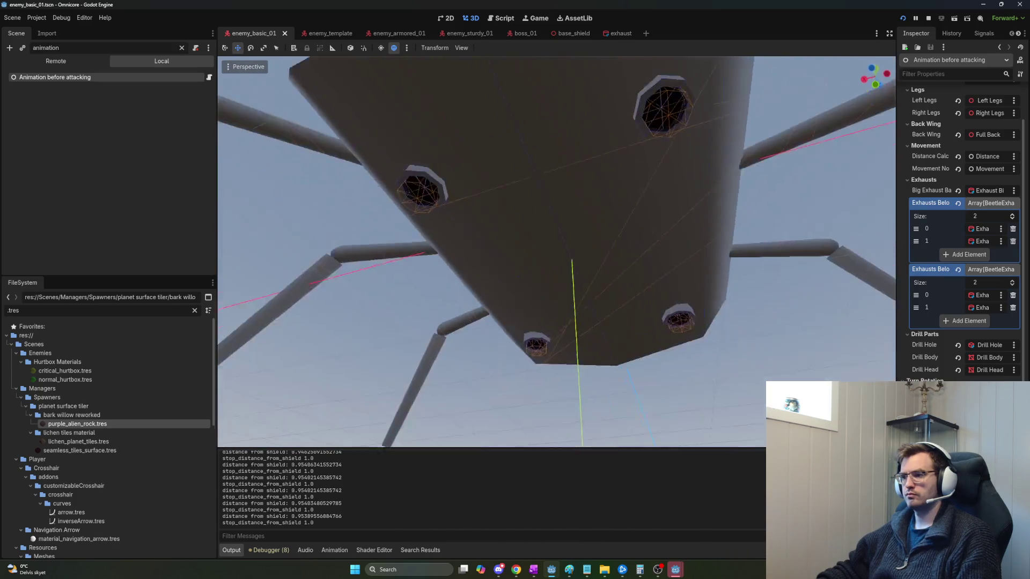
key(w)
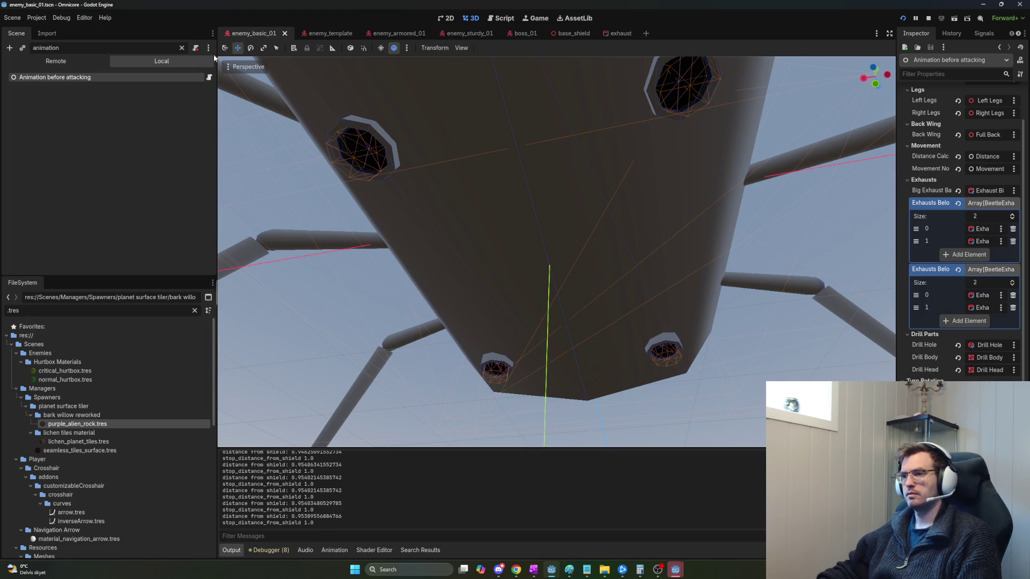
click(210, 77)
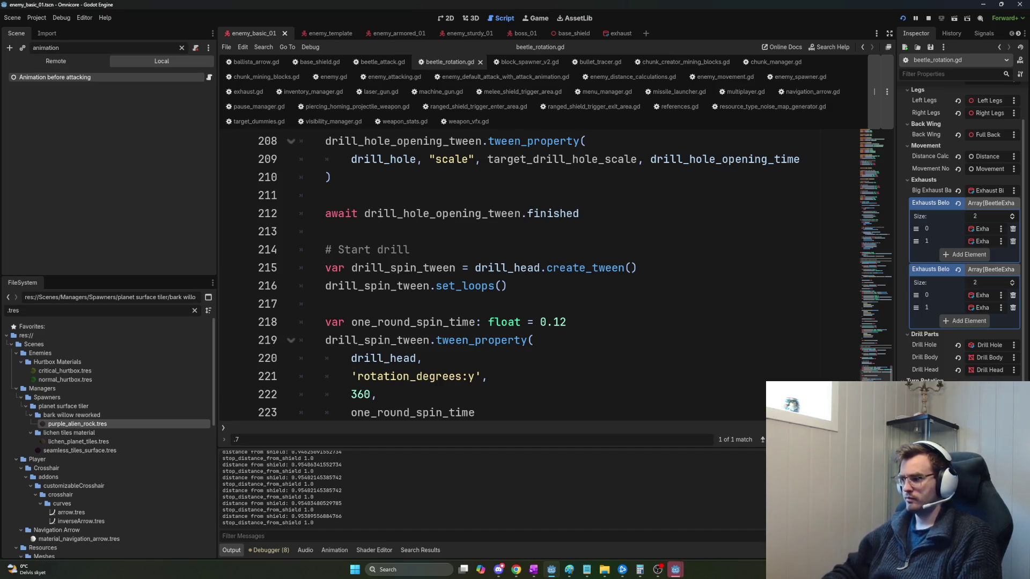
click(512, 358)
scroll(536, 365, down, 3)
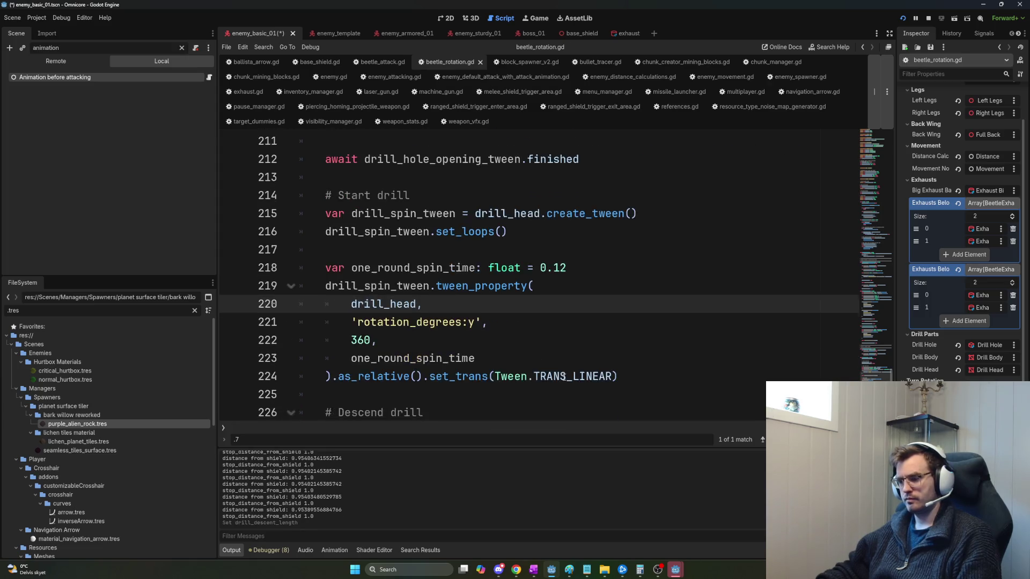
scroll(566, 375, up, 2)
scroll(568, 370, down, 2)
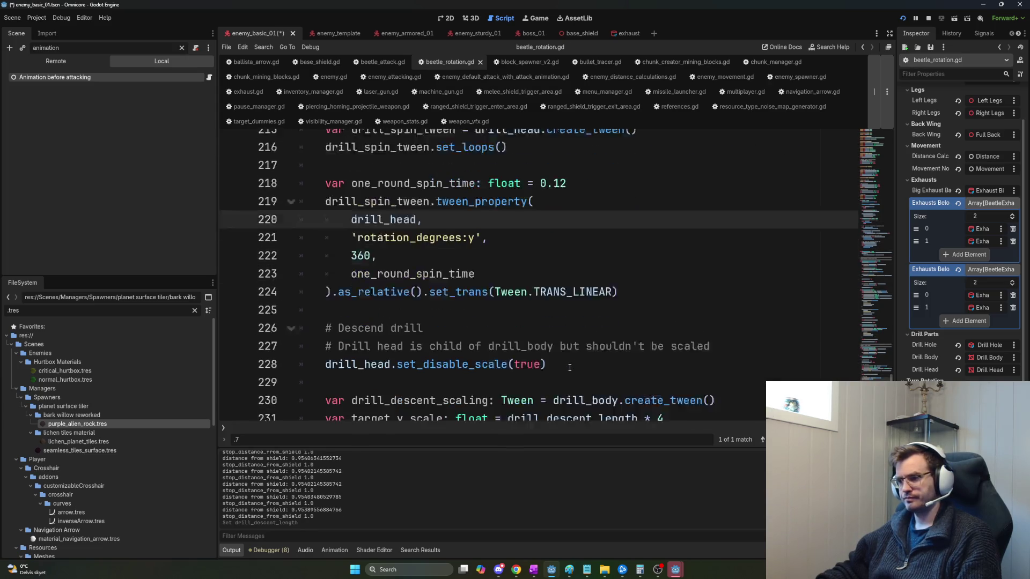
scroll(609, 357, down, 3)
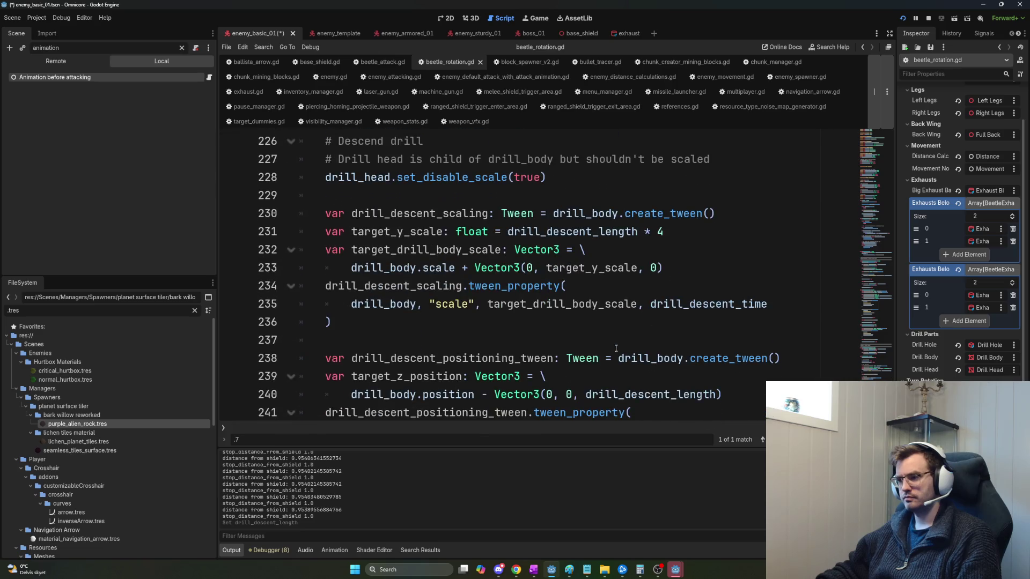
scroll(620, 338, up, 1)
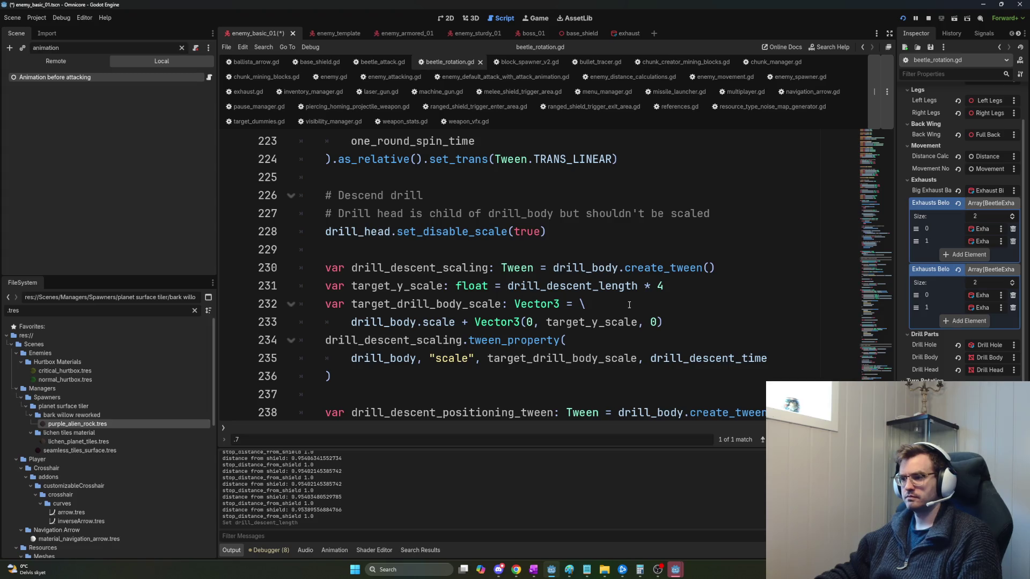
key(alt+Tab)
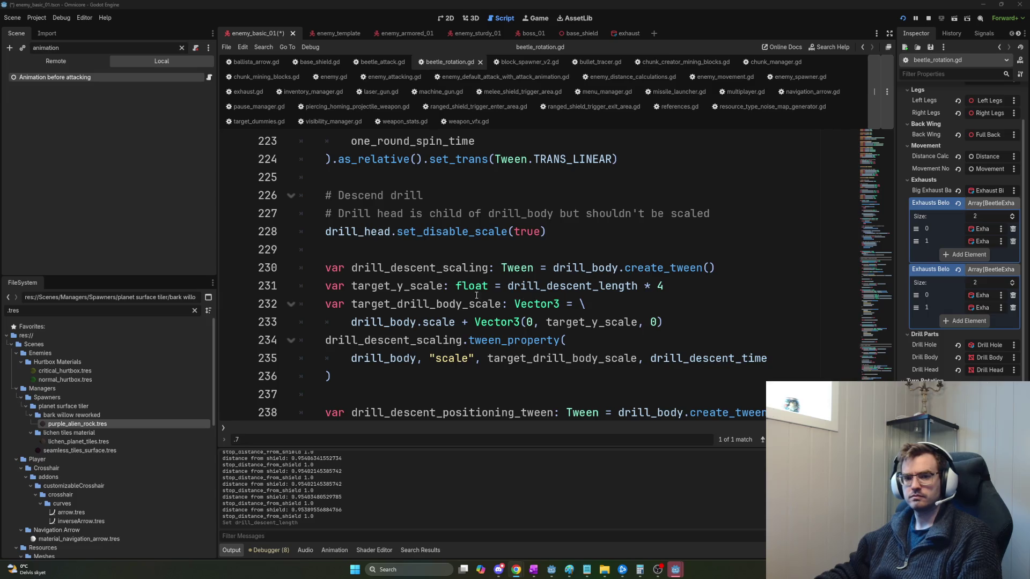
mouse_move(613, 260)
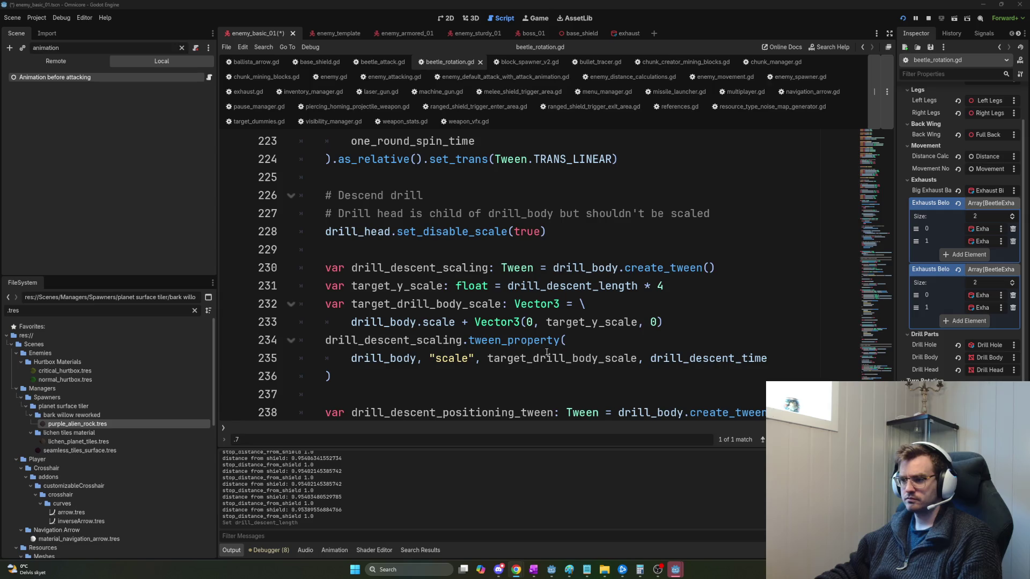
scroll(525, 361, down, 3)
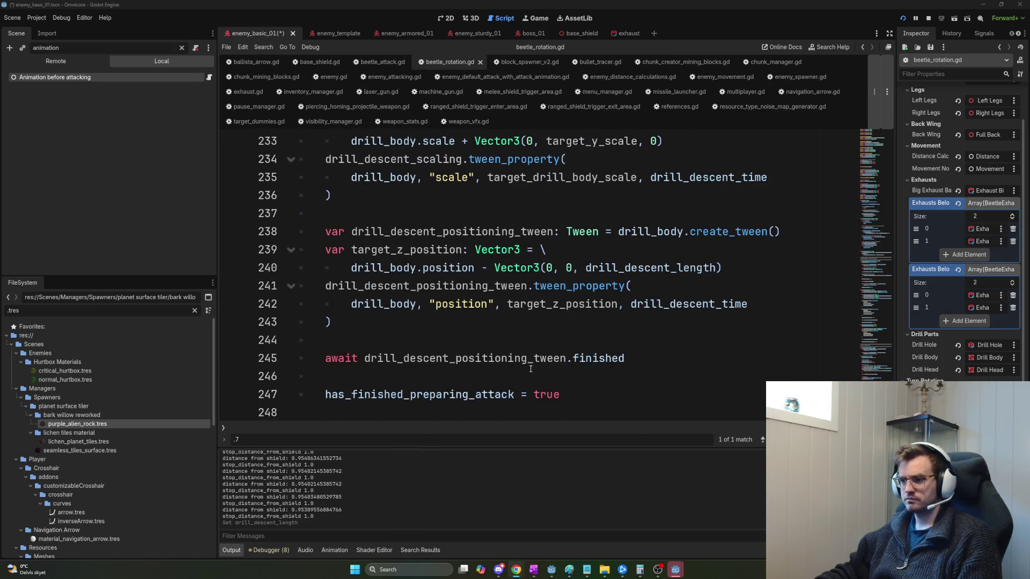
scroll(531, 371, up, 10)
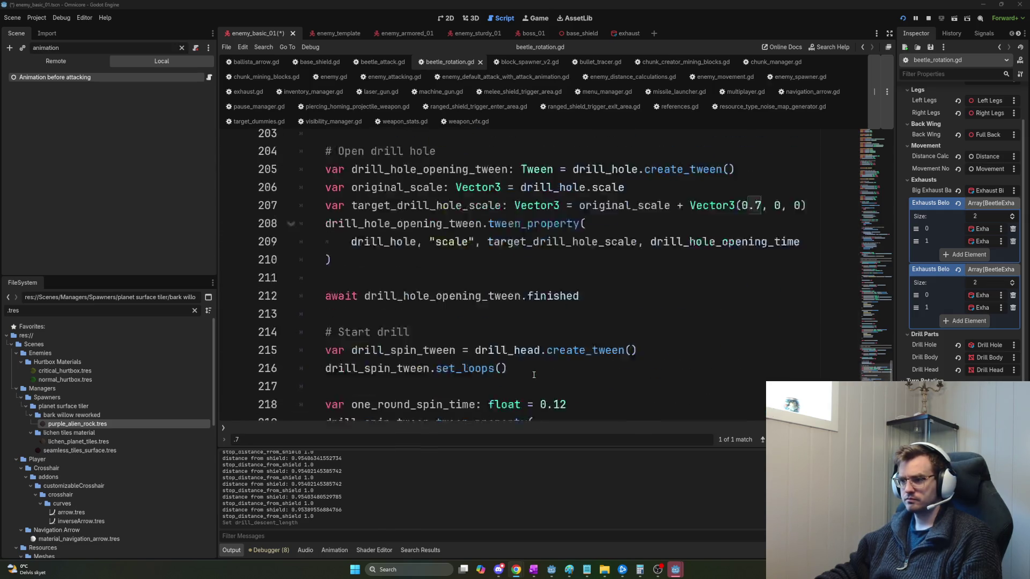
scroll(531, 371, up, 3)
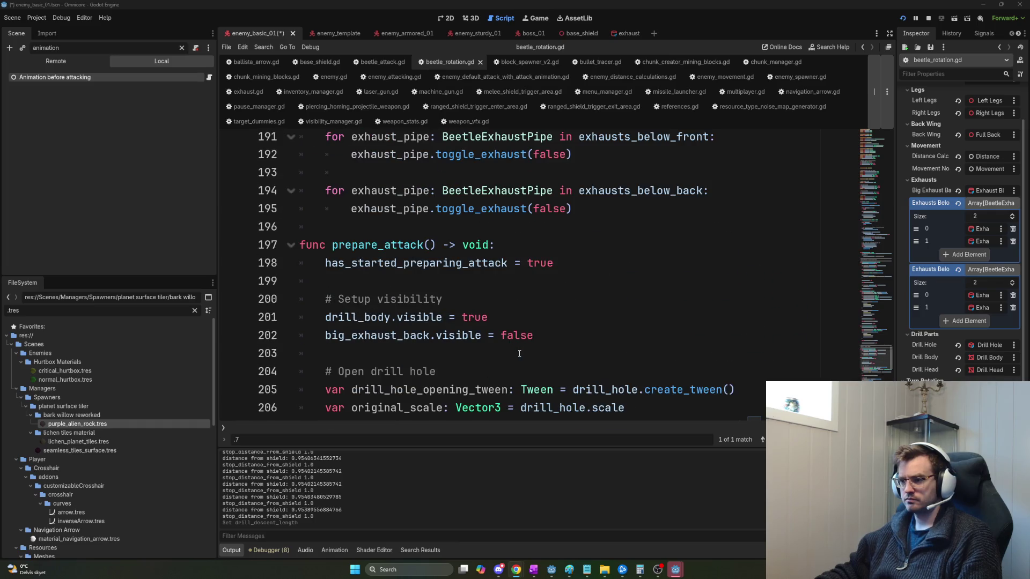
scroll(520, 355, down, 2)
mouse_move(520, 355)
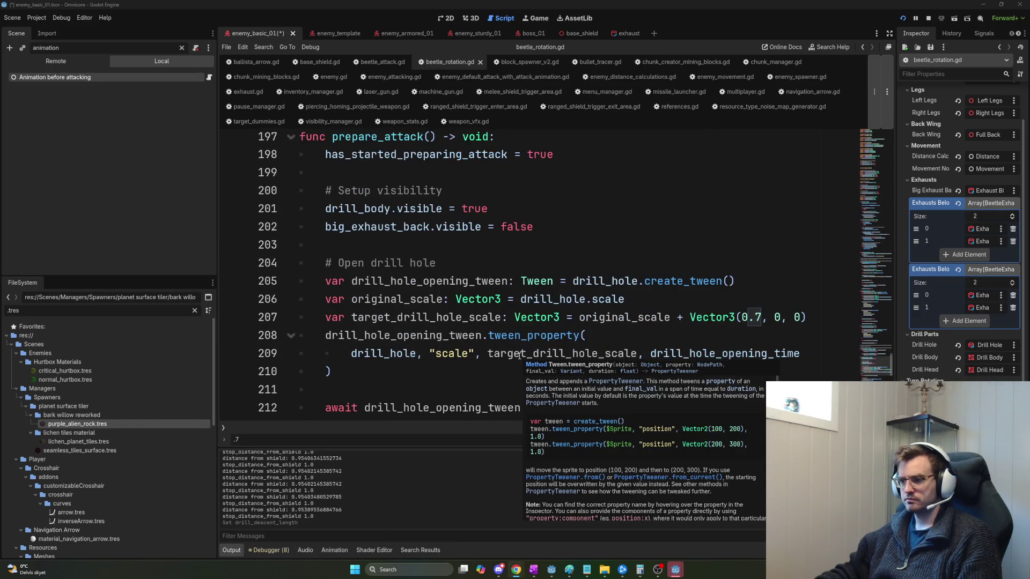
scroll(630, 172, down, 2)
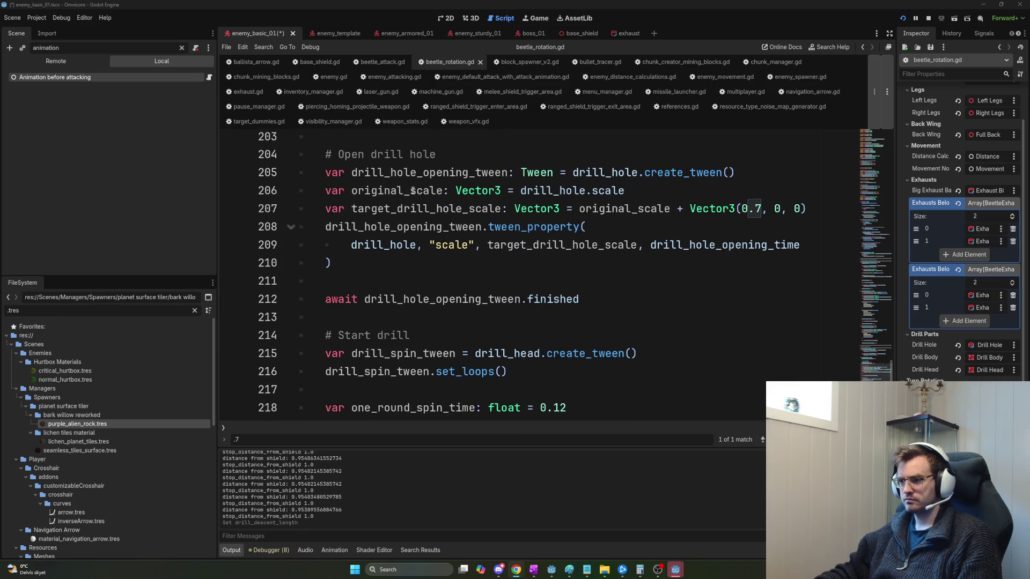
drag(624, 191, 520, 190)
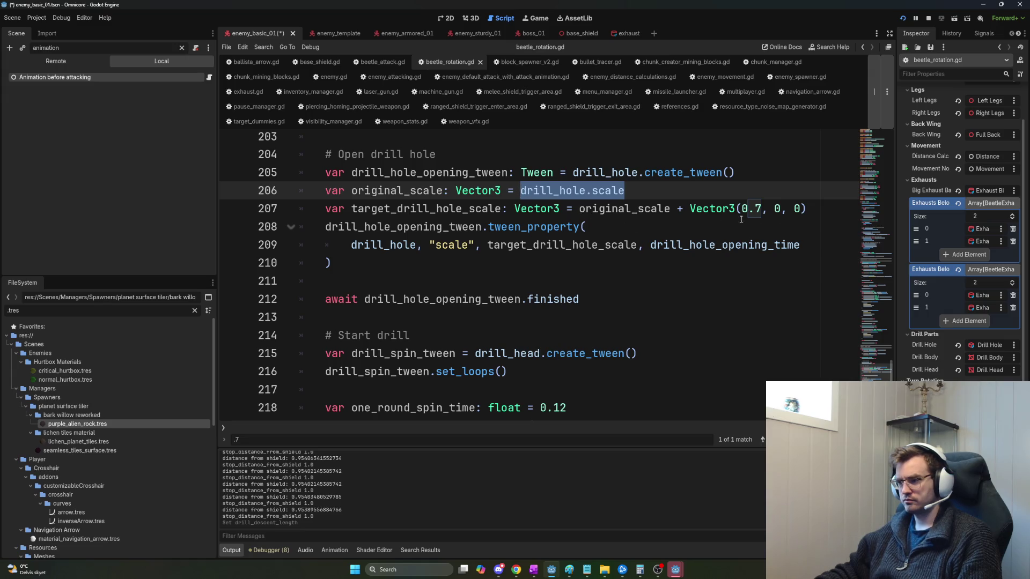
Add line 208 declaring 'var test_scale: Vector3 = Vector3(0.7, 0.7, 1)'
click(822, 207)
key(Return)
text(var test_scale)
key(BackSpace)
text(Vector3 = )
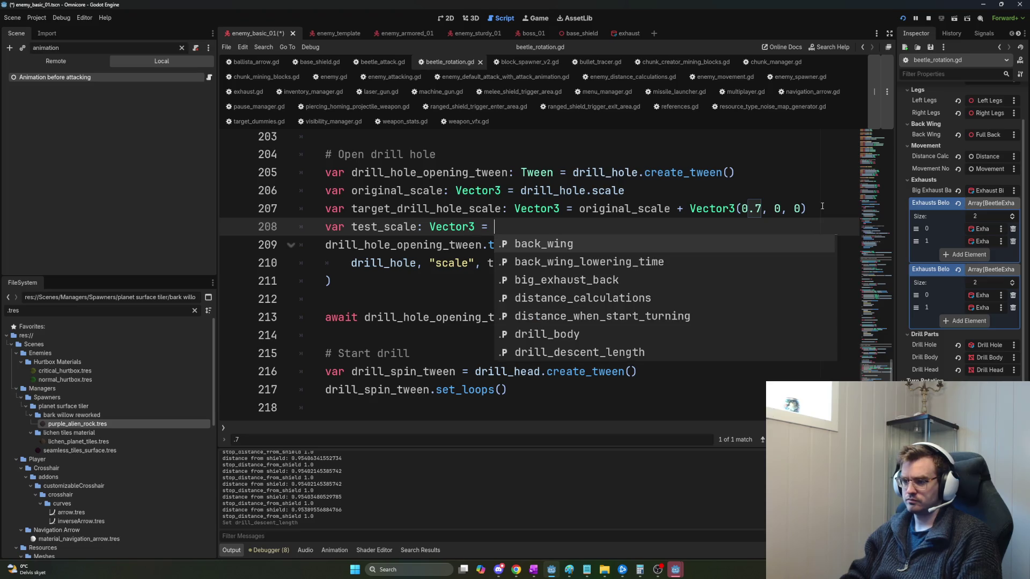
text(Vector3(0)
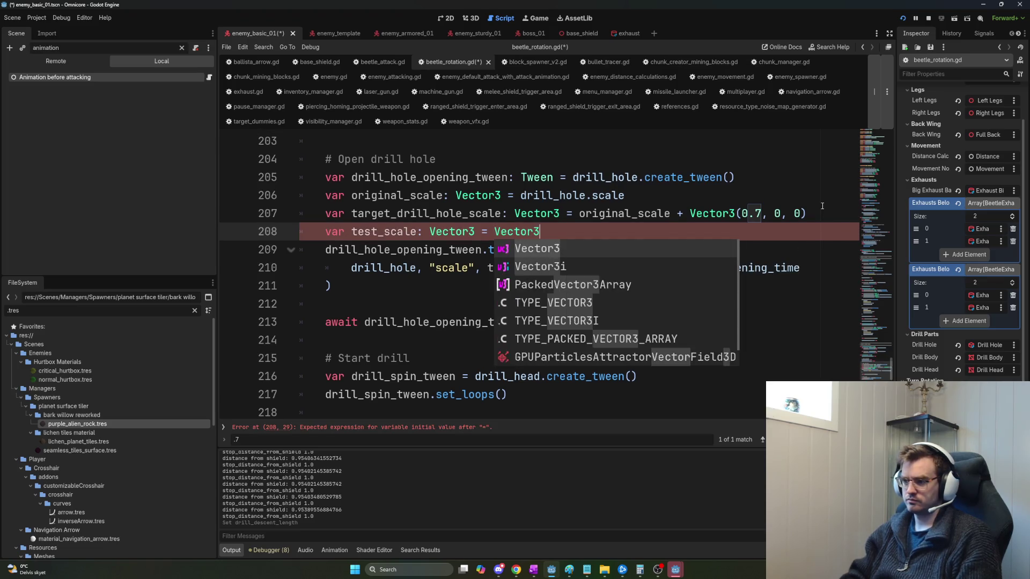
text(.7, 0.)
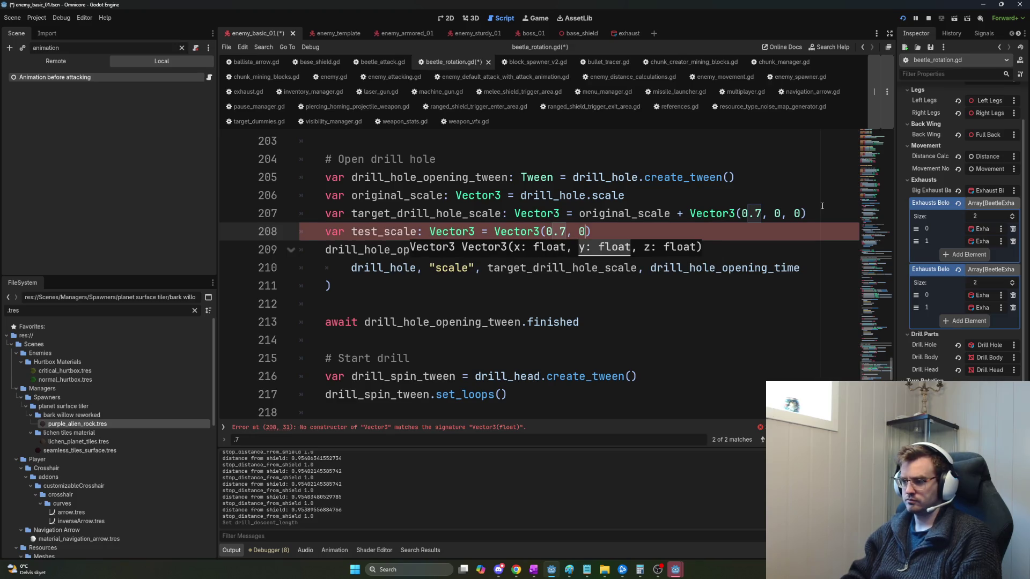
text(7, 1)
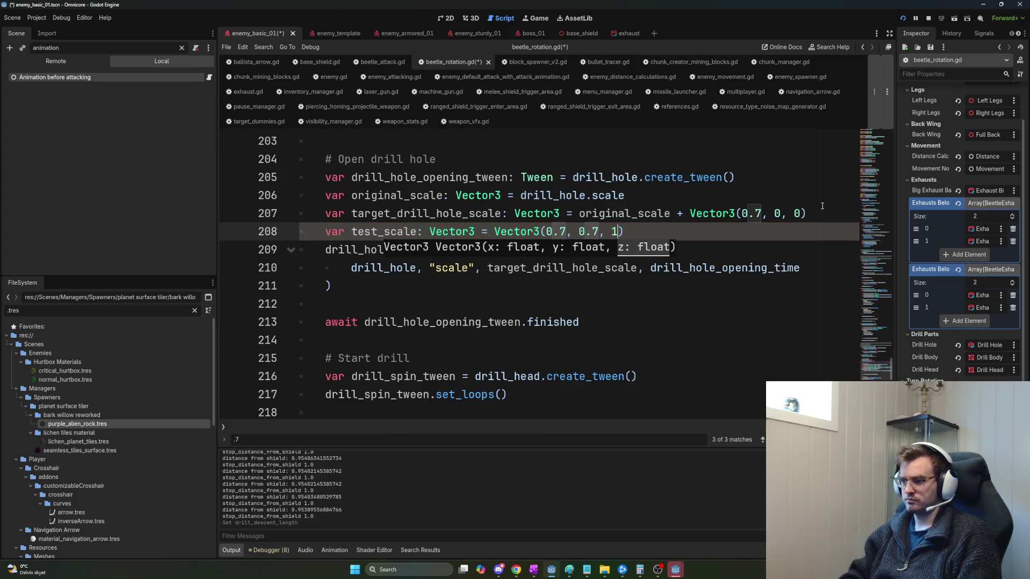
Replace target_drill_hole_scale with test_scale in the tween_property call and run the game
double_click(372, 233)
key(ctrl+c)
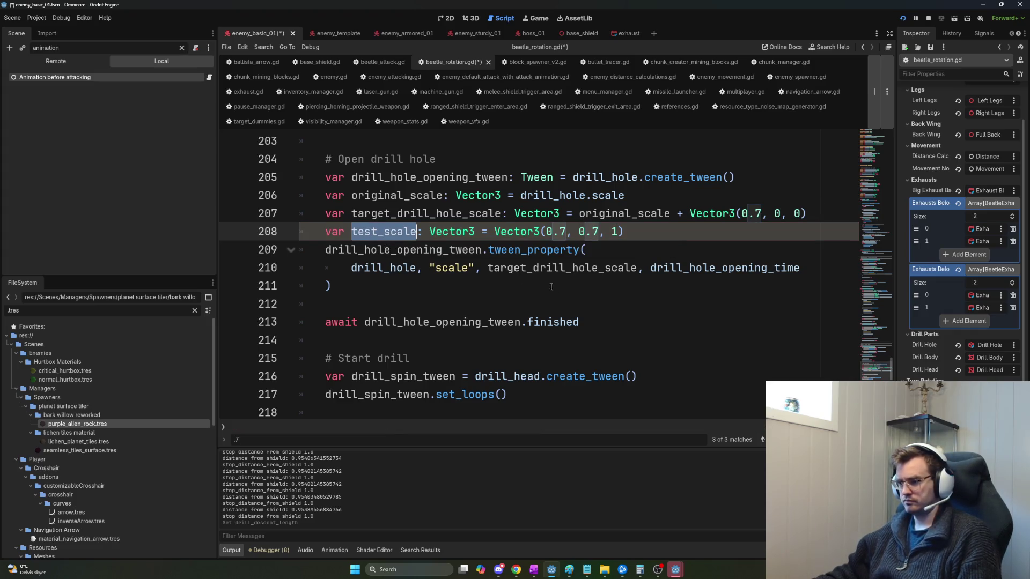
double_click(551, 267)
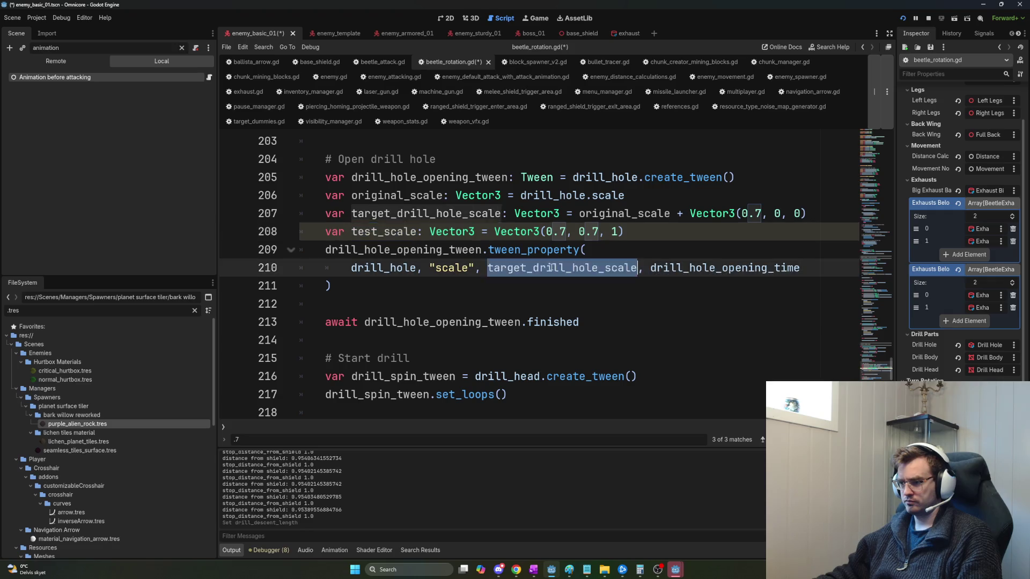
key(ctrl+v)
click(599, 288)
key(F5)
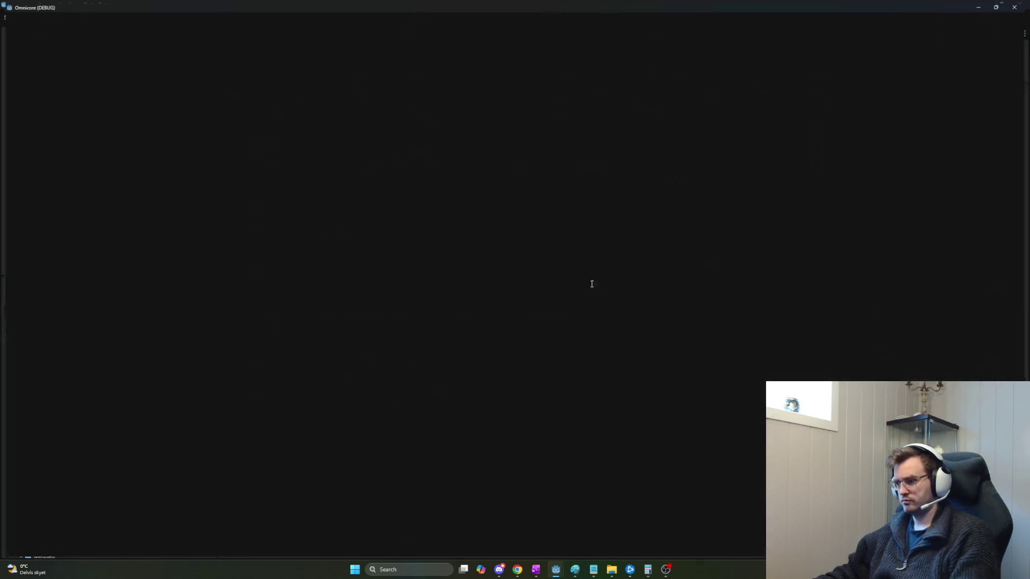